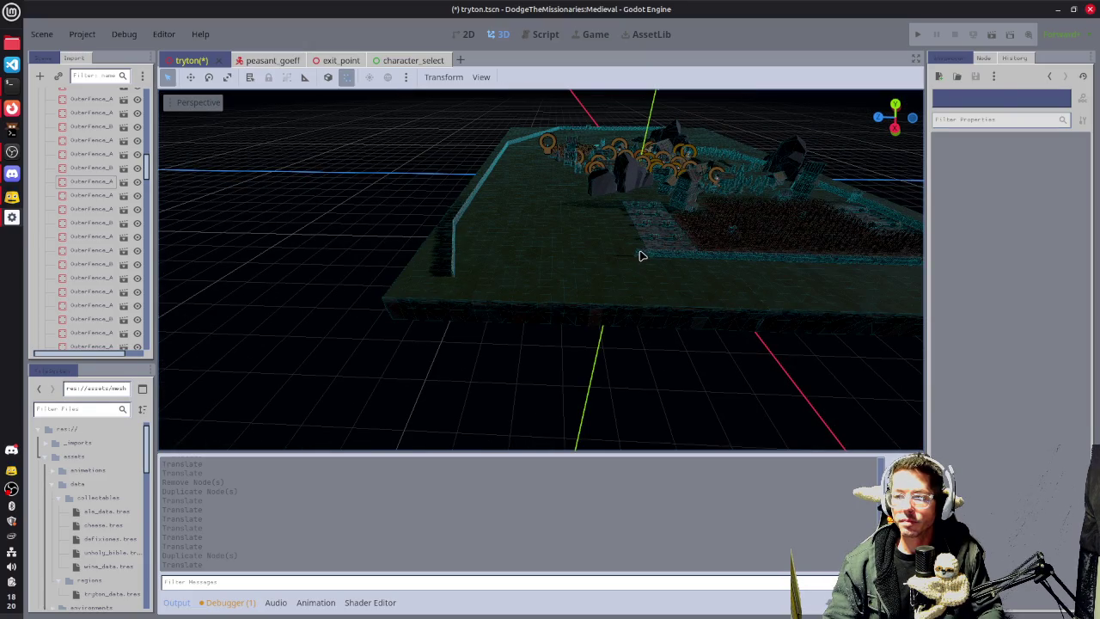
Select the OuterFence_A61 segment and add its neighbouring fence segments to the selection.
left_click(640, 255)
key("f")
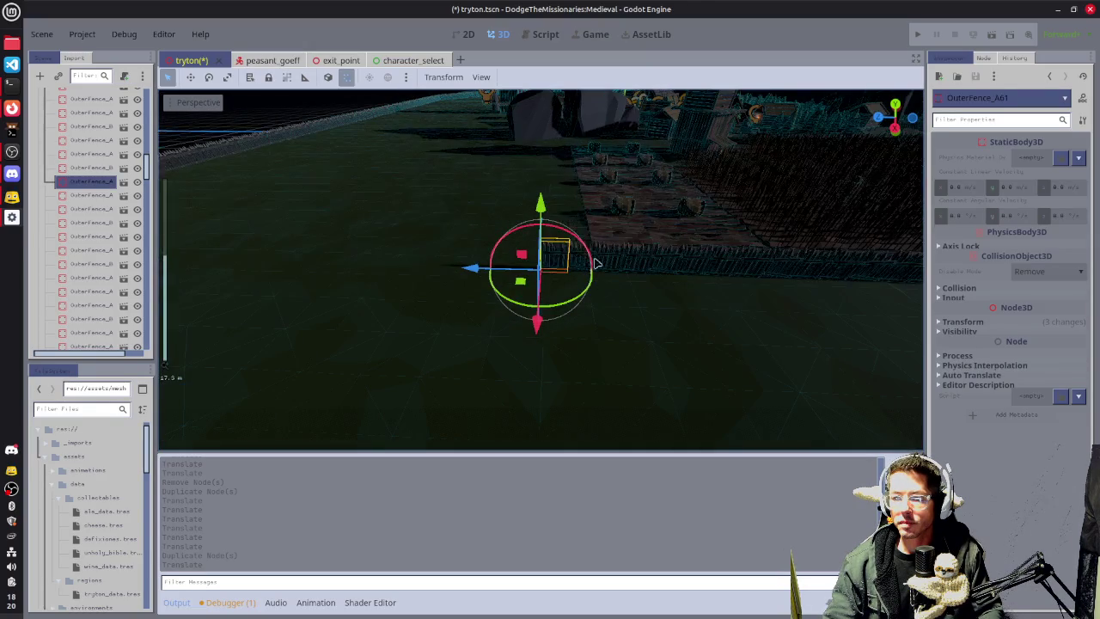
mouse_move(675, 265)
left_mouse_down()
mouse_move(710, 277)
mouse_move(692, 268)
left_mouse_up()
left_click(702, 243, "shift")
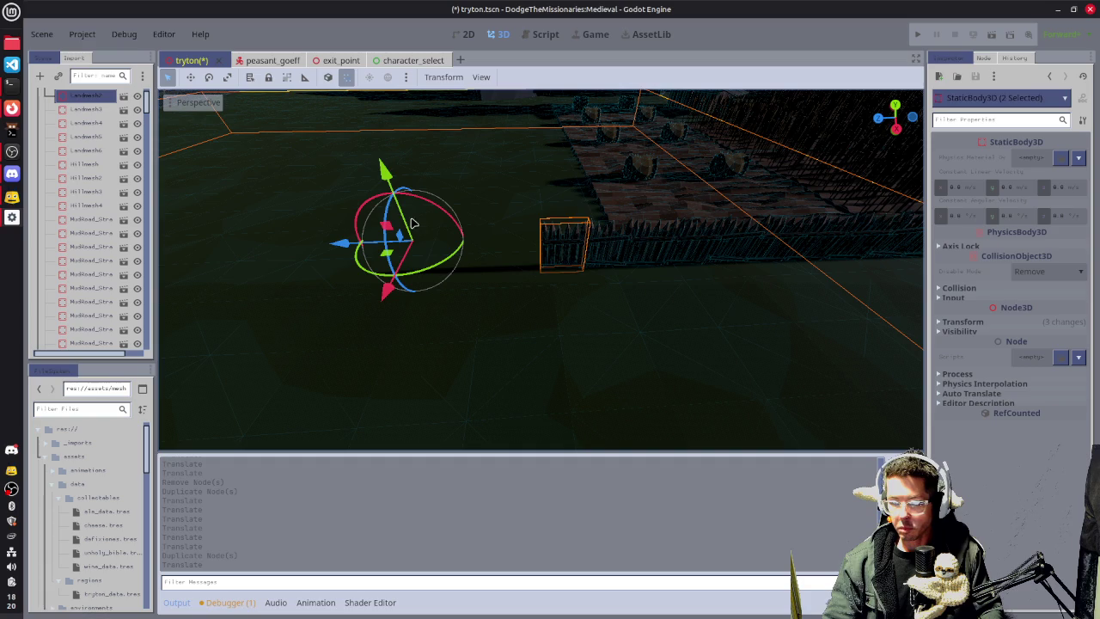
left_click(601, 257)
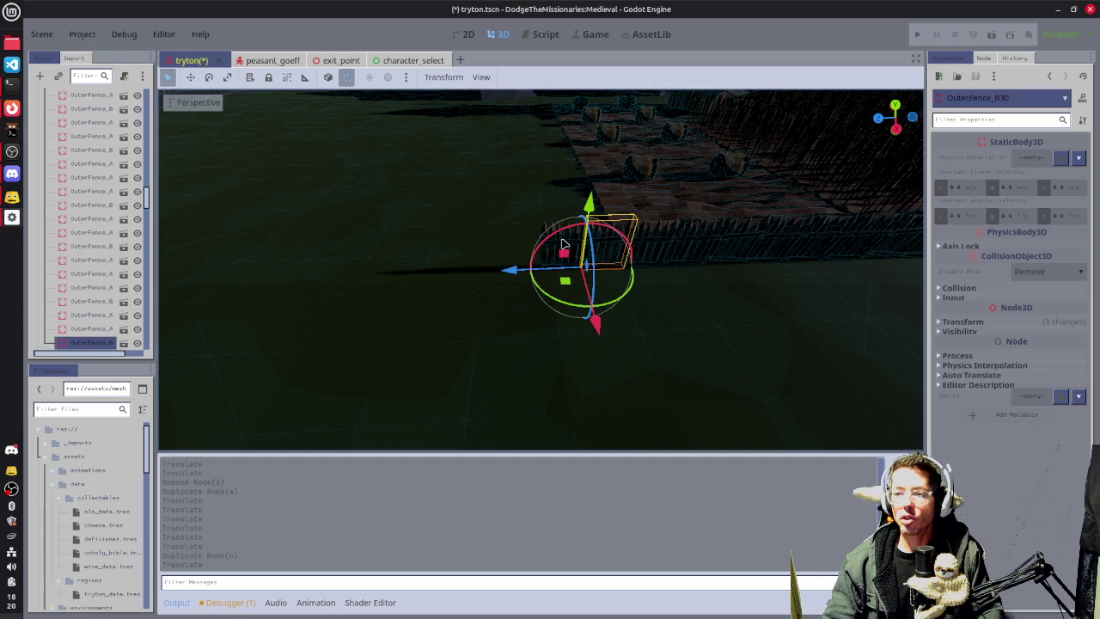
left_click(657, 247, "shift")
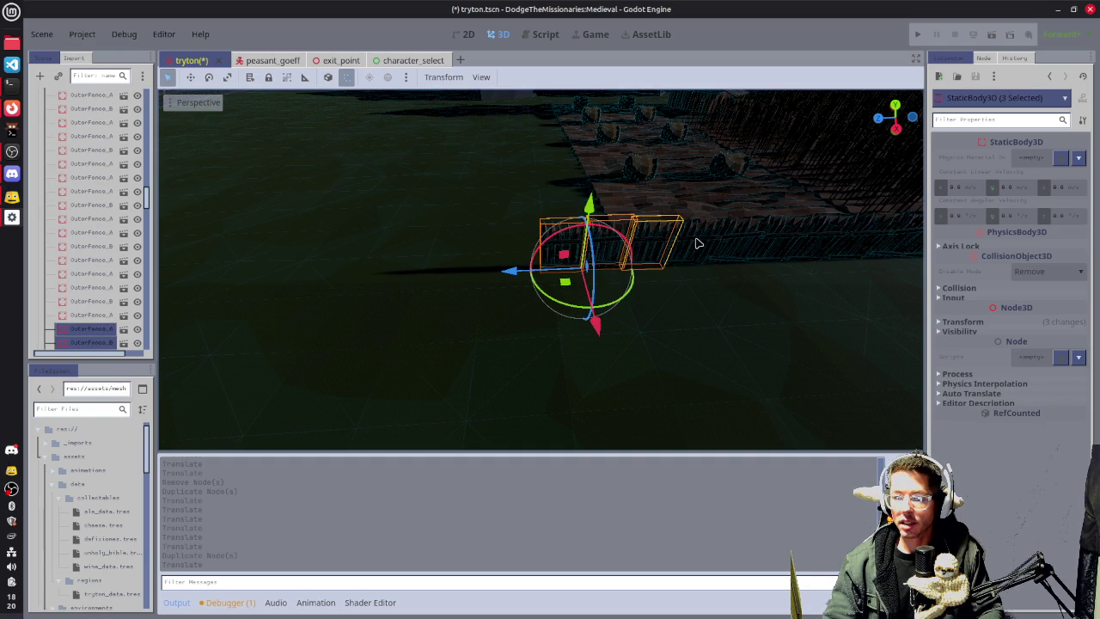
left_click(703, 247, "shift")
left_click(758, 249, "shift")
key("f")
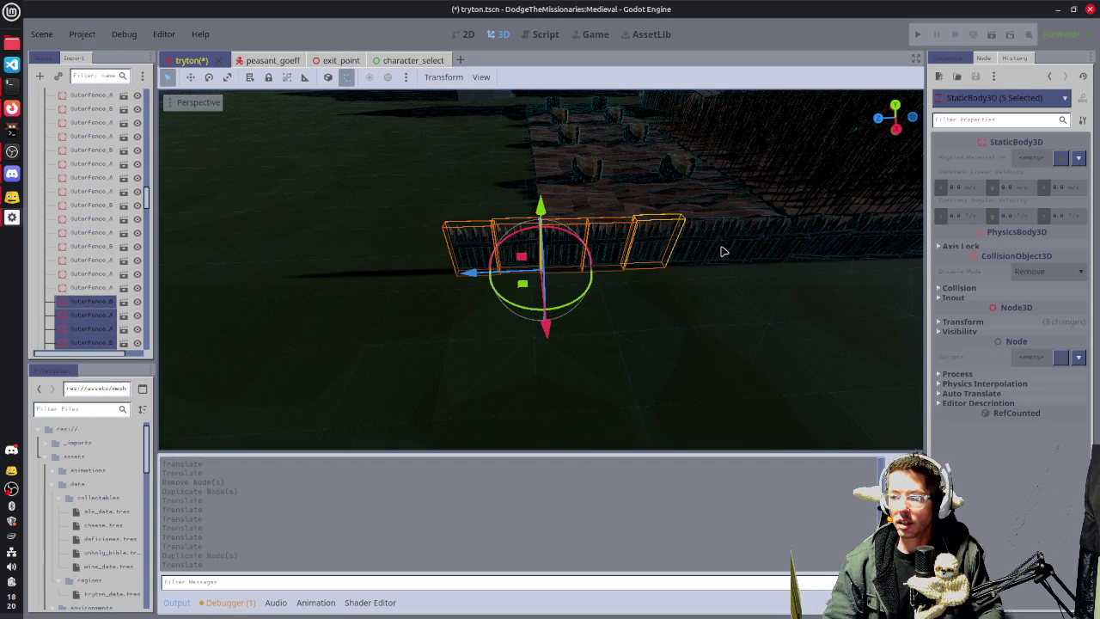
left_click(719, 252, "shift")
left_click(763, 238, "shift")
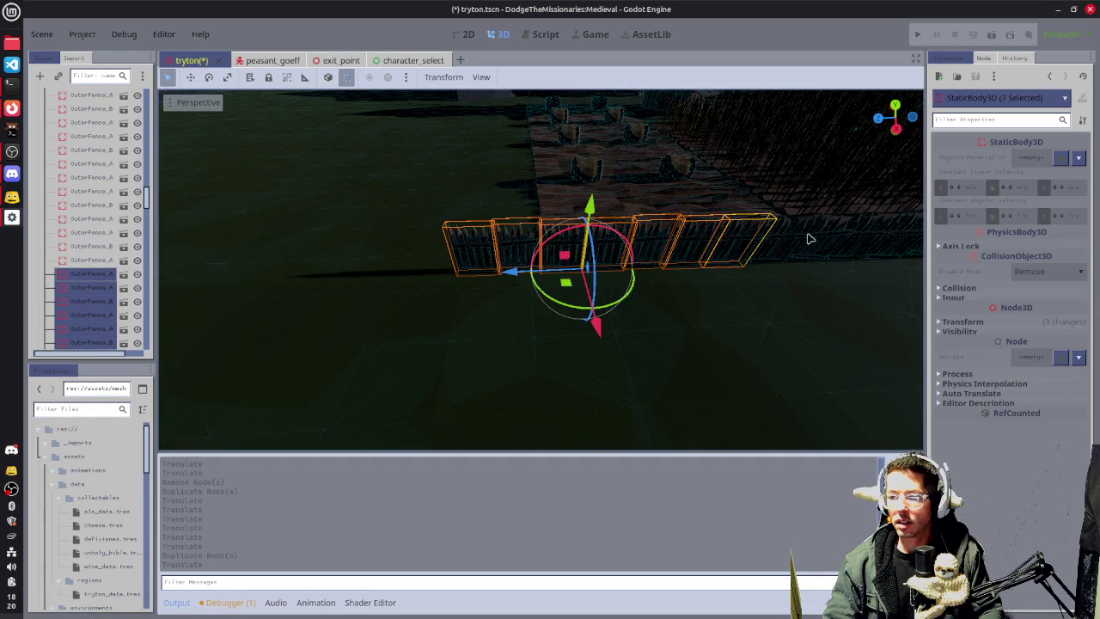
left_click(807, 238, "shift")
left_click(846, 253, "shift")
Add the remaining fence segments further along the row to the selection.
key("f")
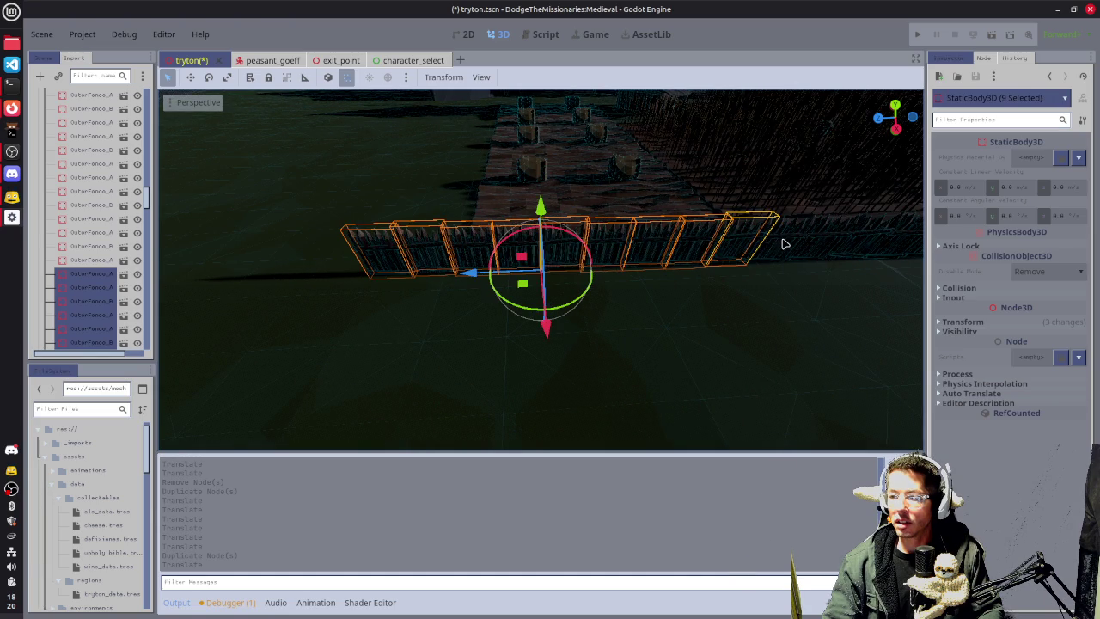
left_click(798, 246, "shift")
left_click(816, 249, "shift")
key("f")
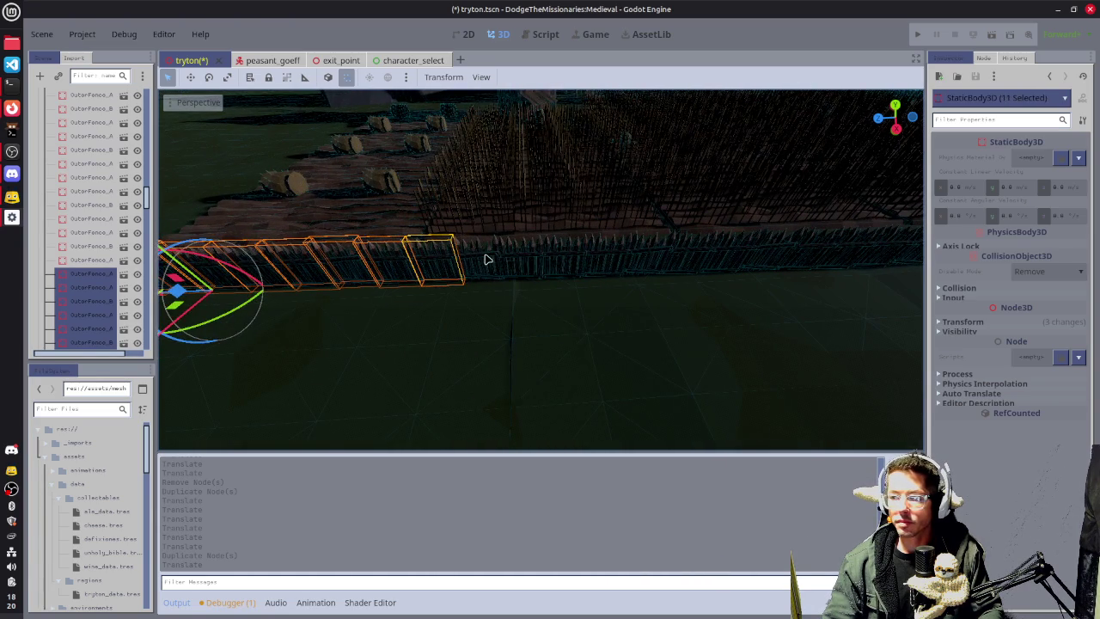
left_click(489, 256, "shift")
left_click(528, 258, "shift")
left_click(576, 259, "shift")
left_click(620, 260, "shift")
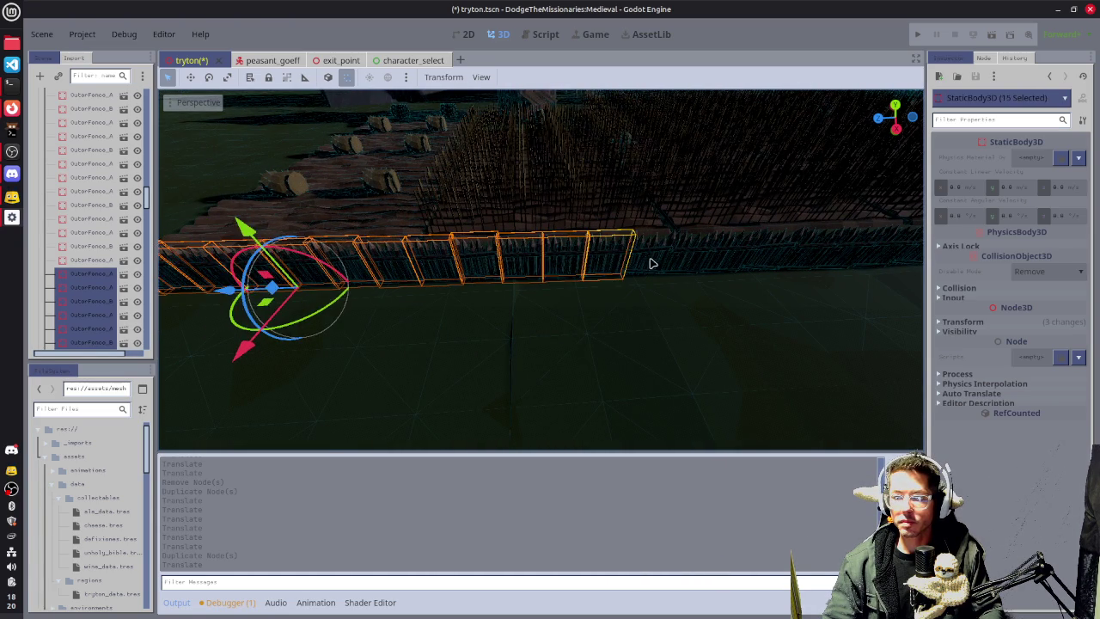
left_click(665, 261, "shift")
left_click(705, 259, "shift")
left_click(748, 255, "shift")
left_click(776, 253, "shift")
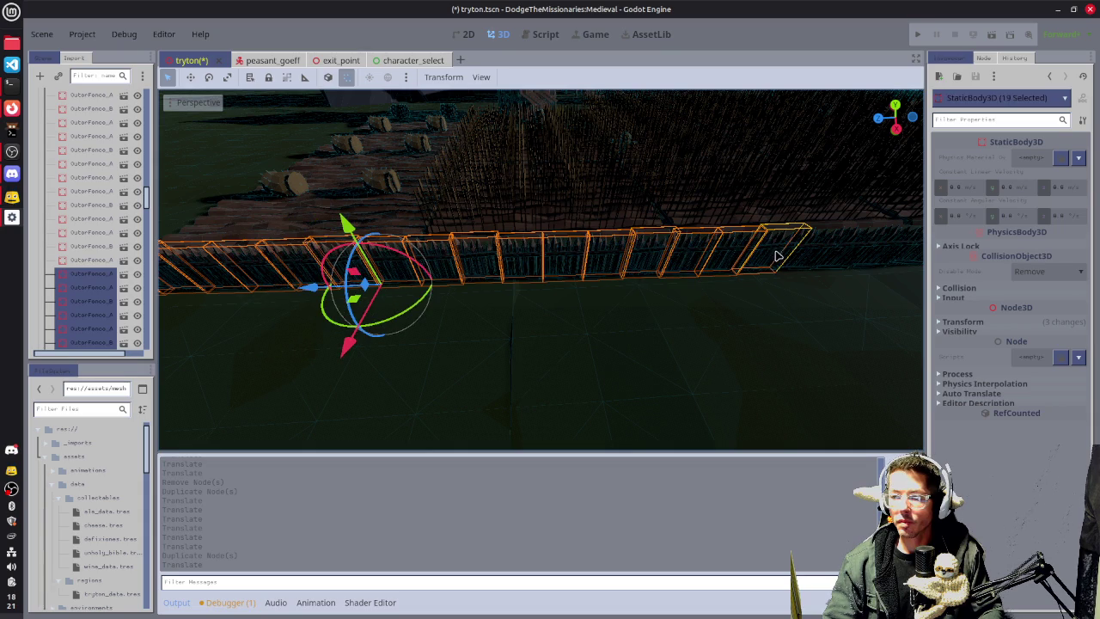
left_click_drag(835, 273, 516, 292)
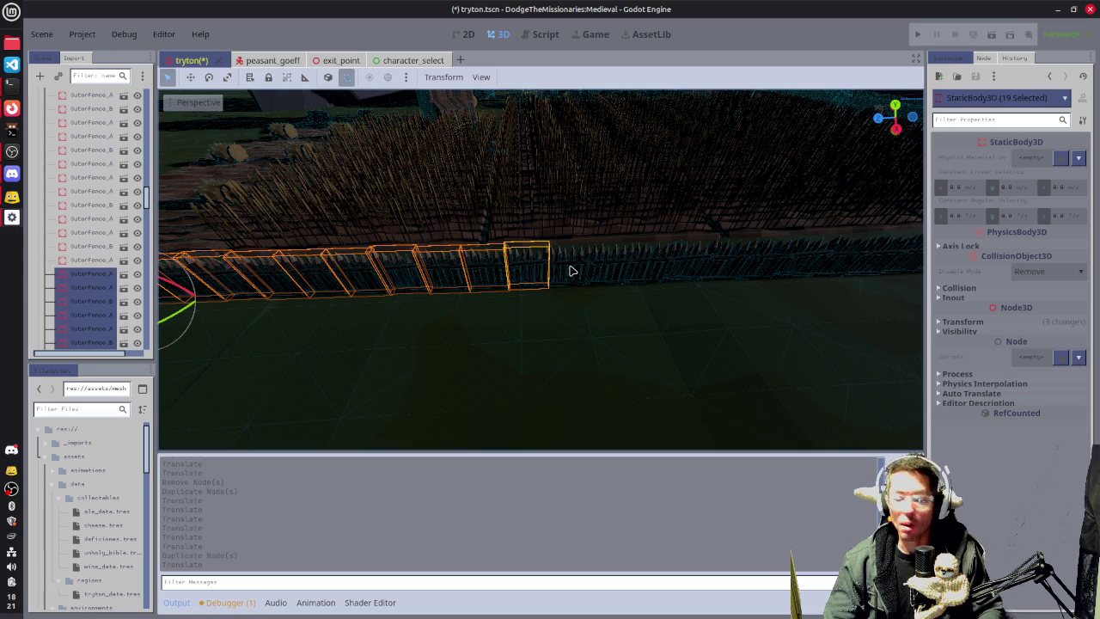
Remove the ground mesh from the selection and add eight more fence segments.
left_click(613, 302, "shift")
left_click(601, 313, "shift")
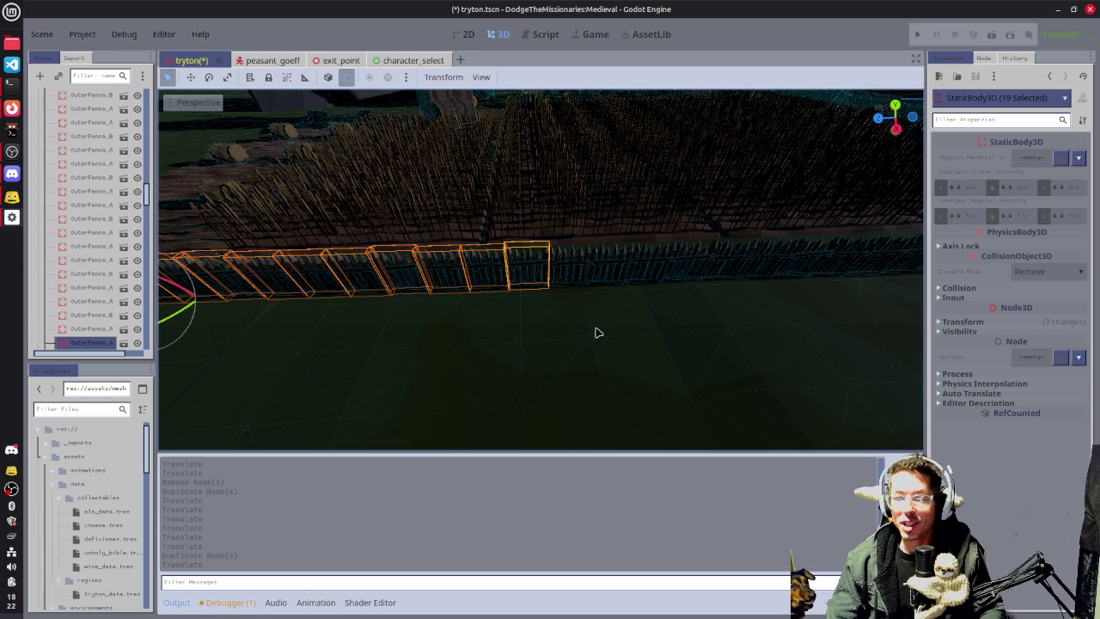
left_click(588, 265, "shift")
left_click(627, 265, "shift")
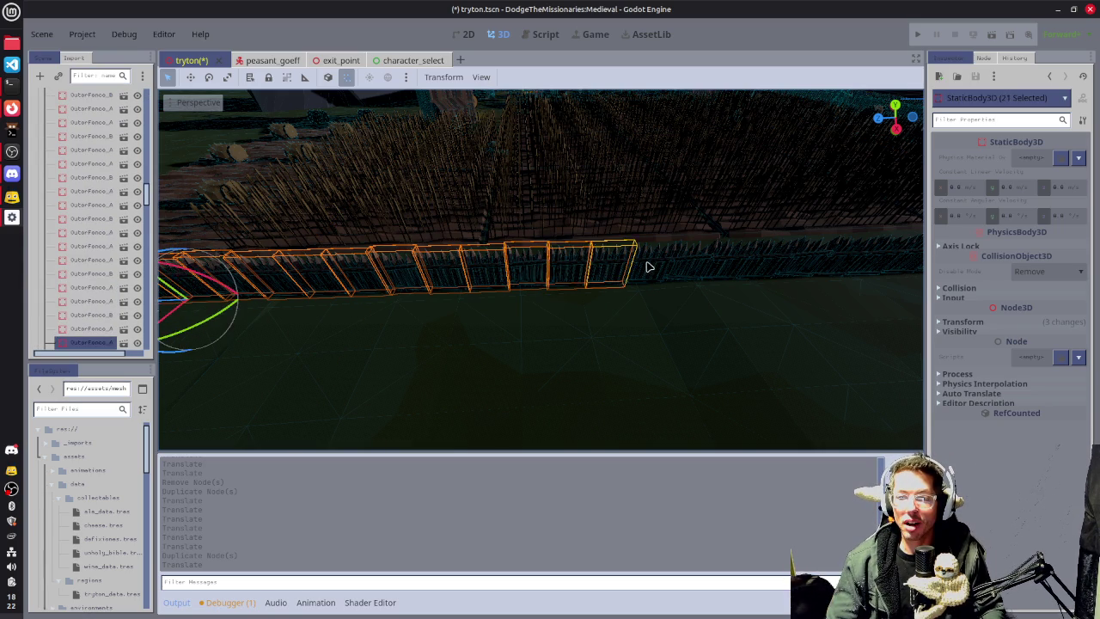
left_click(670, 262, "shift")
left_click(713, 262, "shift")
left_click(761, 262, "shift")
left_click(789, 262, "shift")
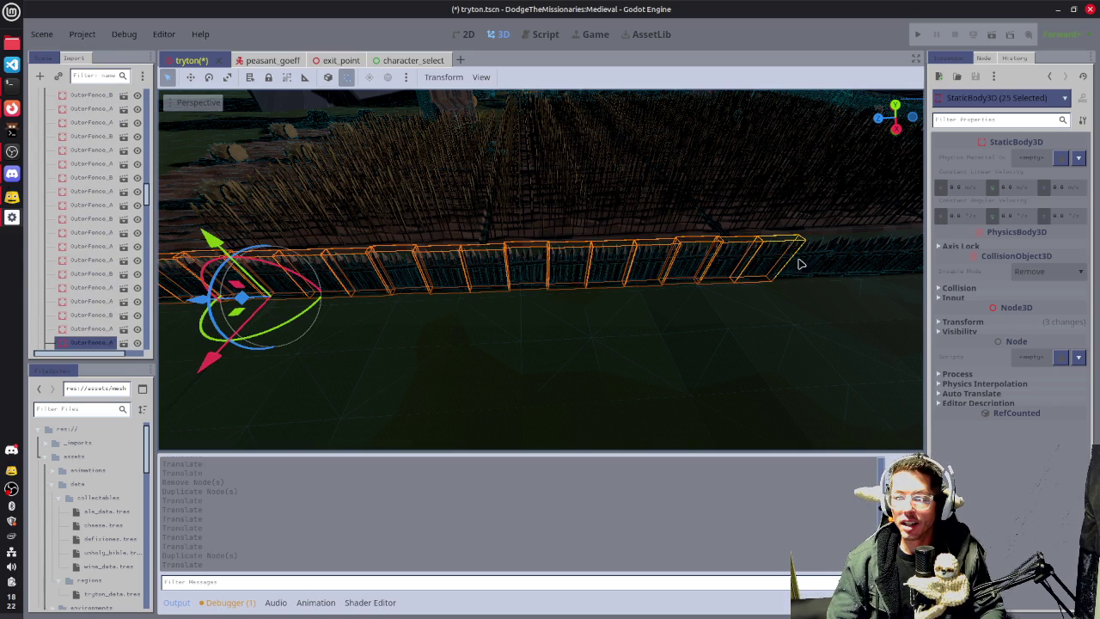
left_click(816, 263, "shift")
left_click(853, 264, "shift")
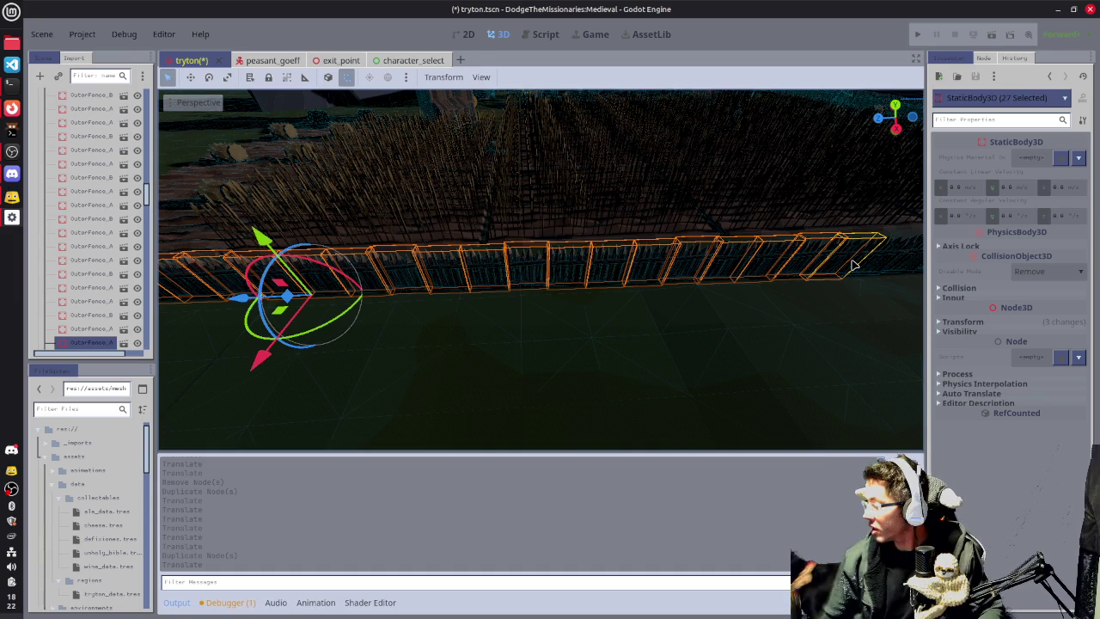
Add the next eleven fence segments further along the row.
mouse_move(780, 286)
left_mouse_down()
mouse_move(564, 324)
mouse_move(343, 318)
mouse_move(551, 280)
left_mouse_up()
left_click(569, 284, "shift")
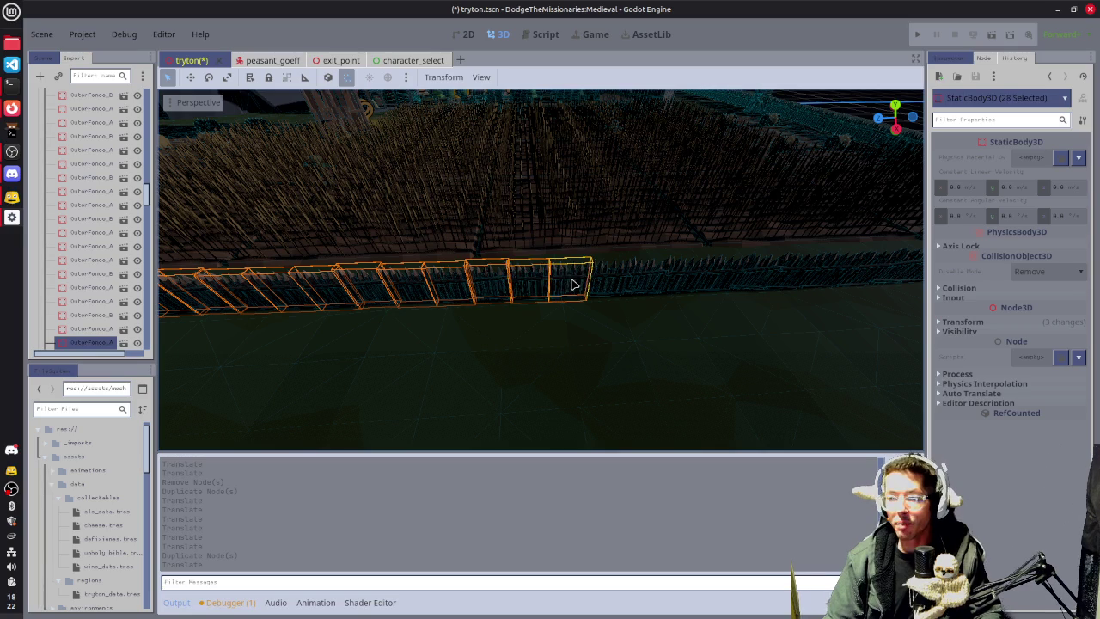
left_click(624, 283, "shift")
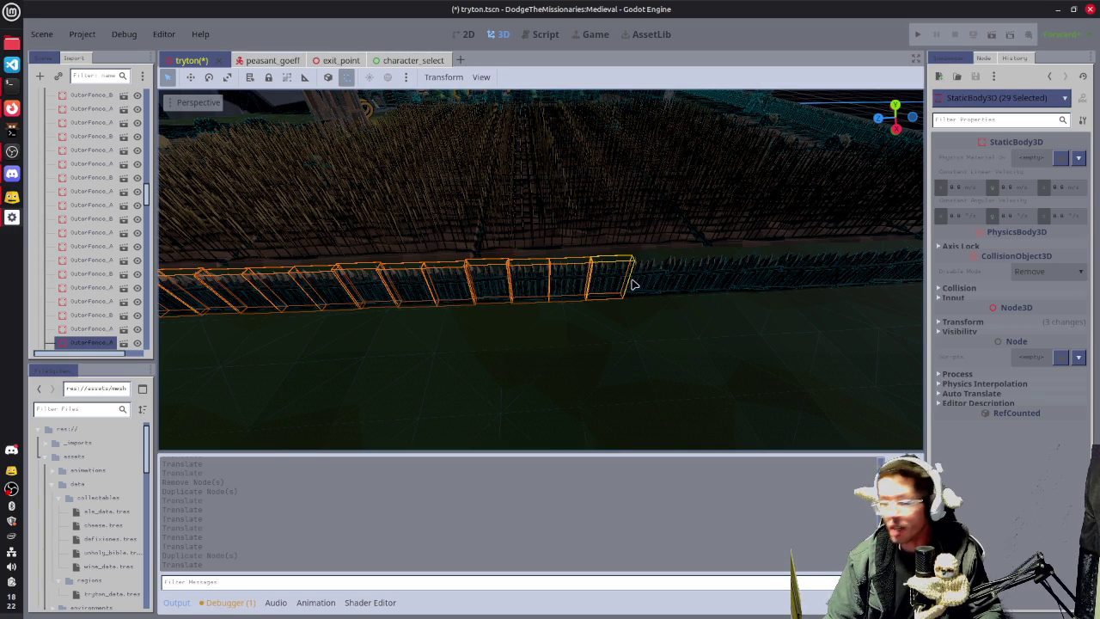
left_click(654, 283, "shift")
left_click(693, 283, "shift")
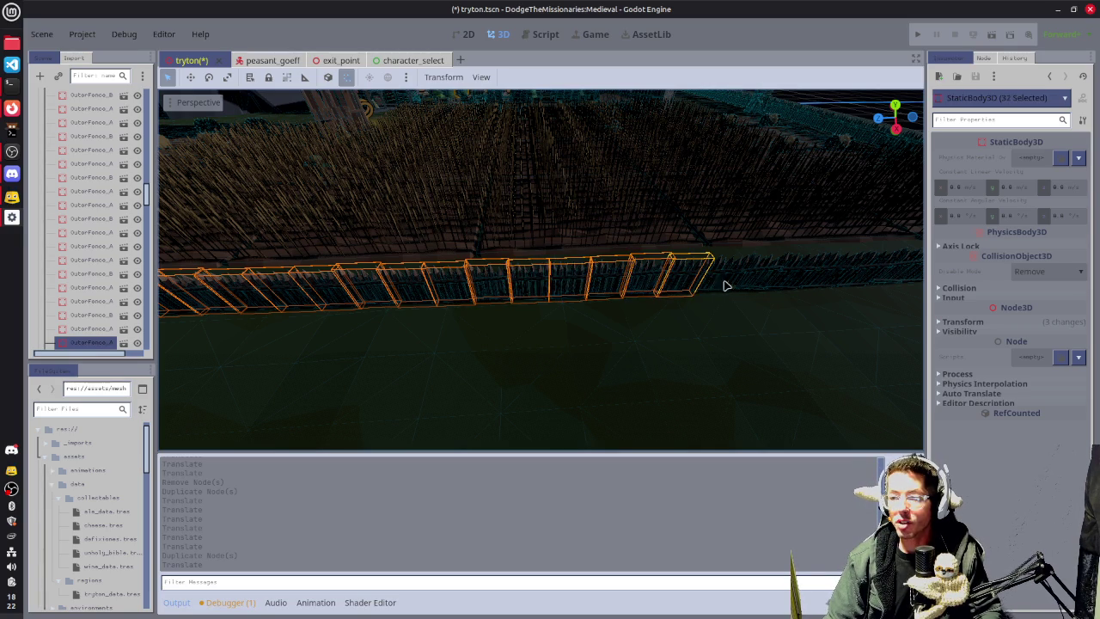
left_click(726, 283, "shift")
left_click(759, 280, "shift")
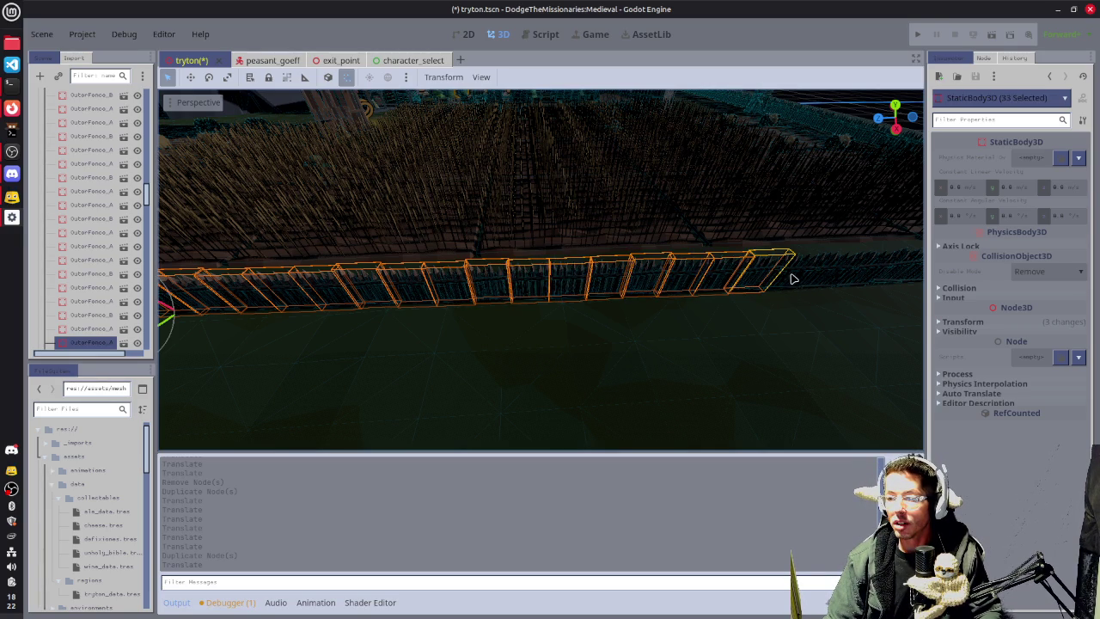
left_click_drag(847, 277, 503, 287)
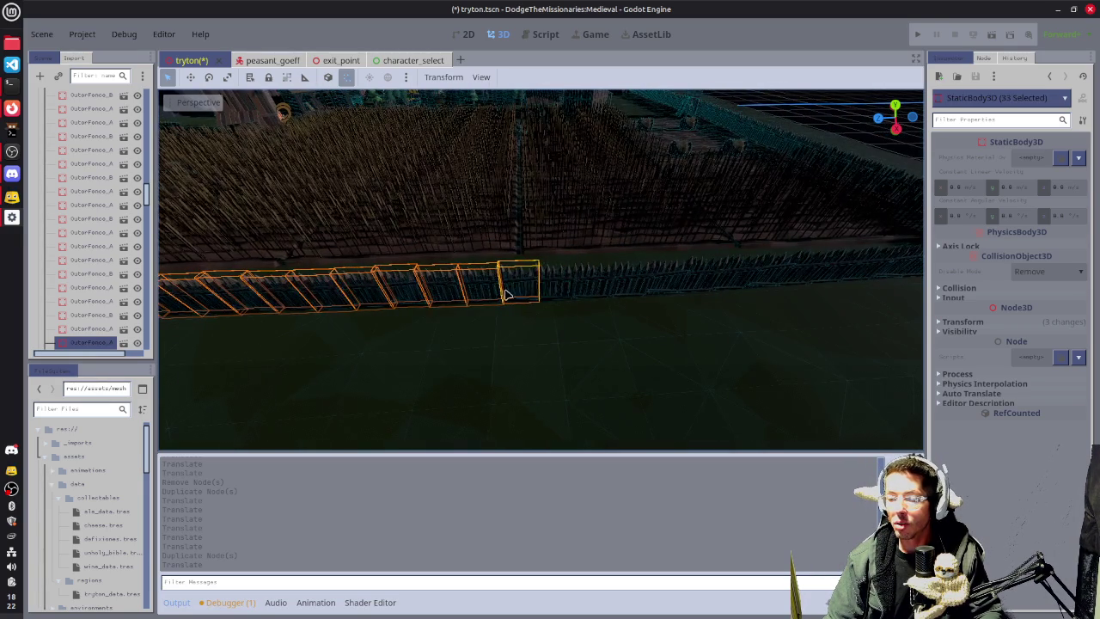
left_click(567, 285, "shift")
left_click(617, 286, "shift")
left_click(657, 282, "shift")
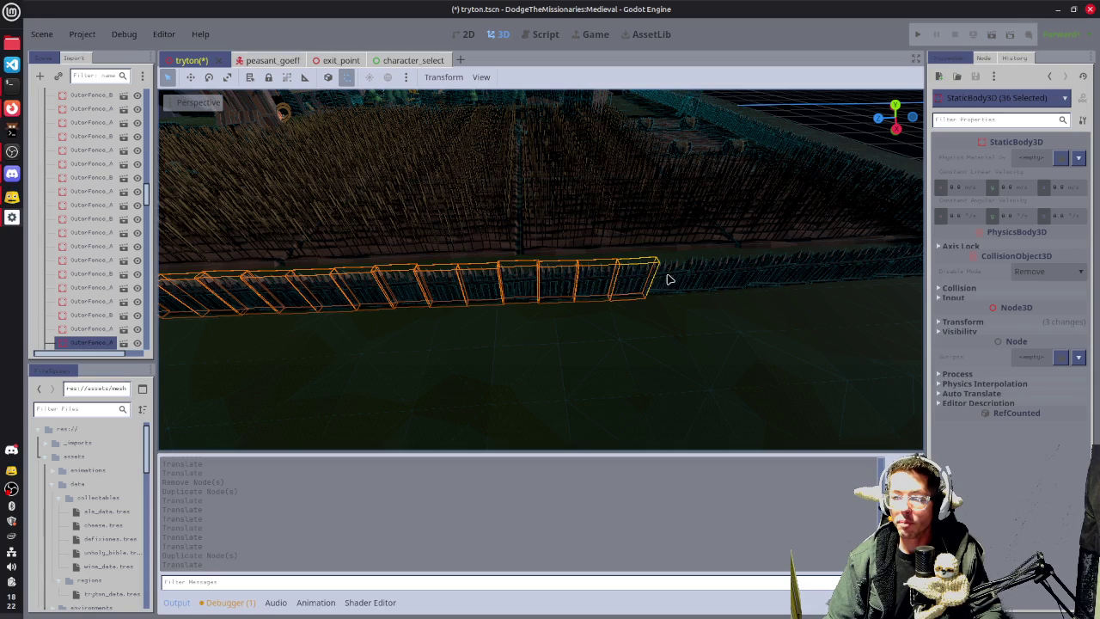
left_click(690, 275, "shift")
left_click(711, 277, "shift")
Add the final fence segments so all 49 in the row are selected.
mouse_move(778, 309)
left_mouse_down()
mouse_move(508, 329)
mouse_move(513, 319)
left_mouse_up()
left_click(532, 294, "shift")
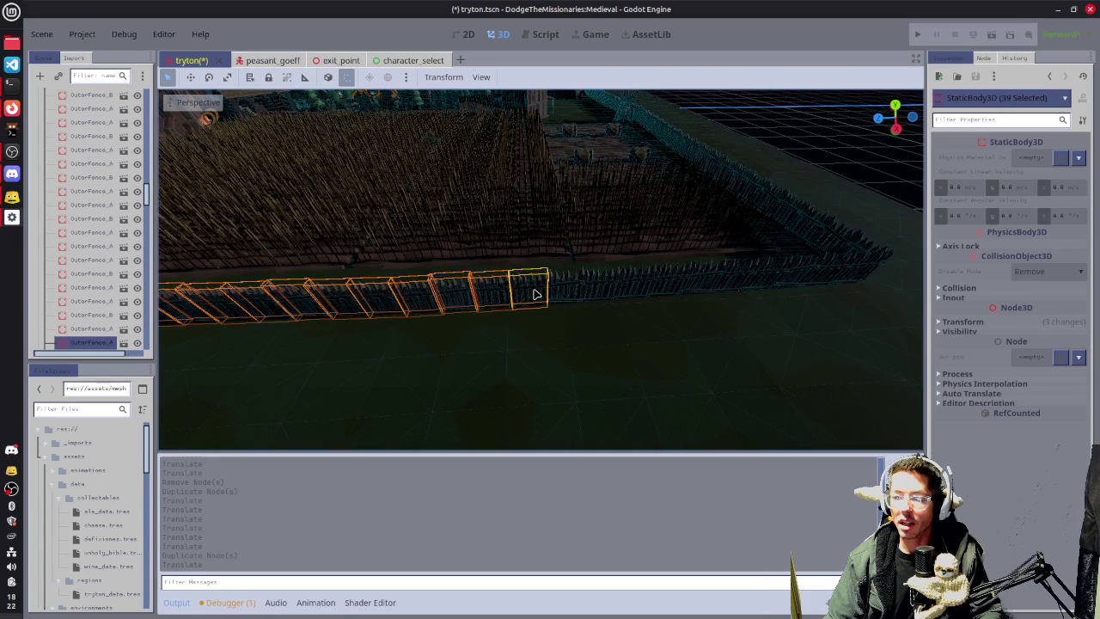
left_click(578, 286, "shift")
left_click(627, 286, "shift")
left_click(661, 281, "shift")
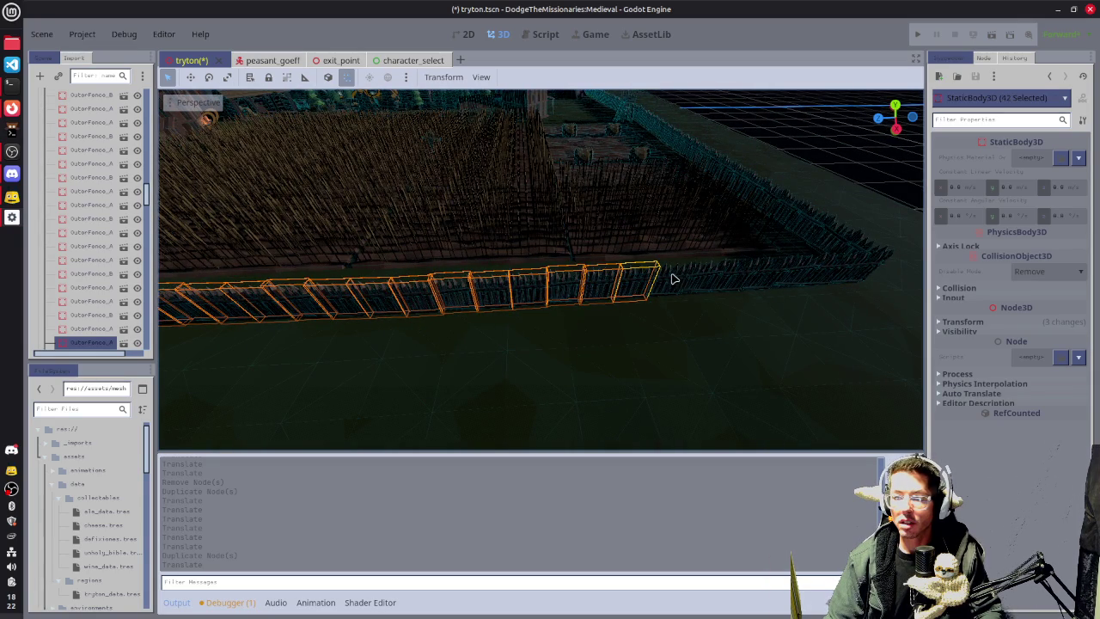
left_click(691, 277, "shift")
left_click(712, 275, "shift")
mouse_move(851, 304)
left_mouse_down()
mouse_move(675, 317)
mouse_move(653, 295)
left_mouse_up()
left_click(660, 285, "shift")
left_click(692, 282, "shift")
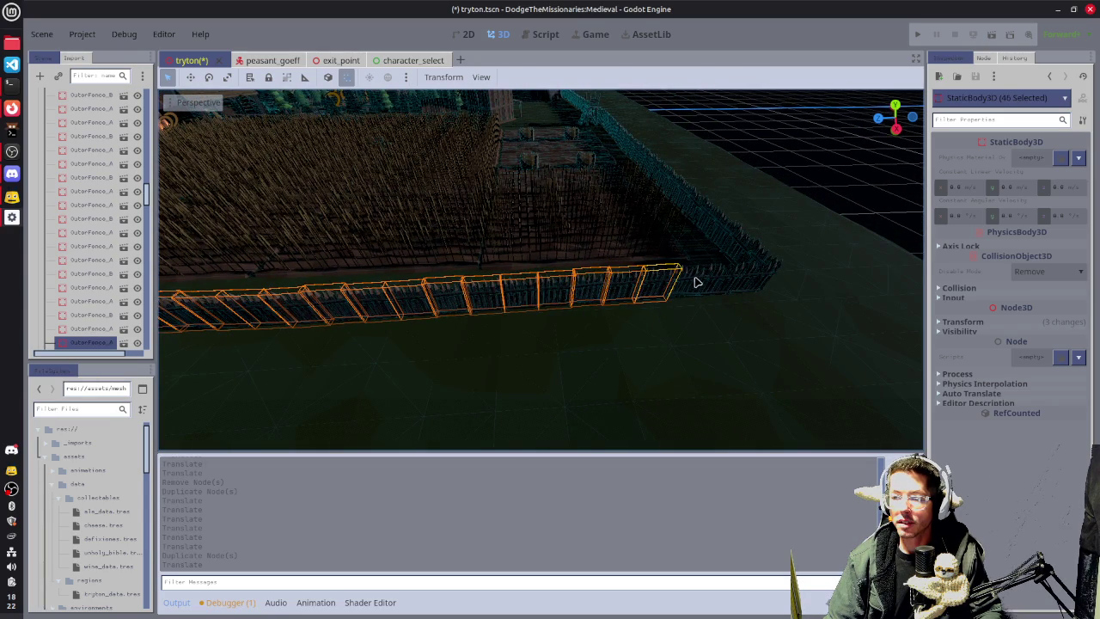
left_click(728, 279, "shift")
left_click(756, 279, "shift")
left_click(758, 277, "shift")
mouse_move(859, 286)
left_mouse_down()
mouse_move(523, 310)
mouse_move(697, 269)
mouse_move(681, 271)
left_mouse_up()
scroll(608, 308, "down", 5)
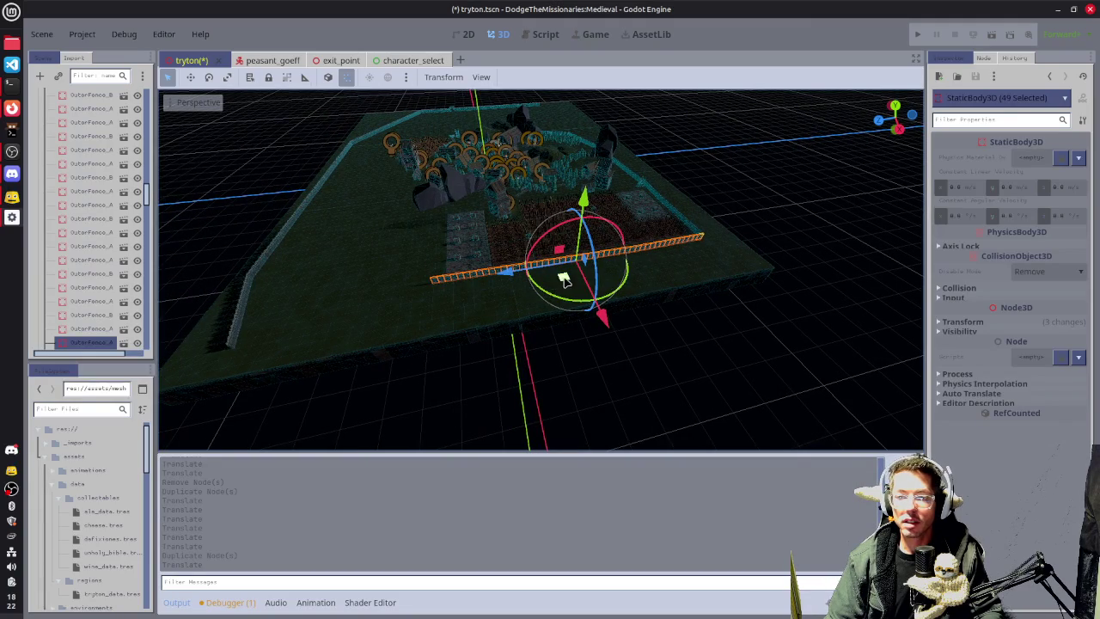
Move the 49-segment fence row flat across the ground to the map edge.
mouse_move(562, 276)
left_mouse_down()
mouse_move(398, 339)
mouse_move(405, 346)
left_mouse_up()
scroll(387, 352, "down", 2)
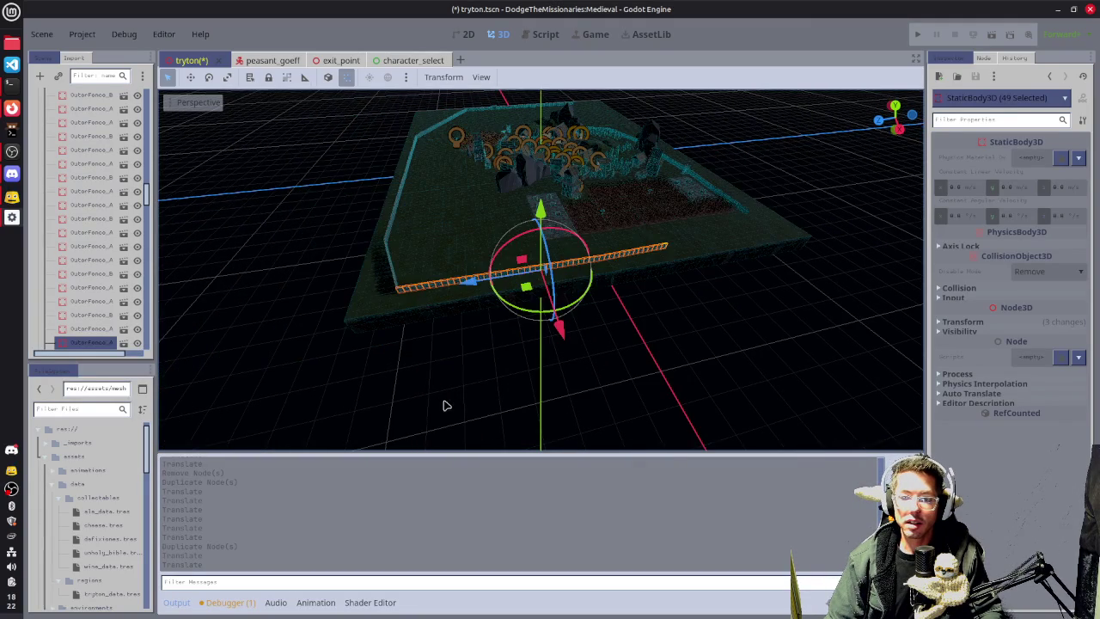
scroll(413, 307, "up", 2)
left_click_drag(412, 307, 530, 295)
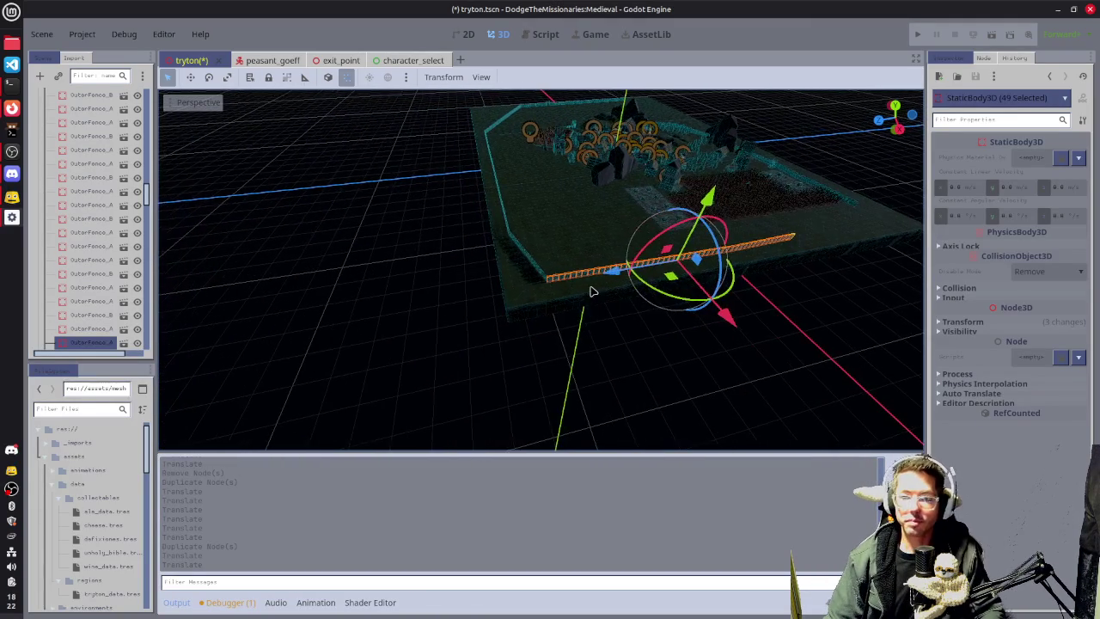
scroll(596, 314, "up", 5)
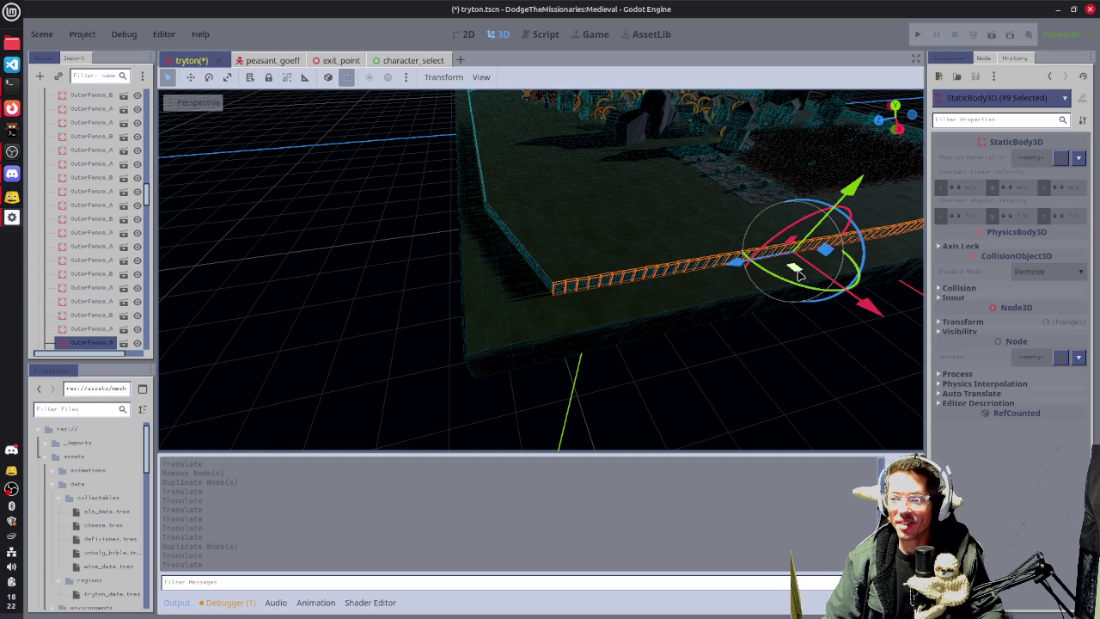
left_click_drag(798, 273, 799, 271)
key("f")
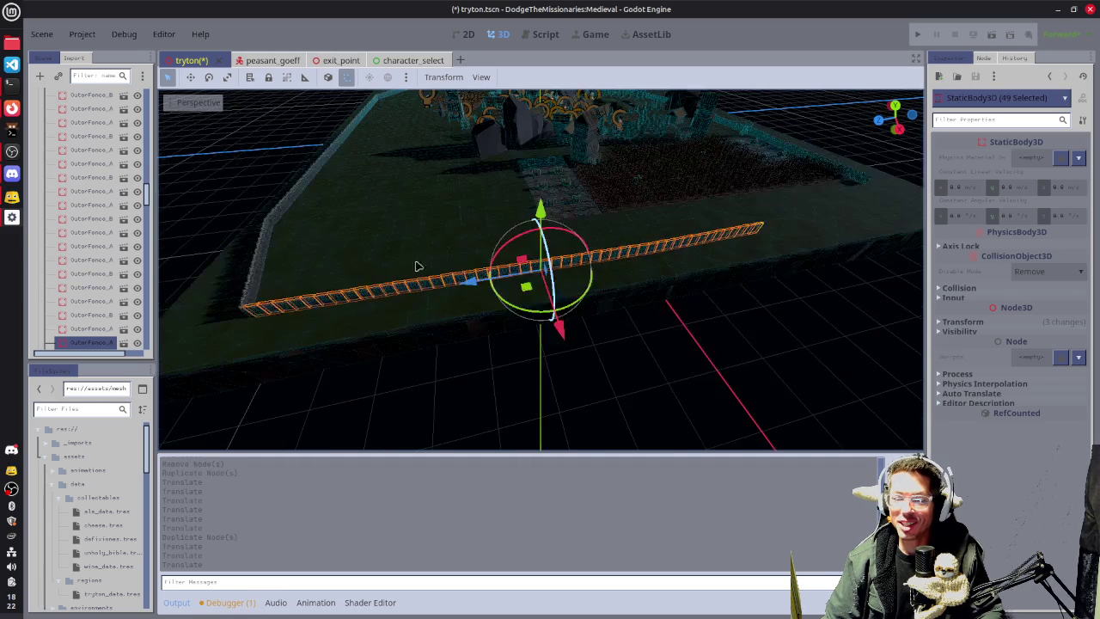
scroll(697, 219, "up", 5)
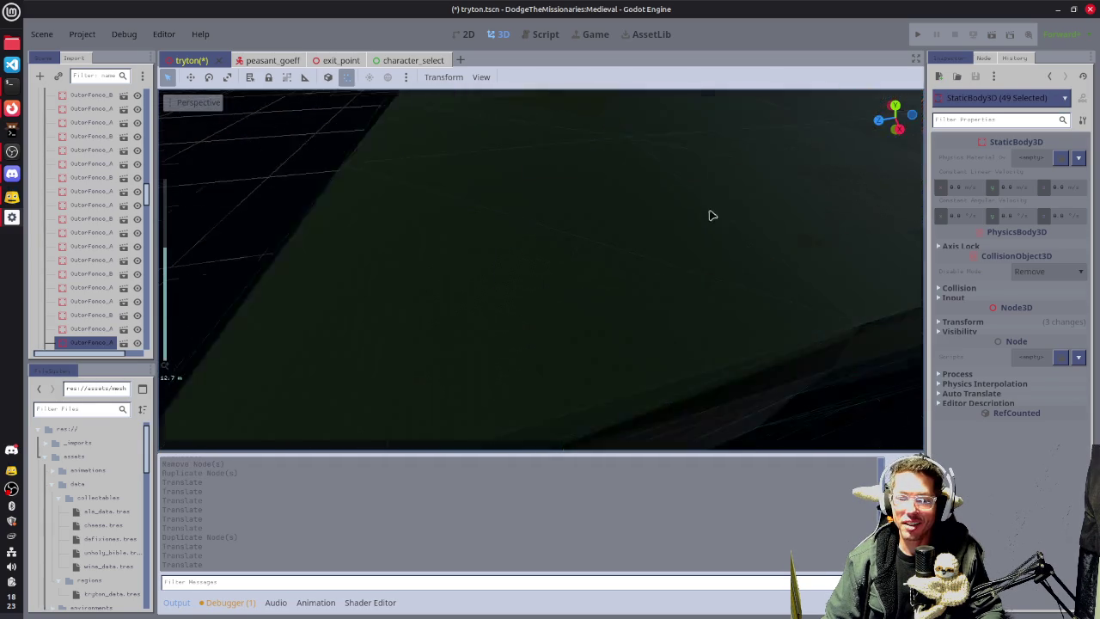
scroll(550, 280, "down", 2)
scroll(477, 341, "down", 4)
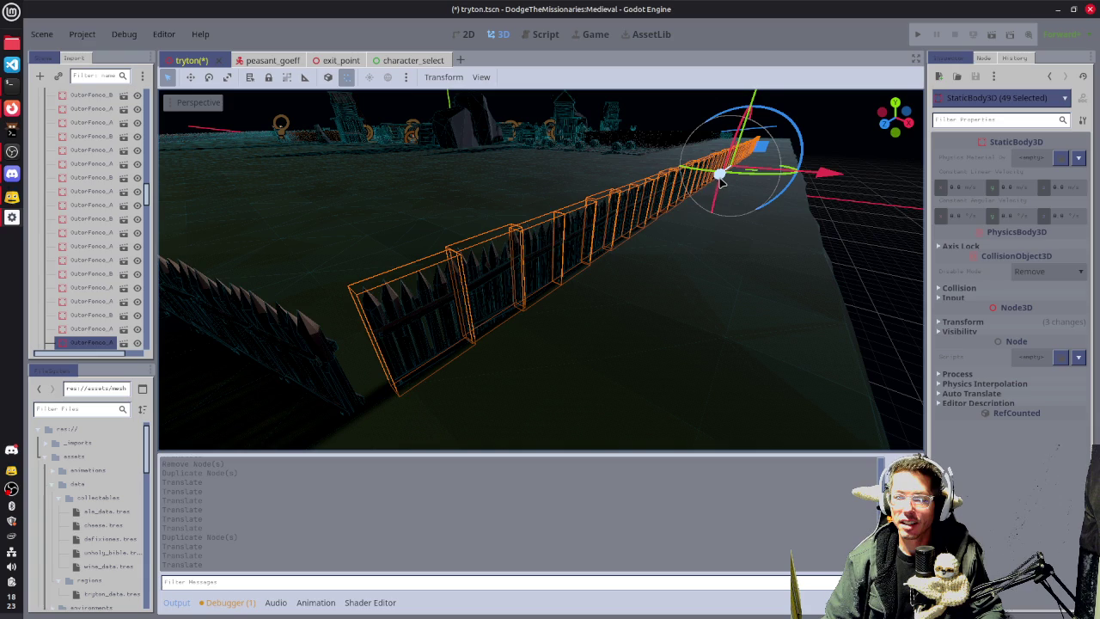
left_click_drag(720, 180, 720, 180)
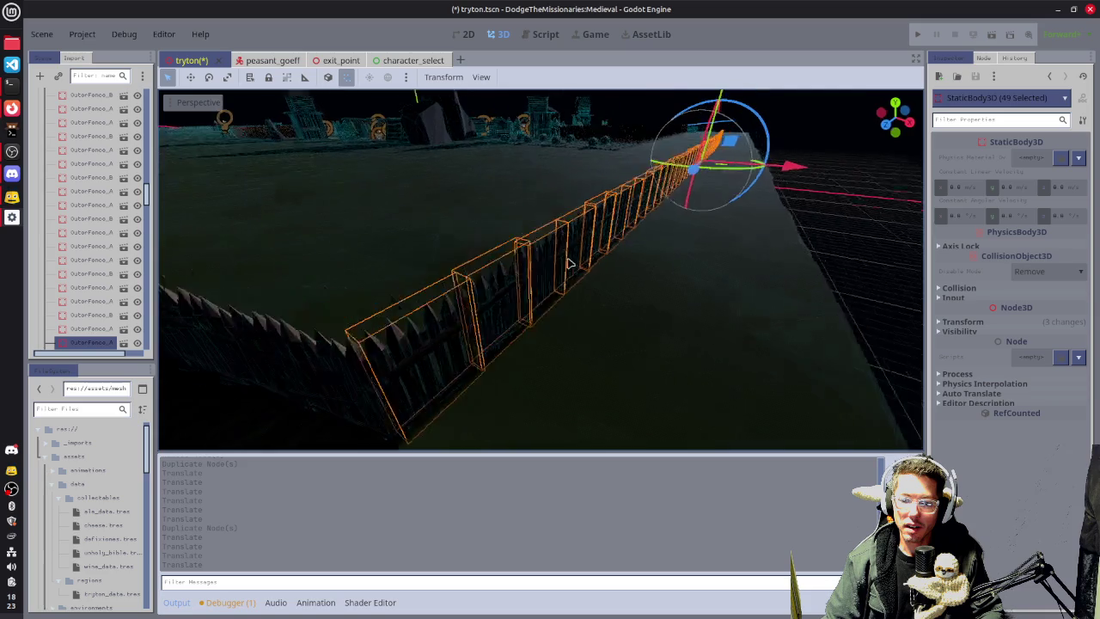
Deselect the fence row and look over the whole map.
mouse_move(567, 264)
left_mouse_down()
mouse_move(605, 263)
mouse_move(427, 290)
left_mouse_up()
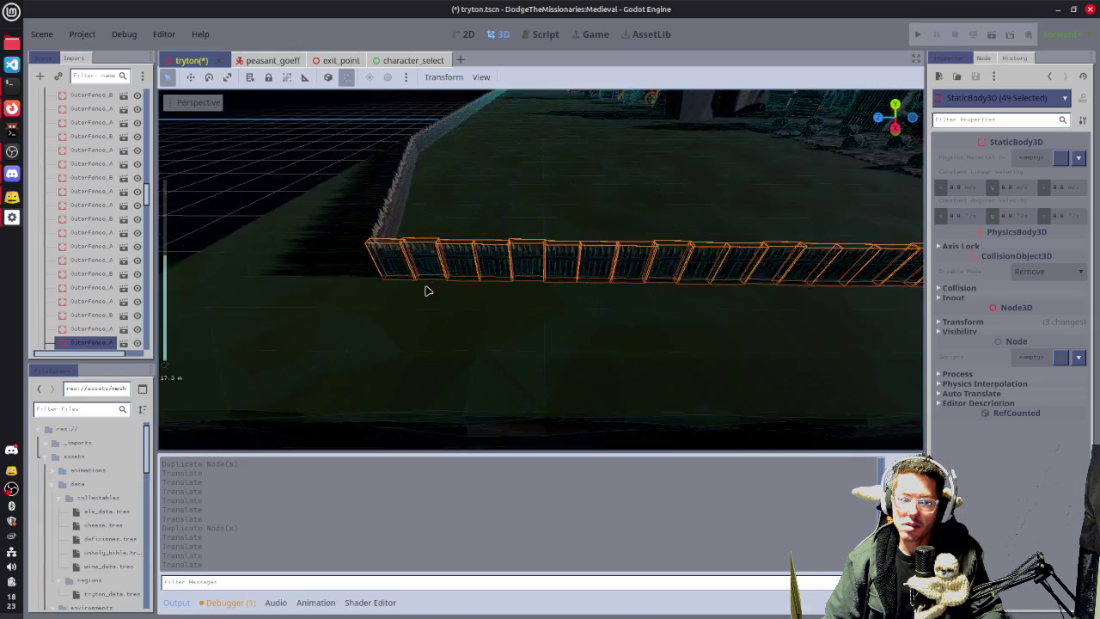
scroll(427, 290, "down", 10)
left_click(761, 351)
mouse_move(616, 301)
left_mouse_down()
mouse_move(427, 391)
mouse_move(662, 366)
mouse_move(493, 371)
mouse_move(550, 317)
mouse_move(398, 325)
mouse_move(682, 312)
mouse_move(183, 324)
mouse_move(545, 246)
mouse_move(584, 225)
left_mouse_up()
scroll(398, 325, "up", 3)
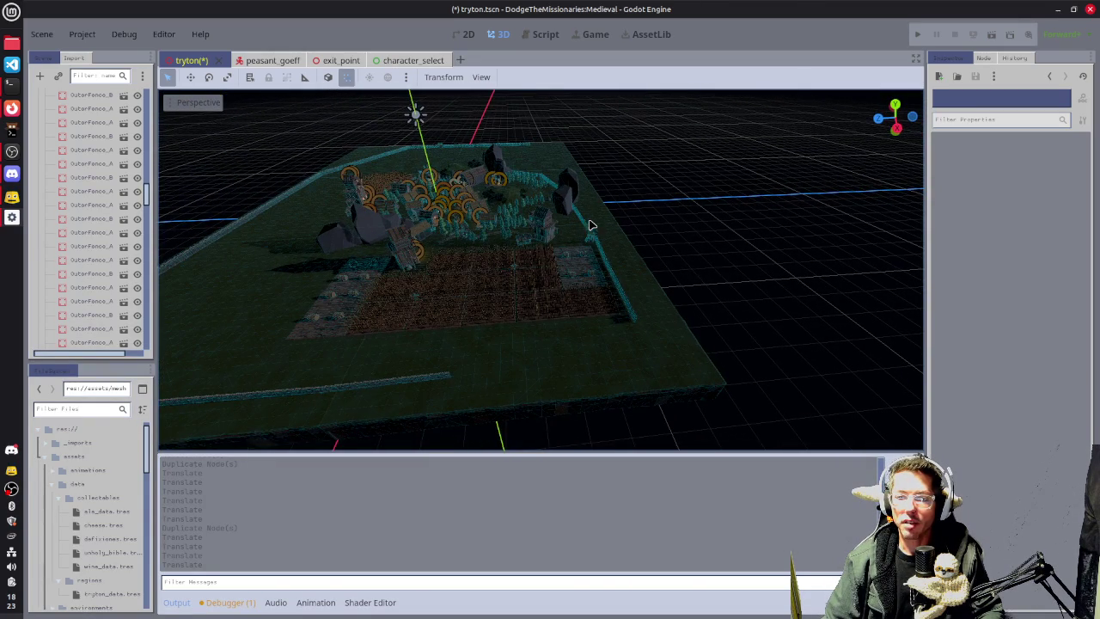
Undo the last two fence moves.
key("ctrl+z")
mouse_move(512, 322)
left_mouse_down()
mouse_move(555, 317)
mouse_move(687, 229)
left_mouse_up()
key("ctrl+z")
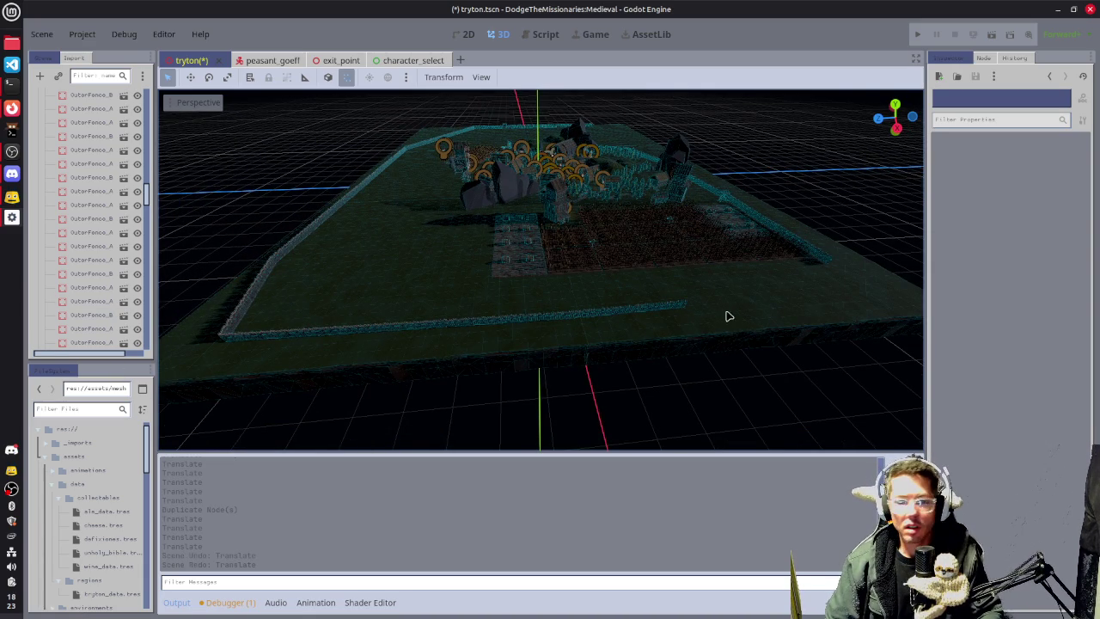
Select OuterFence_A87 on the near edge and add its neighbouring fence sections.
left_click(680, 306)
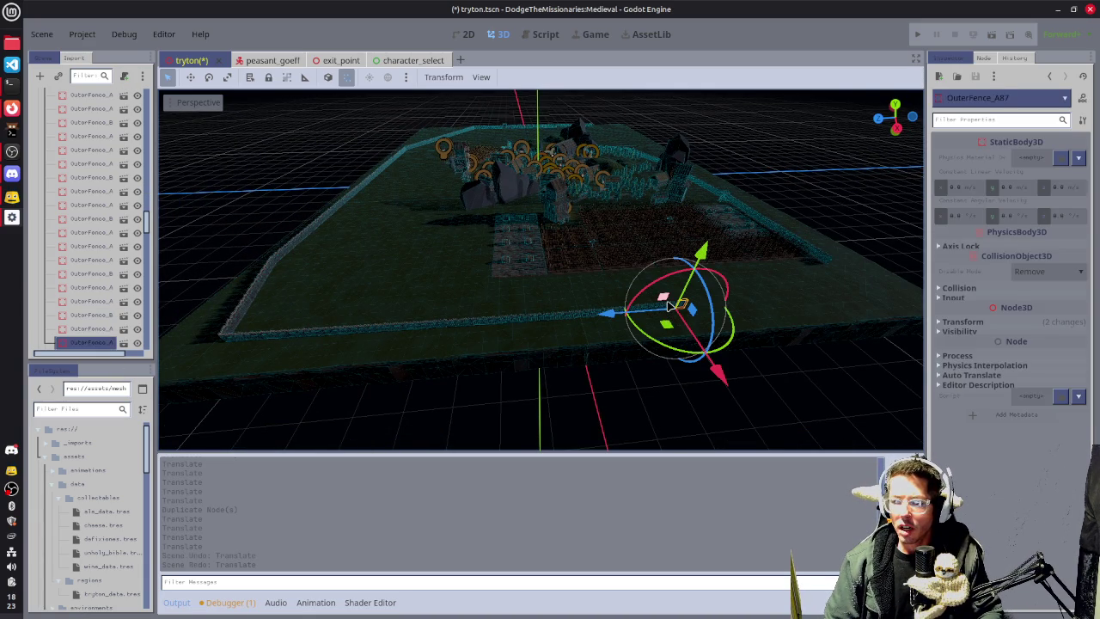
key("f")
scroll(524, 232, "up", 5)
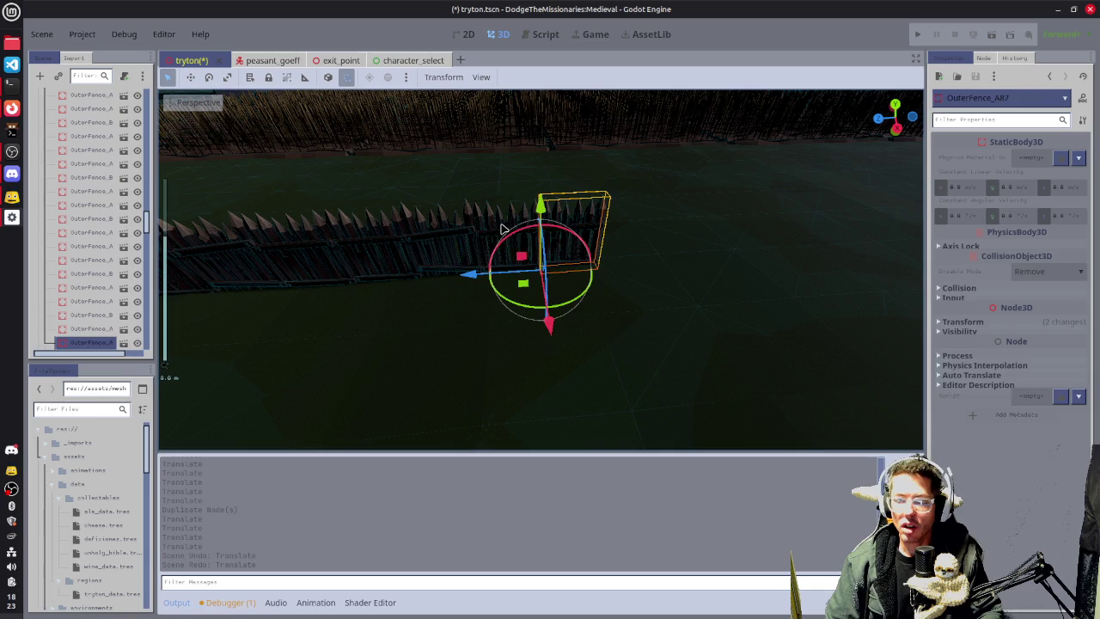
left_click(502, 228, "shift")
left_click(442, 233, "shift")
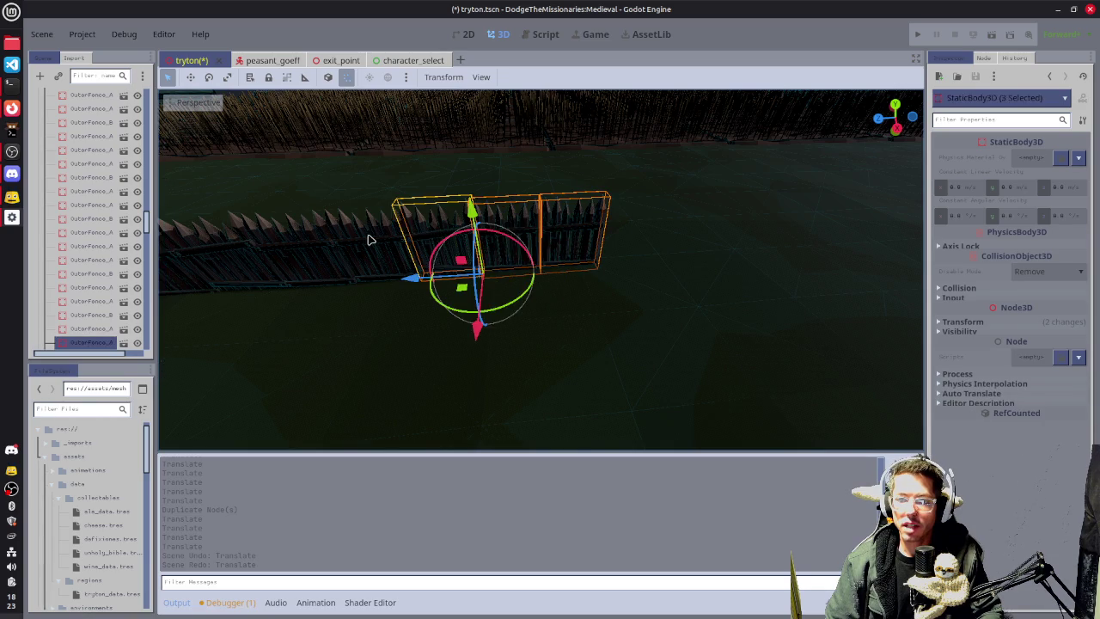
left_click(368, 238, "shift")
left_click(295, 252, "shift")
scroll(219, 266, "down", 6)
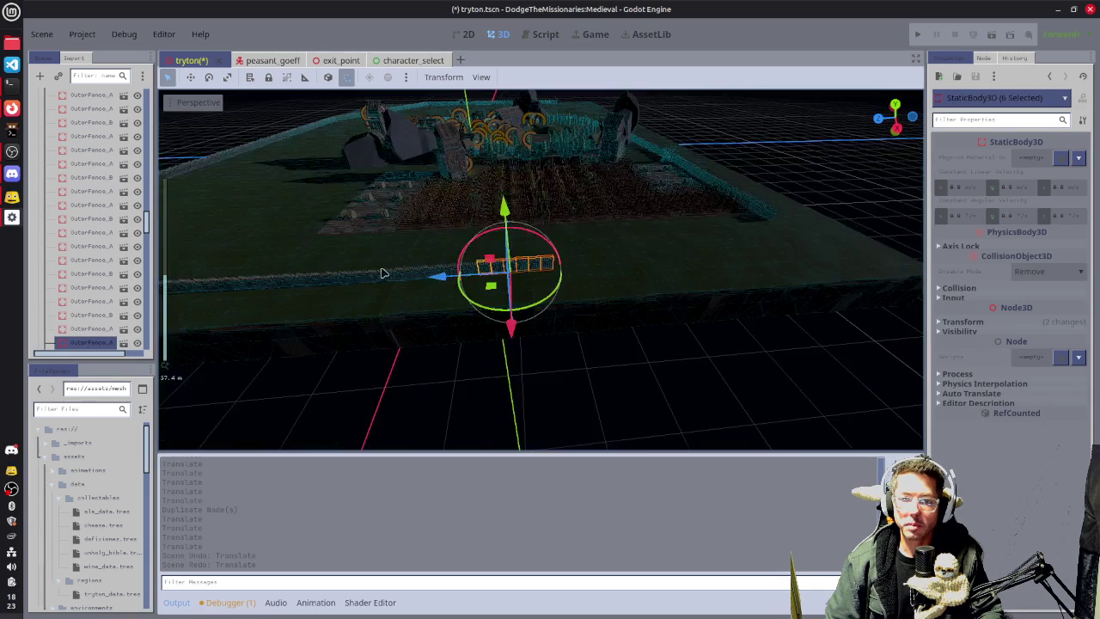
left_click(473, 271, "shift")
scroll(472, 270, "up", 3)
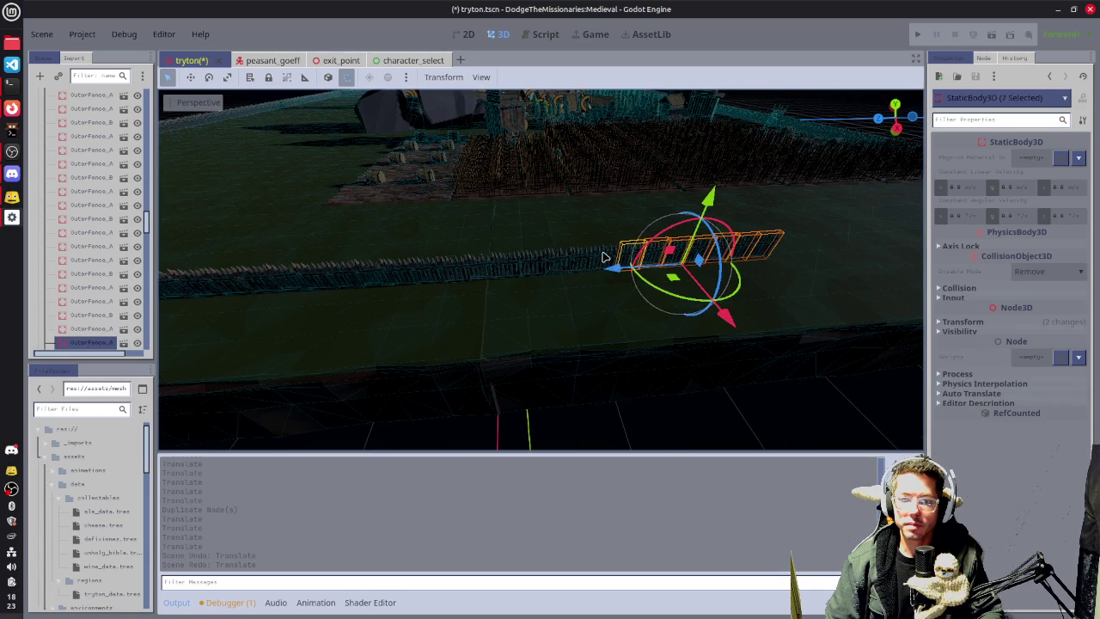
Add thirteen more fence sections to the left, completing the 21-section selection.
left_click(600, 260, "shift")
left_click(565, 262, "shift")
left_click(537, 266, "shift")
left_click(521, 268, "shift")
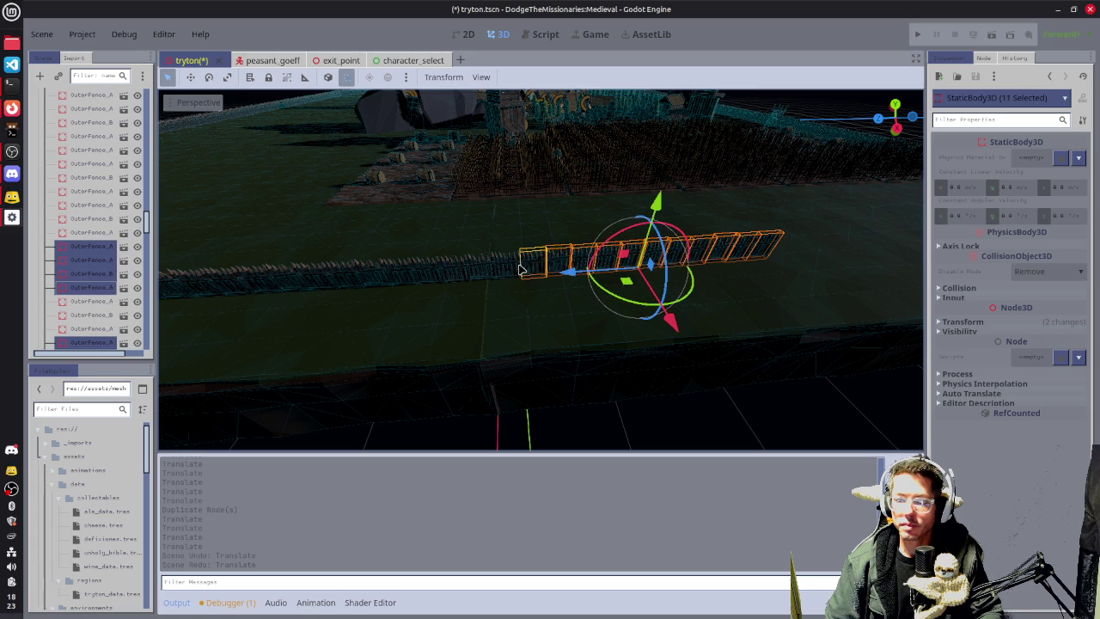
left_click(503, 271, "shift")
left_click(462, 273, "shift")
left_click(440, 273, "shift")
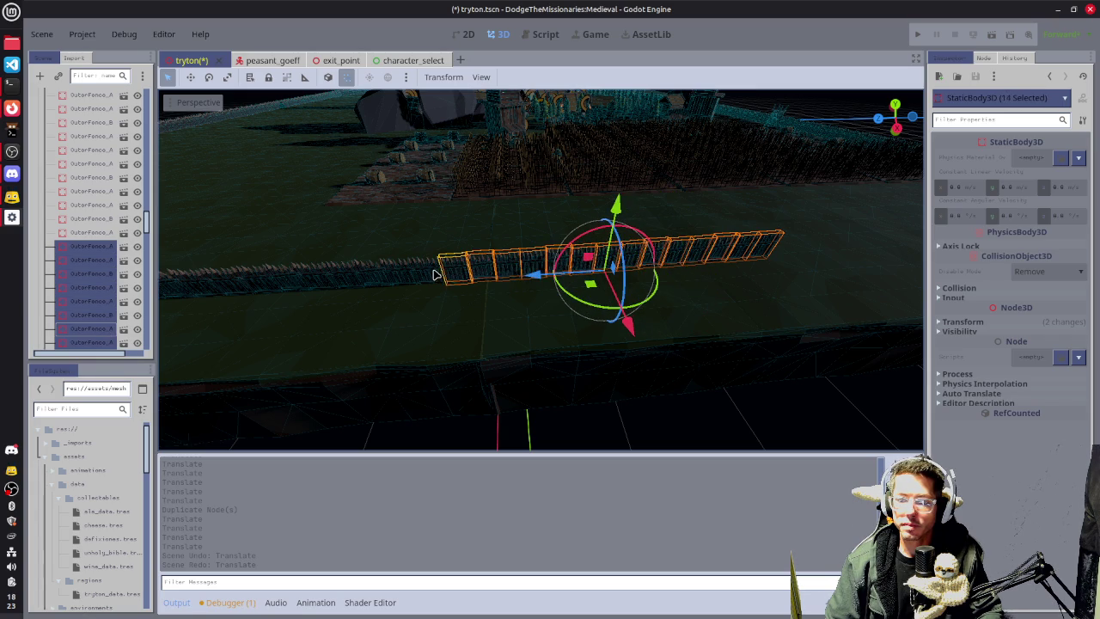
left_click(406, 280, "shift")
left_click(385, 282, "shift")
left_click(370, 281, "shift")
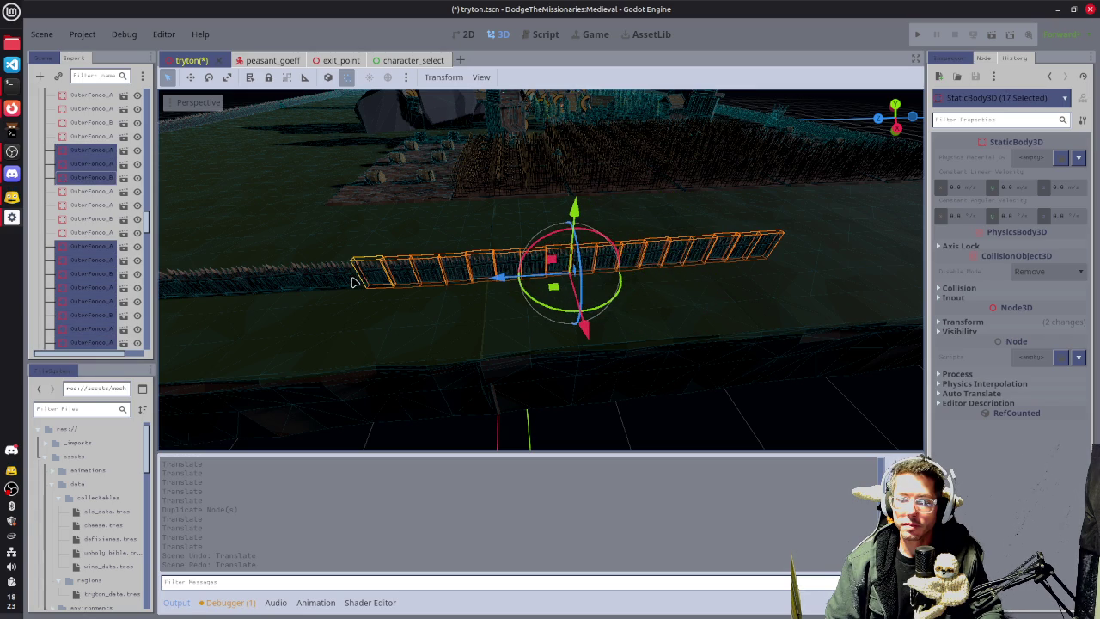
left_click(352, 280, "shift")
left_click(318, 284, "shift")
left_click(294, 285, "shift")
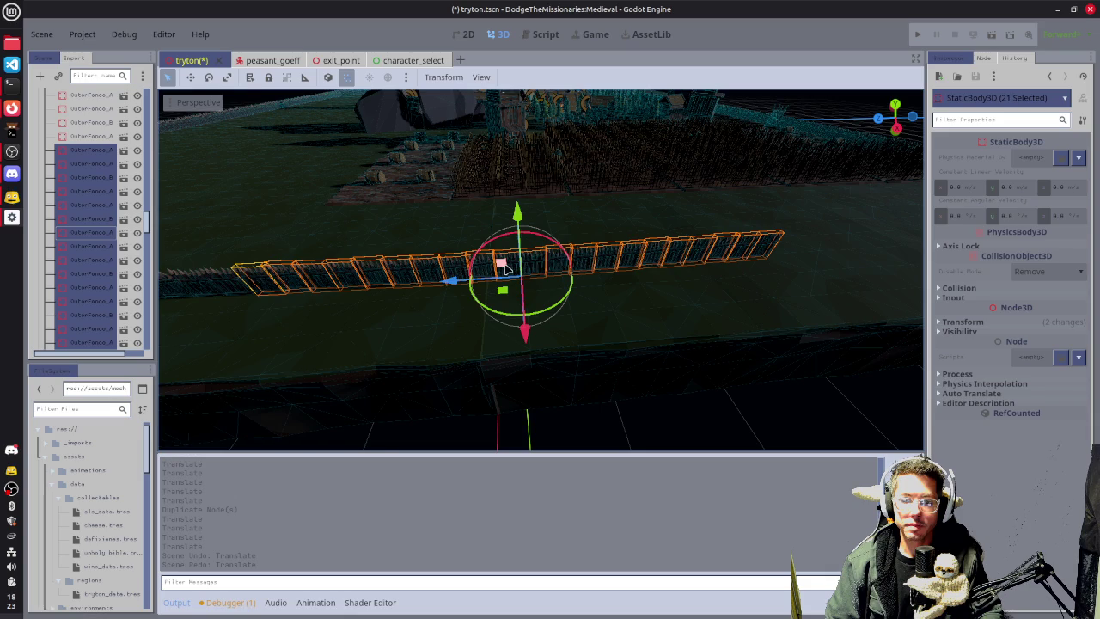
scroll(507, 269, "down", 3)
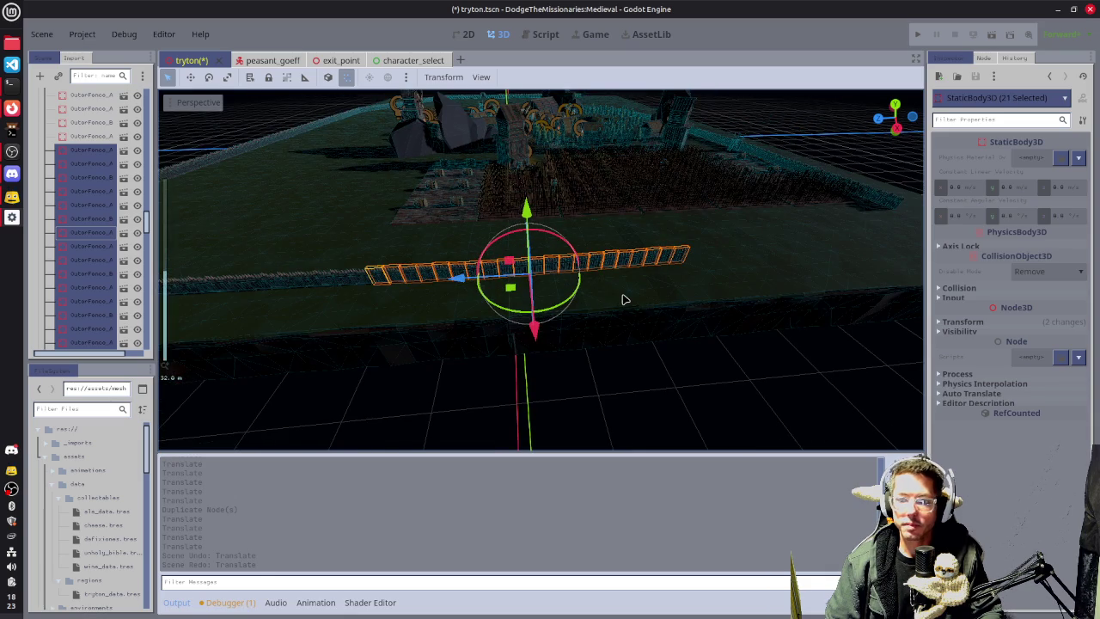
Duplicate the 21 fence sections and slide the copies along Z and X into line.
key("ctrl+d")
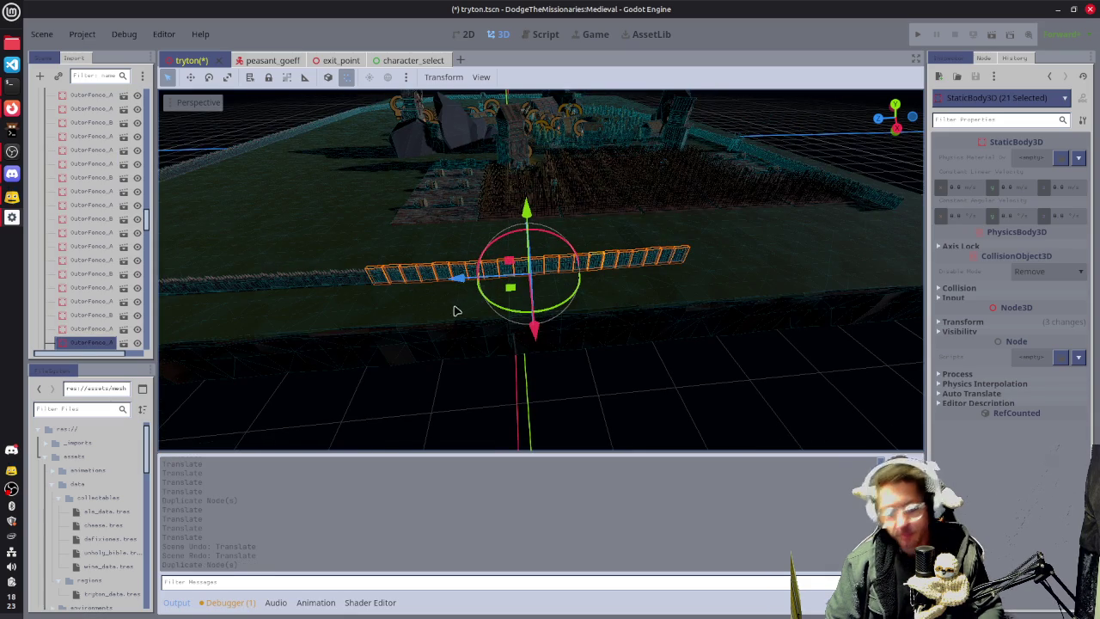
mouse_move(458, 278)
left_mouse_down()
mouse_move(787, 250)
mouse_move(753, 250)
left_mouse_up()
key("f")
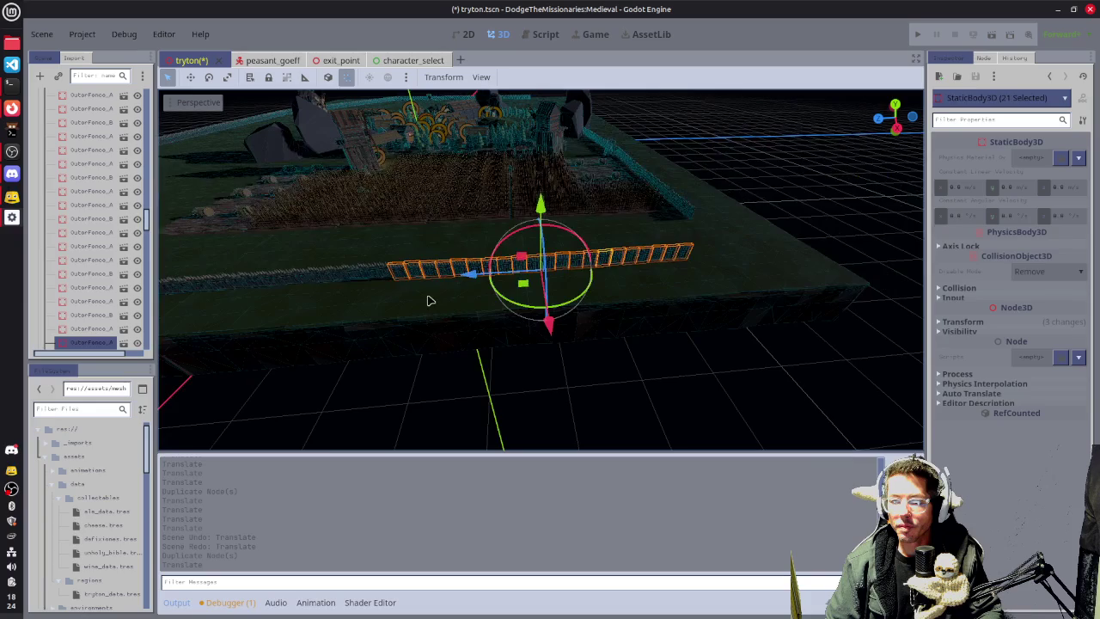
scroll(412, 292, "up", 2)
mouse_move(660, 249)
left_mouse_down()
mouse_move(515, 254)
mouse_move(707, 304)
mouse_move(625, 258)
left_mouse_up()
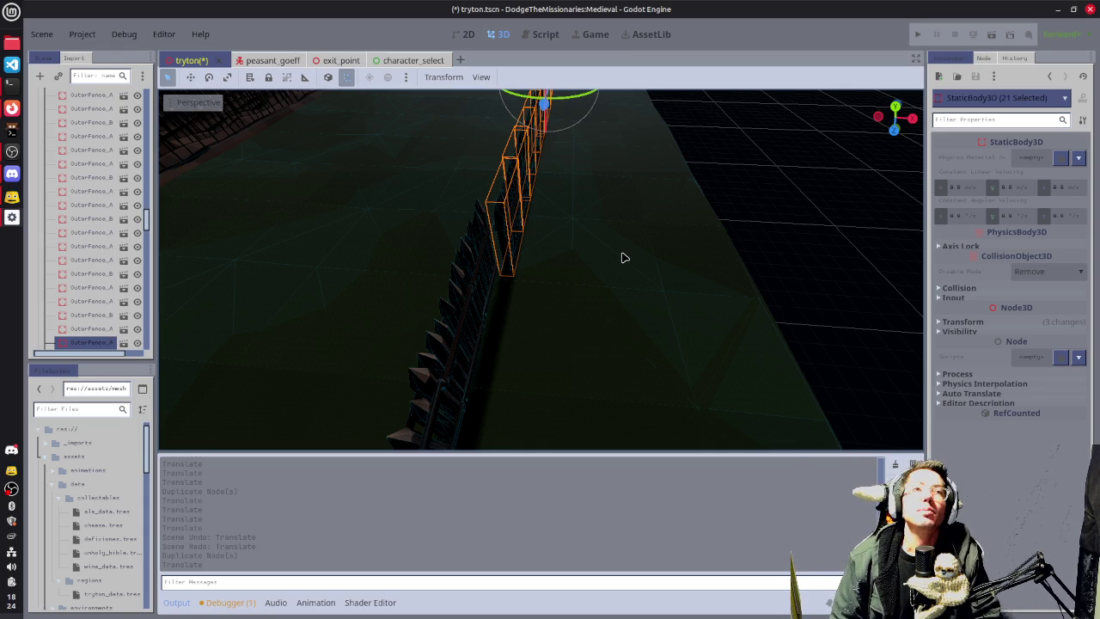
scroll(660, 208, "up", 3)
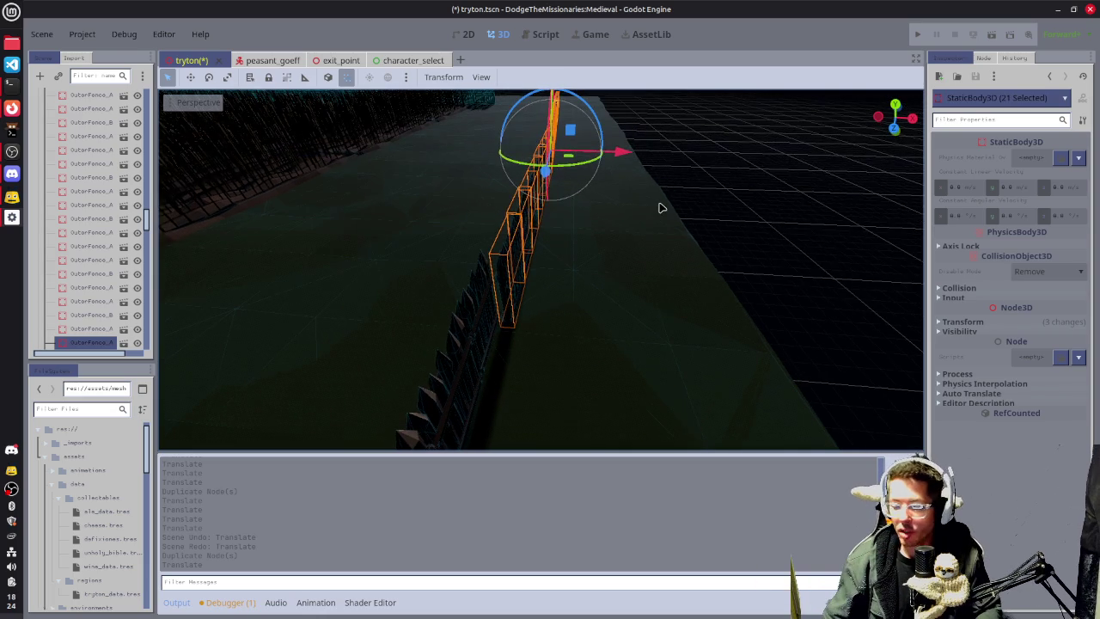
mouse_move(625, 154)
left_mouse_down()
mouse_move(613, 152)
mouse_move(753, 260)
mouse_move(665, 285)
left_mouse_up()
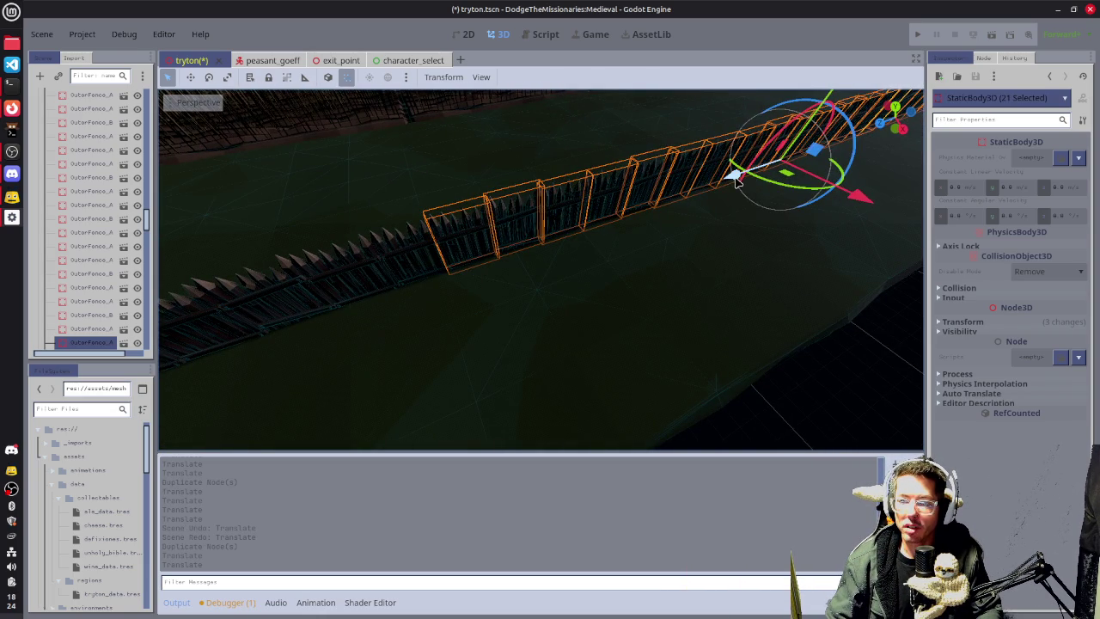
left_click_drag(737, 179, 736, 175)
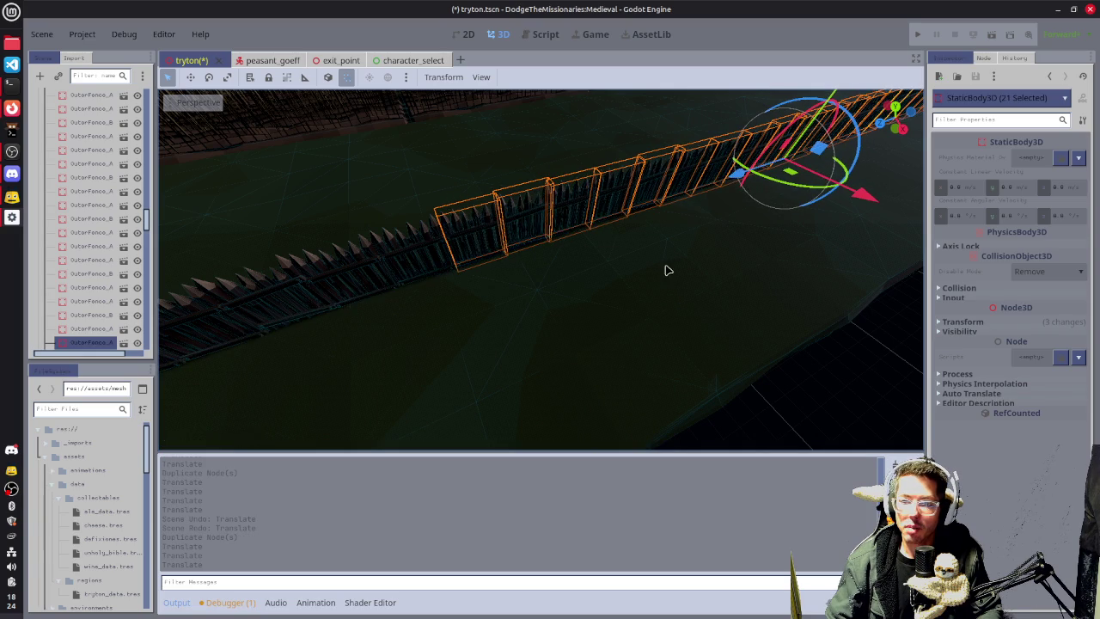
scroll(668, 271, "down", 6)
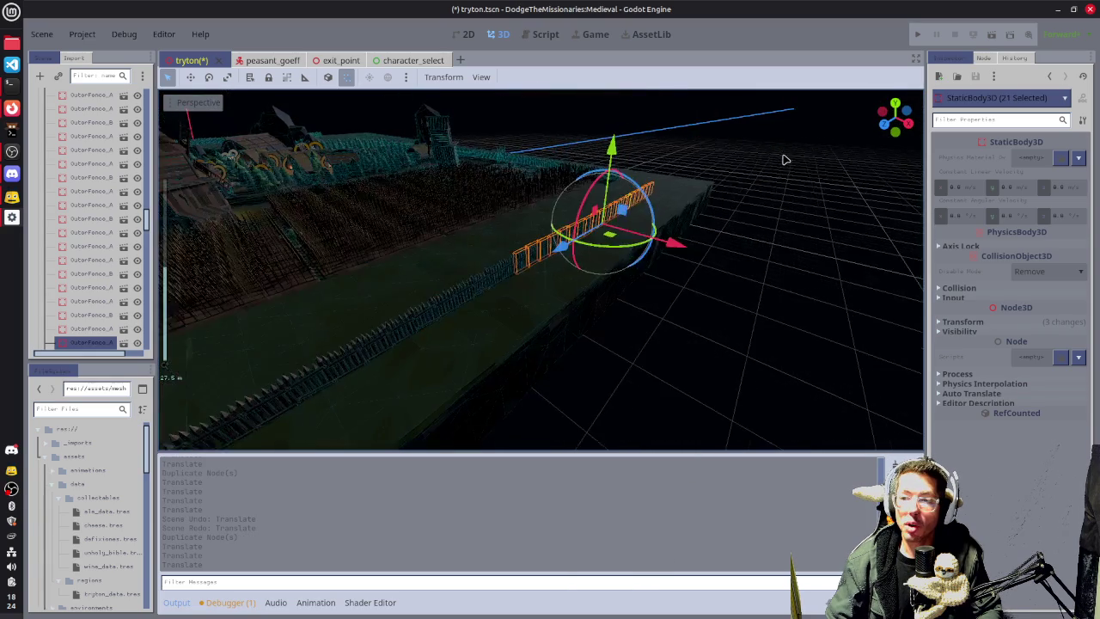
left_click(822, 170)
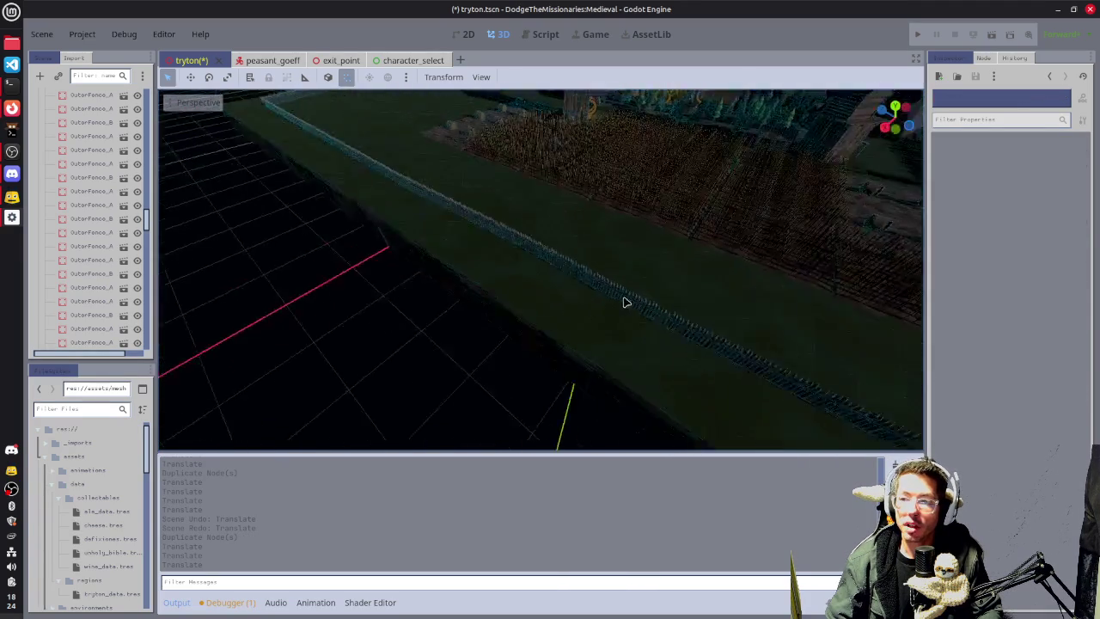
Orbit around the fenced map, then select and focus on fence piece OuterFence_A212.
left_click_drag(625, 303, 567, 299)
scroll(547, 294, "down", 6)
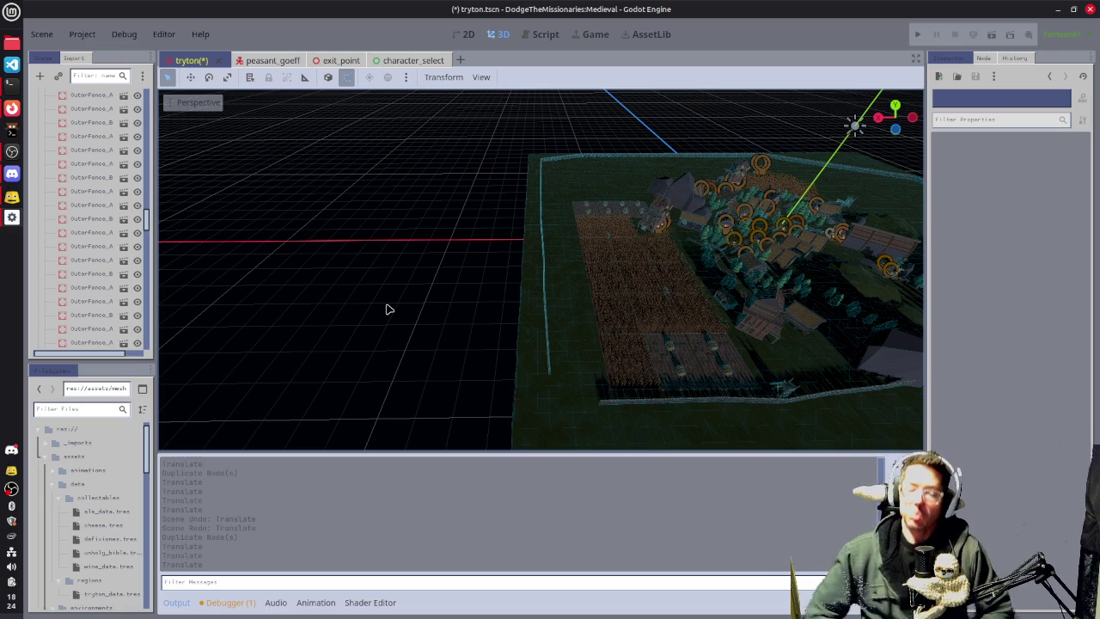
mouse_move(481, 305)
left_mouse_down()
mouse_move(553, 343)
mouse_move(628, 321)
mouse_move(618, 307)
mouse_move(543, 280)
left_mouse_up()
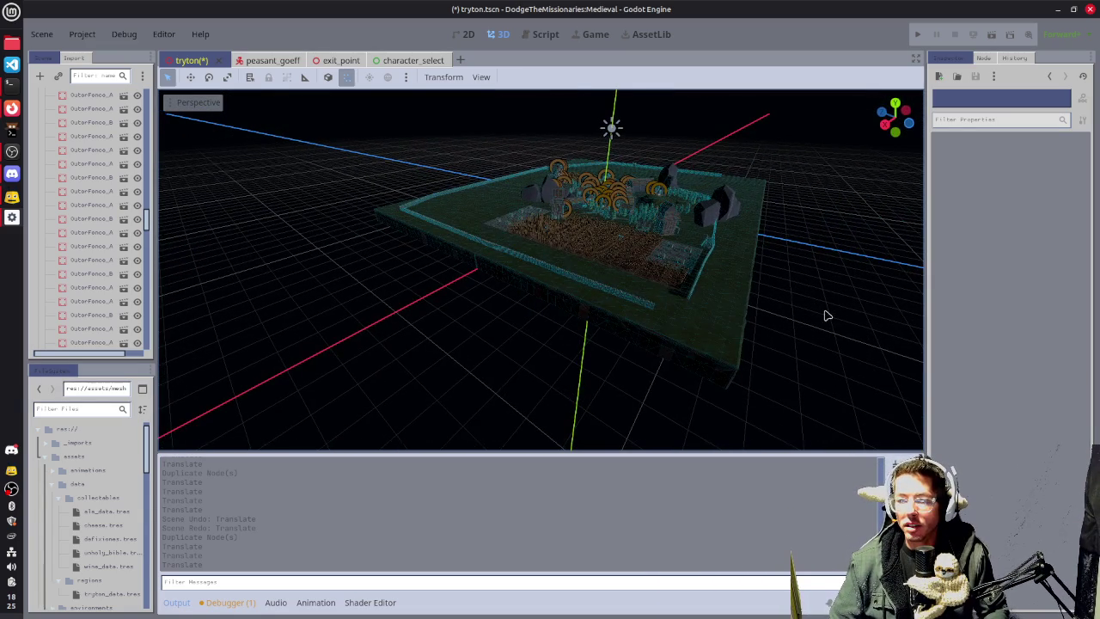
mouse_move(823, 316)
left_mouse_down()
mouse_move(830, 309)
mouse_move(802, 306)
mouse_move(871, 361)
mouse_move(815, 351)
left_mouse_up()
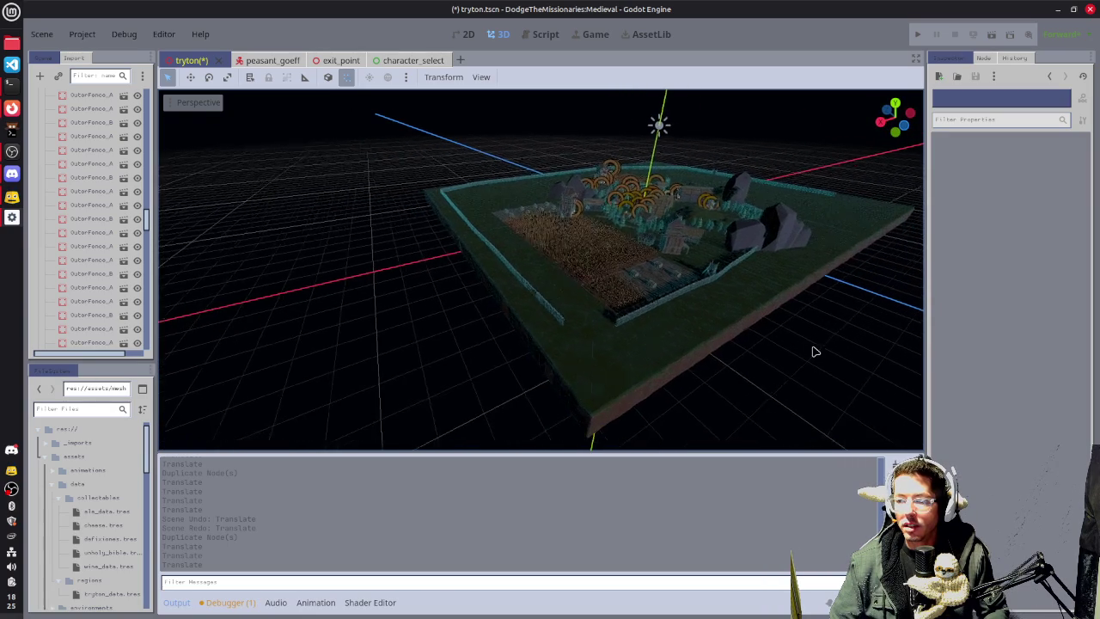
scroll(708, 343, "up", 3)
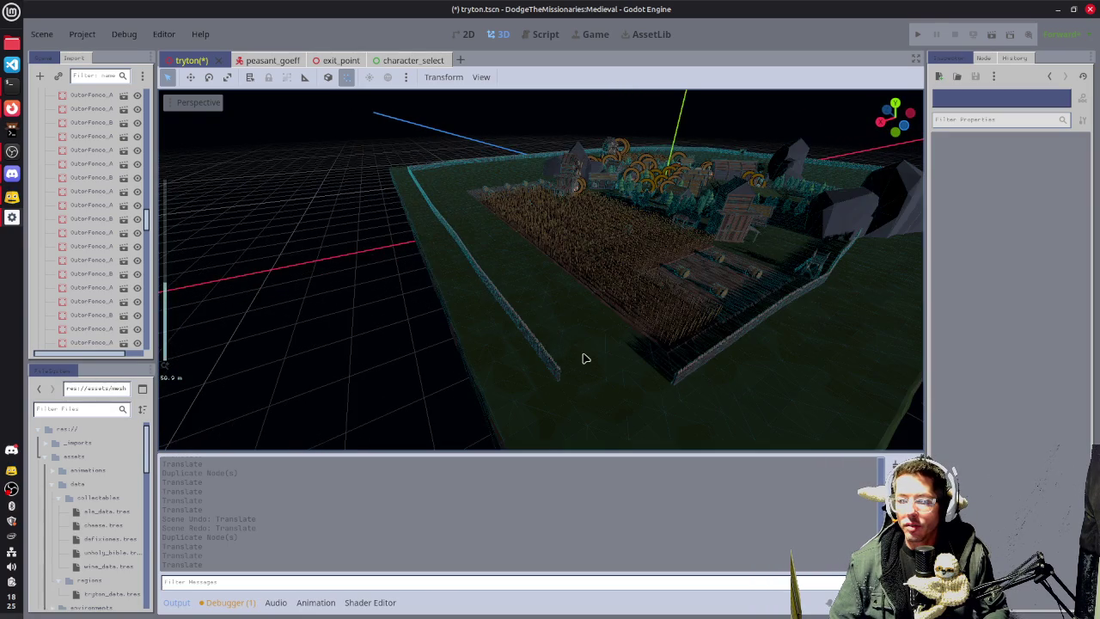
mouse_move(582, 357)
left_mouse_down()
mouse_move(687, 336)
mouse_move(712, 296)
mouse_move(504, 271)
mouse_move(578, 270)
mouse_move(486, 230)
left_mouse_up()
left_click(700, 280)
key("f")
Duplicate five front fence pieces and slide the copies along to continue the fence.
left_click(486, 230, "shift")
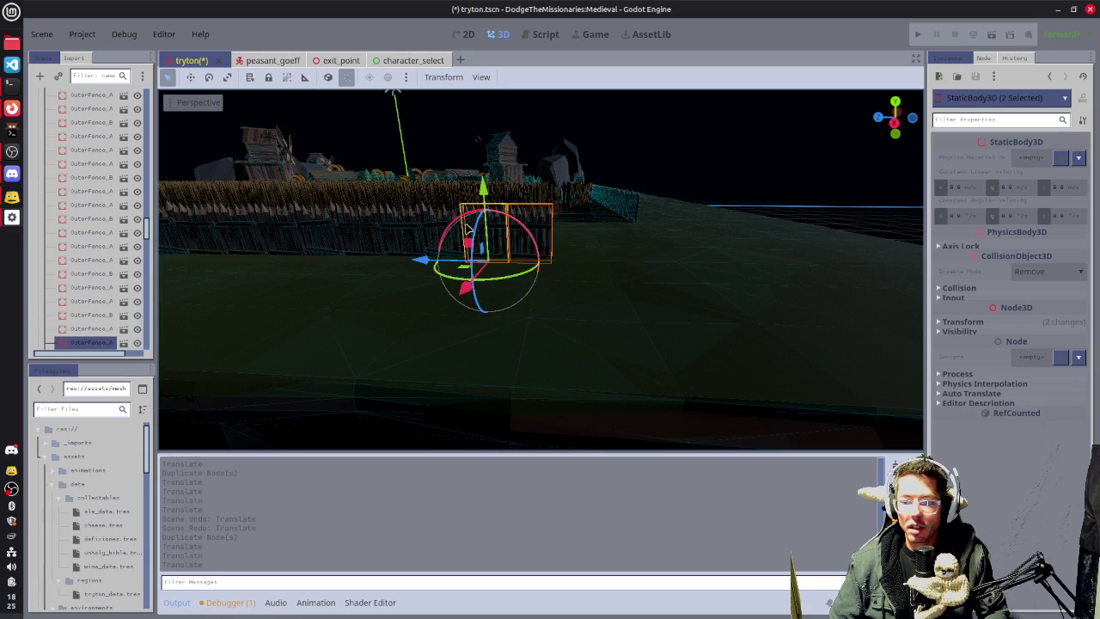
left_click(427, 224, "shift")
left_click(409, 224, "shift")
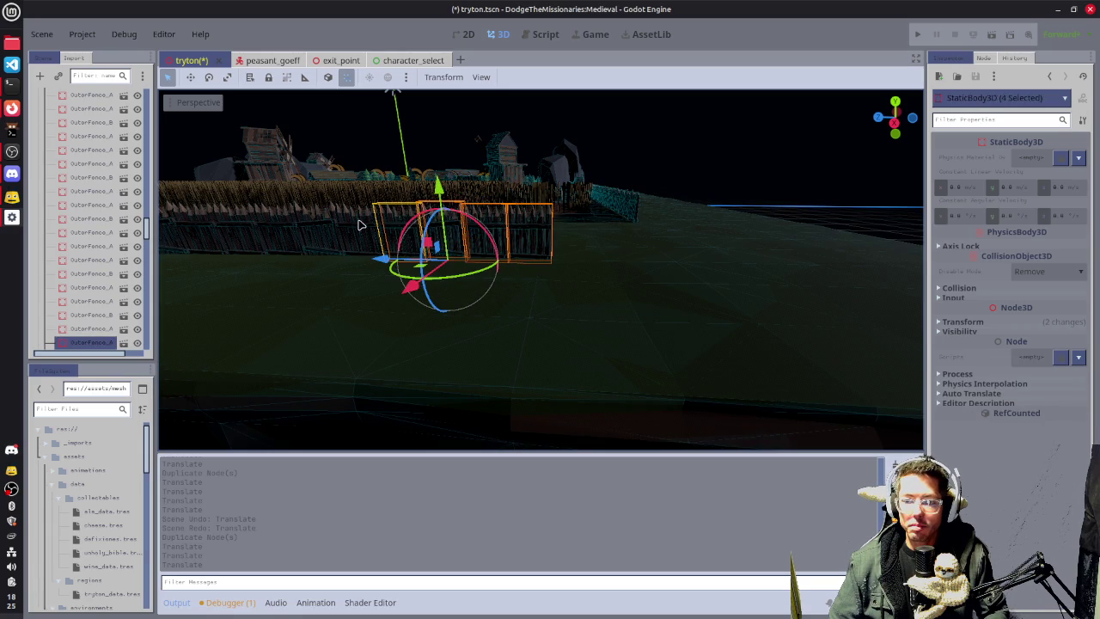
left_click(363, 225, "shift")
key("ctrl+d")
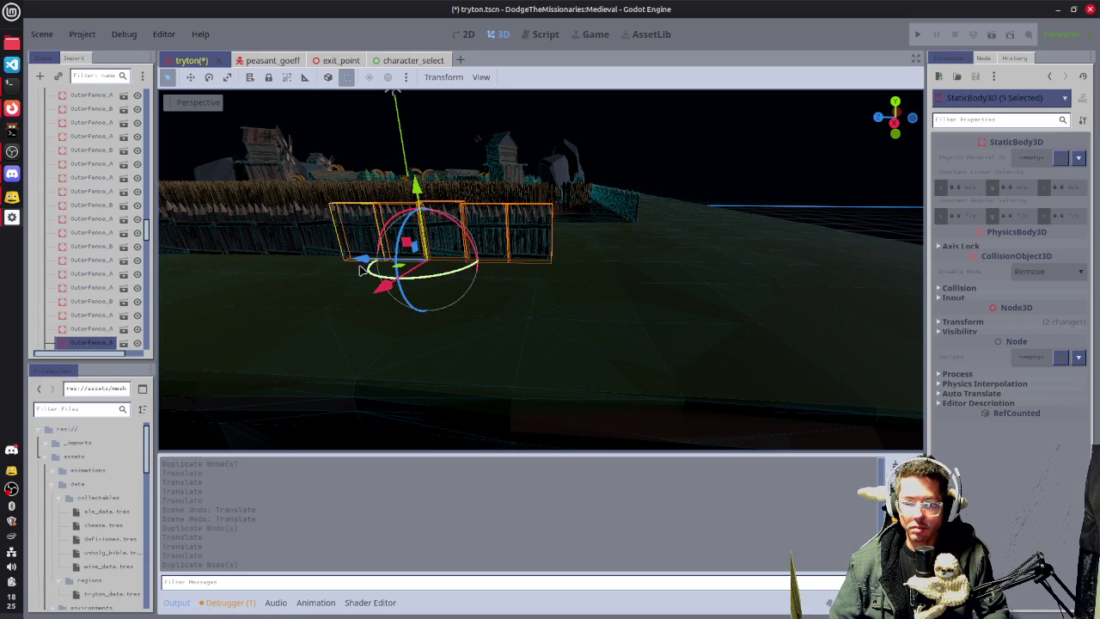
left_click_drag(370, 262, 572, 258)
left_click_drag(701, 265, 570, 280)
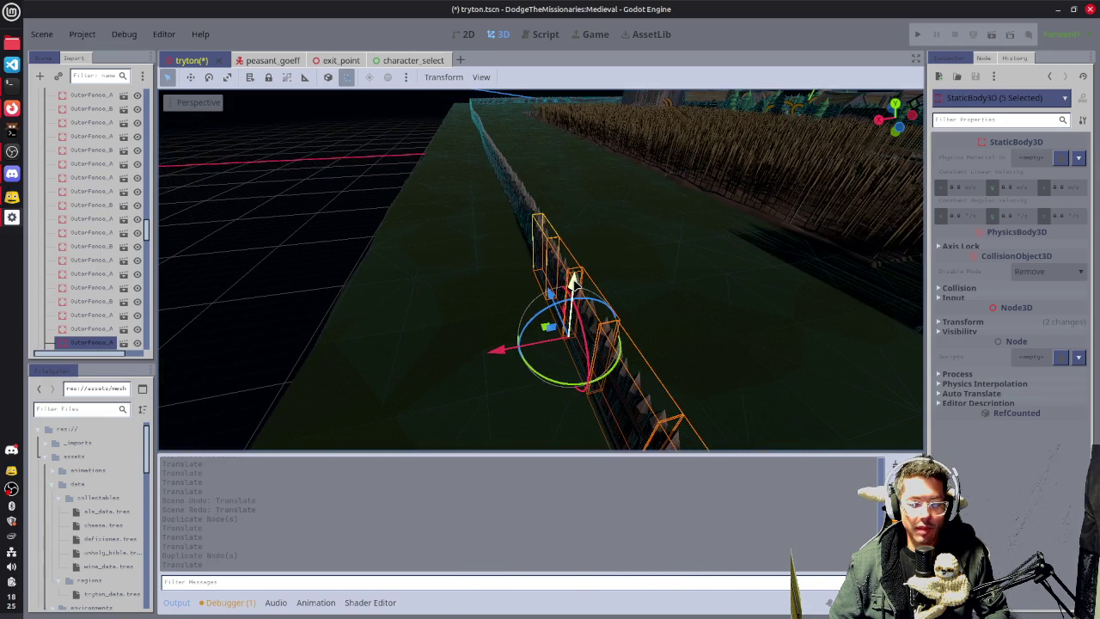
scroll(574, 323, "down", 2)
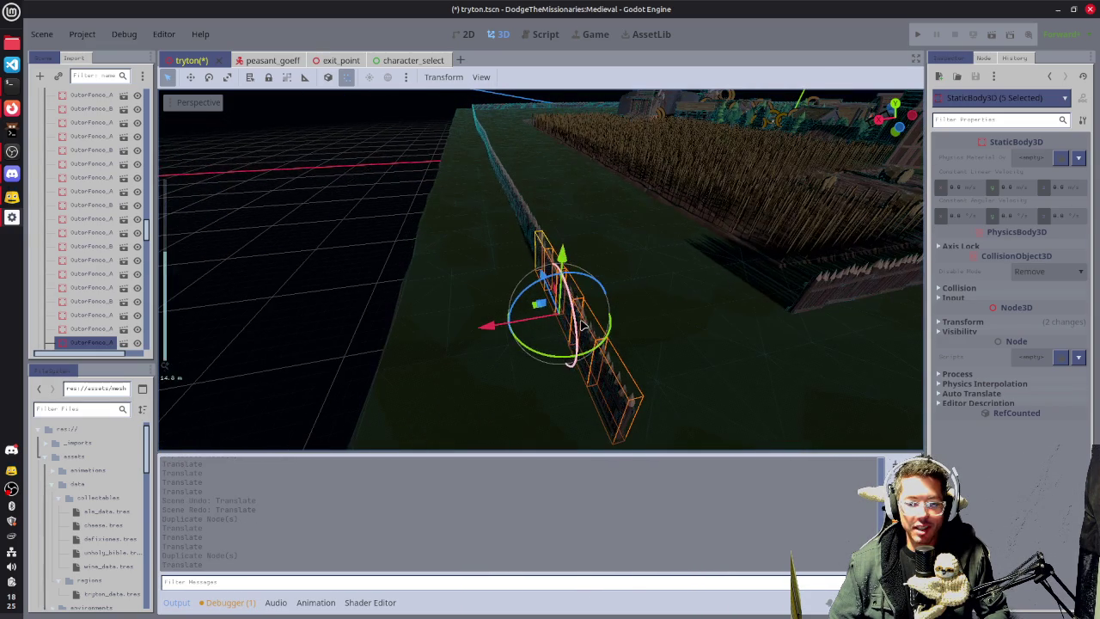
mouse_move(599, 303)
left_mouse_down()
mouse_move(739, 278)
mouse_move(711, 269)
left_mouse_up()
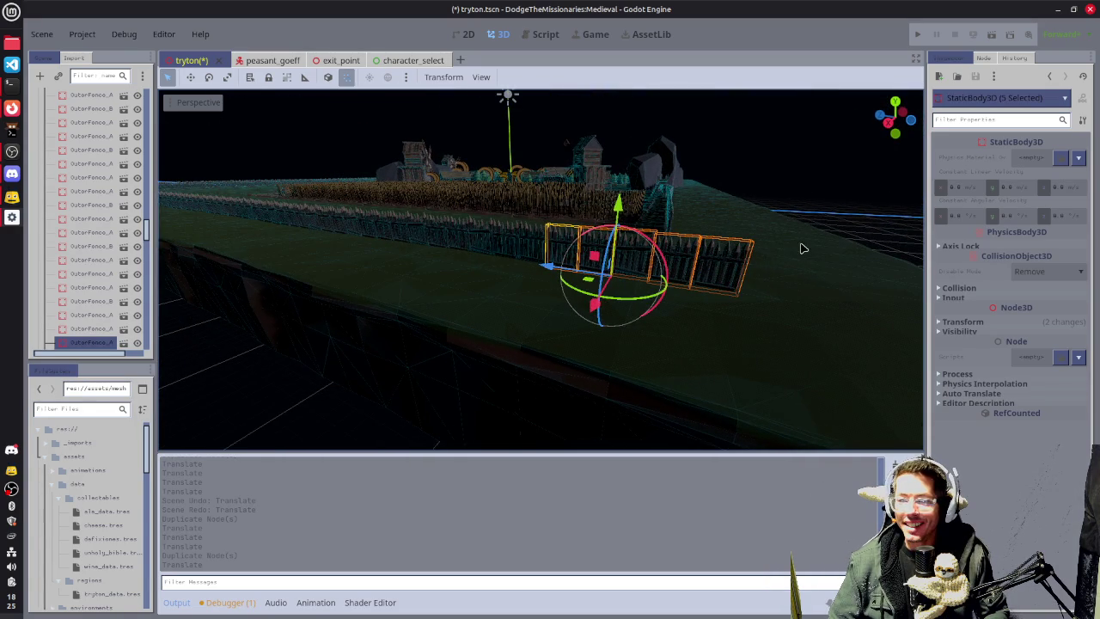
mouse_move(800, 249)
left_mouse_down()
mouse_move(776, 243)
mouse_move(813, 241)
mouse_move(803, 242)
left_mouse_up()
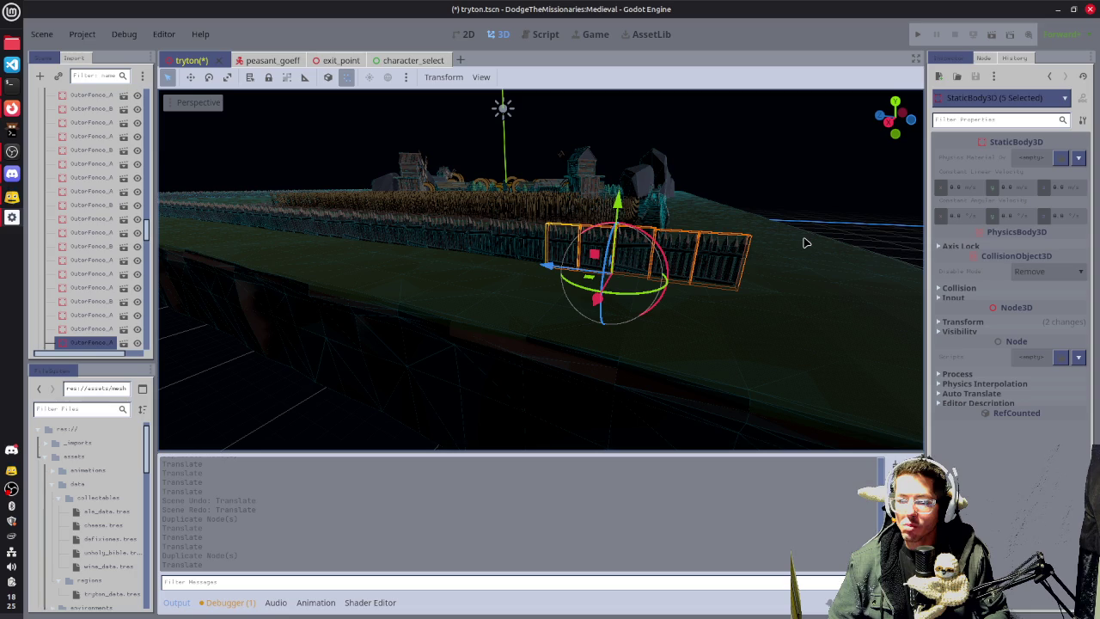
Delete two overlapping leftover fence sections from the front edge.
left_click(821, 213)
left_click(686, 261)
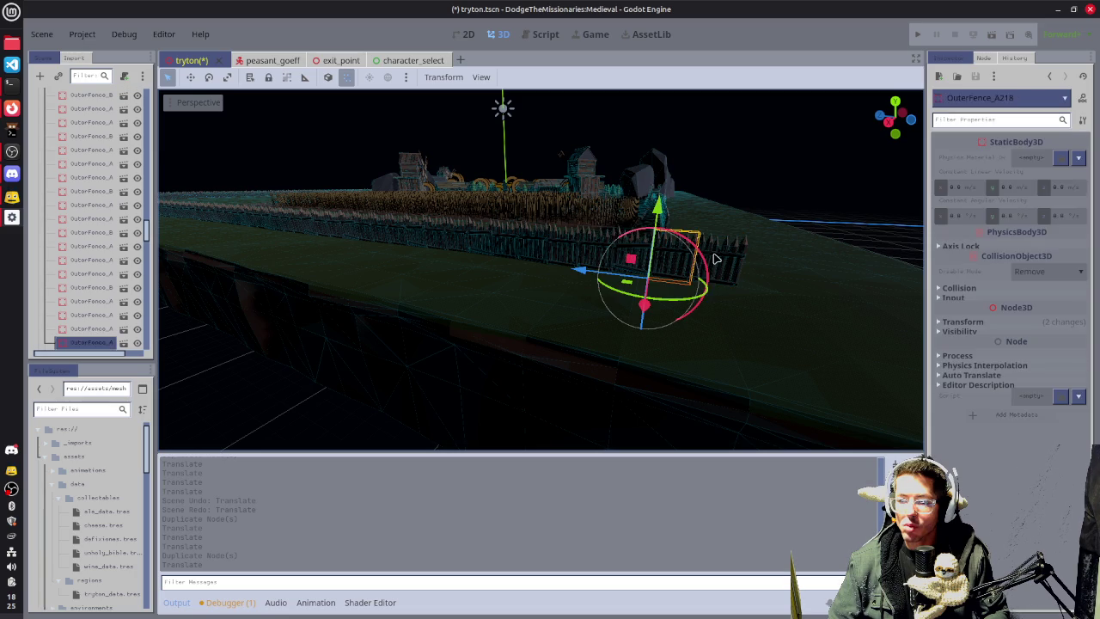
left_click(718, 259, "shift")
key("Delete")
Confirm removing the two fence sections.
key("Return")
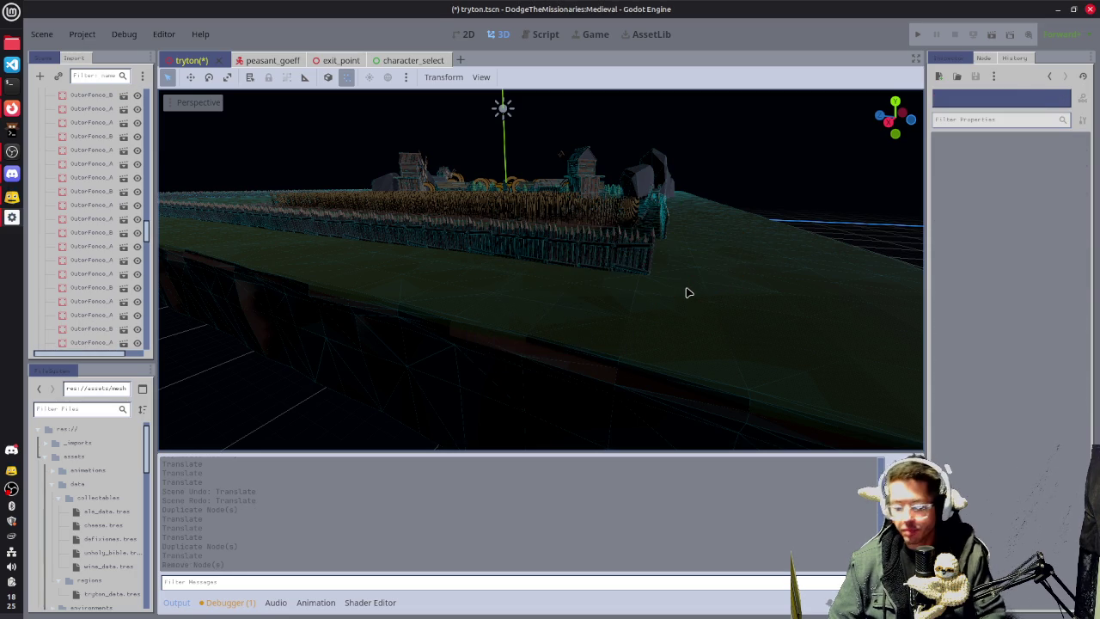
mouse_move(861, 251)
left_mouse_down()
mouse_move(764, 250)
mouse_move(776, 238)
mouse_move(630, 296)
left_mouse_up()
scroll(627, 288, "up", 8)
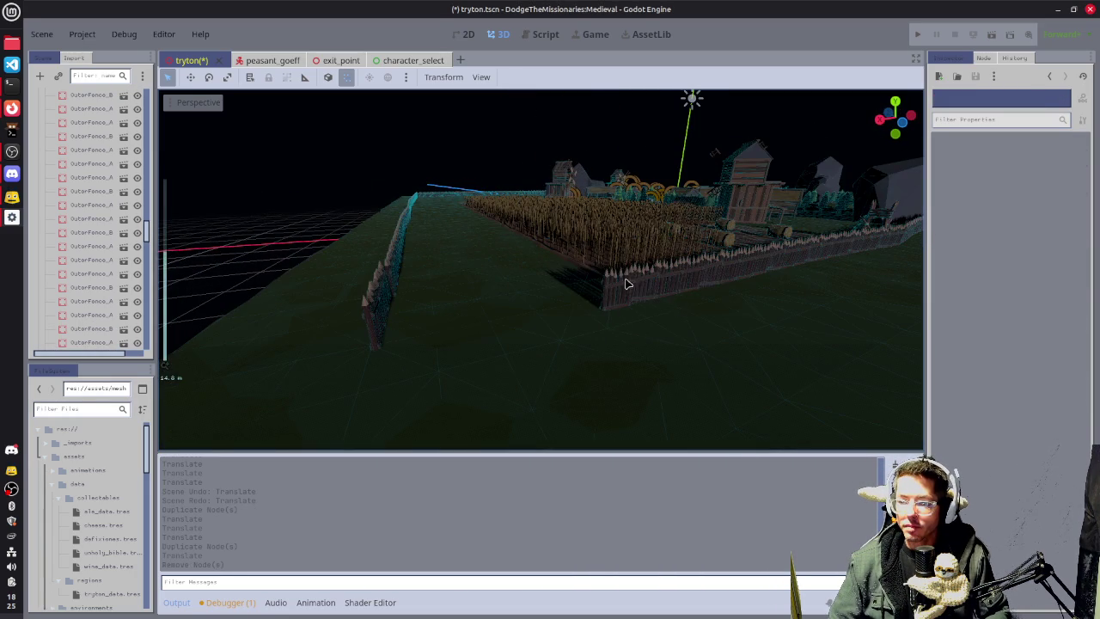
Select six OuterFence sections, starting from OuterFence_A93 to the leftmost one.
left_click(726, 271)
left_click_drag(753, 273, 782, 307)
left_click(760, 299, "shift")
left_click(696, 299, "shift")
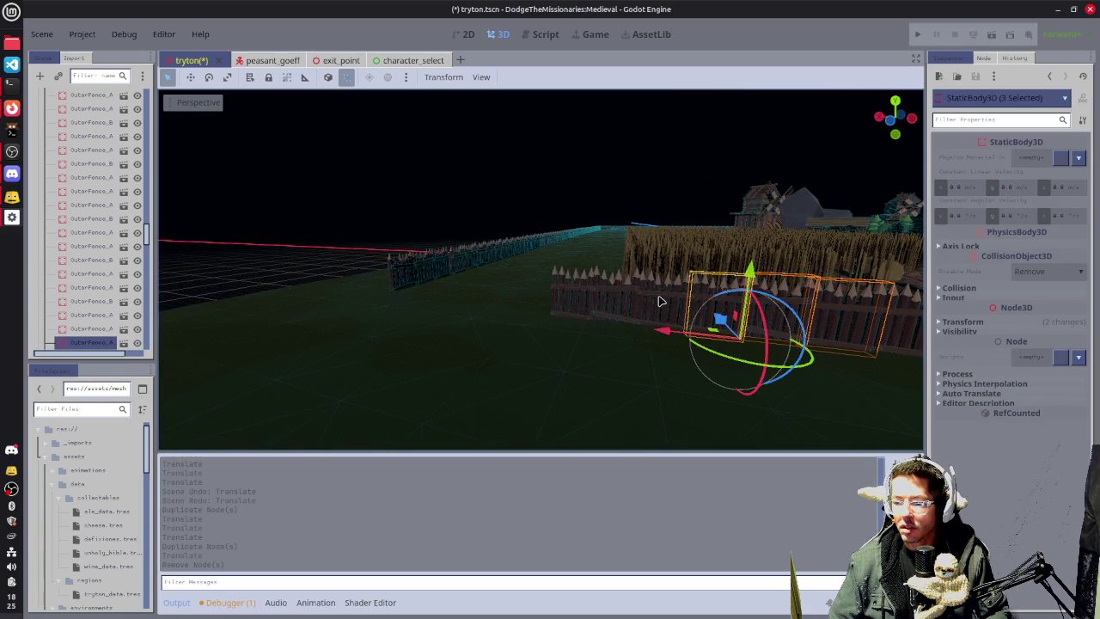
left_click(654, 301, "shift")
left_click(614, 296, "shift")
left_click(563, 297, "shift")
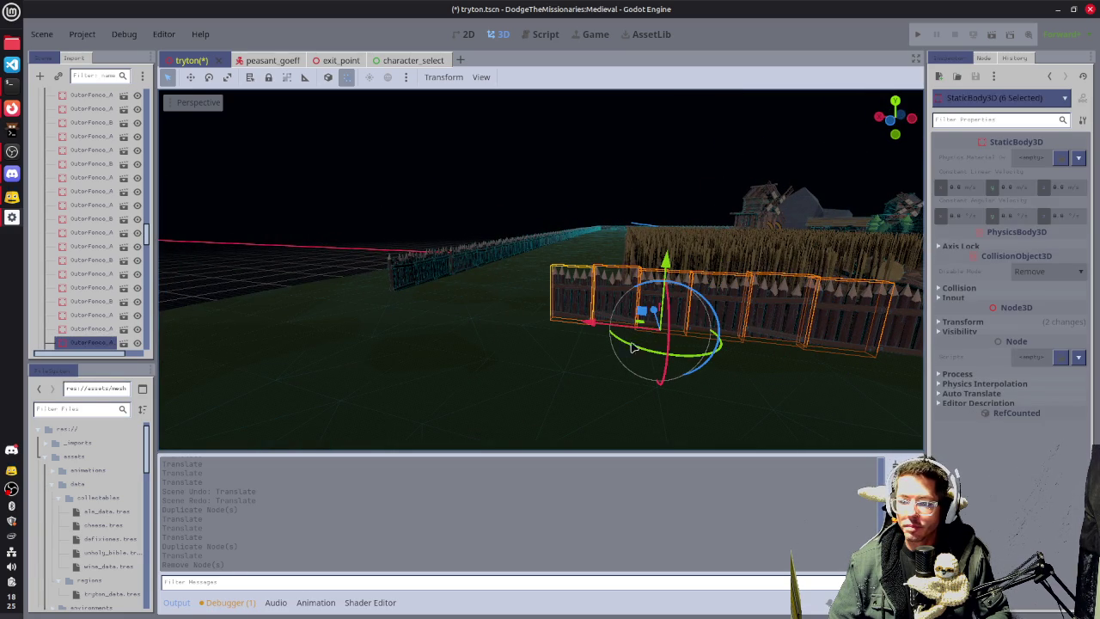
Duplicate the six fence sections, slide the copies left along X, then select OuterFence_A222.
key("ctrl+d")
mouse_move(591, 327)
left_mouse_down()
mouse_move(370, 307)
mouse_move(404, 309)
left_mouse_up()
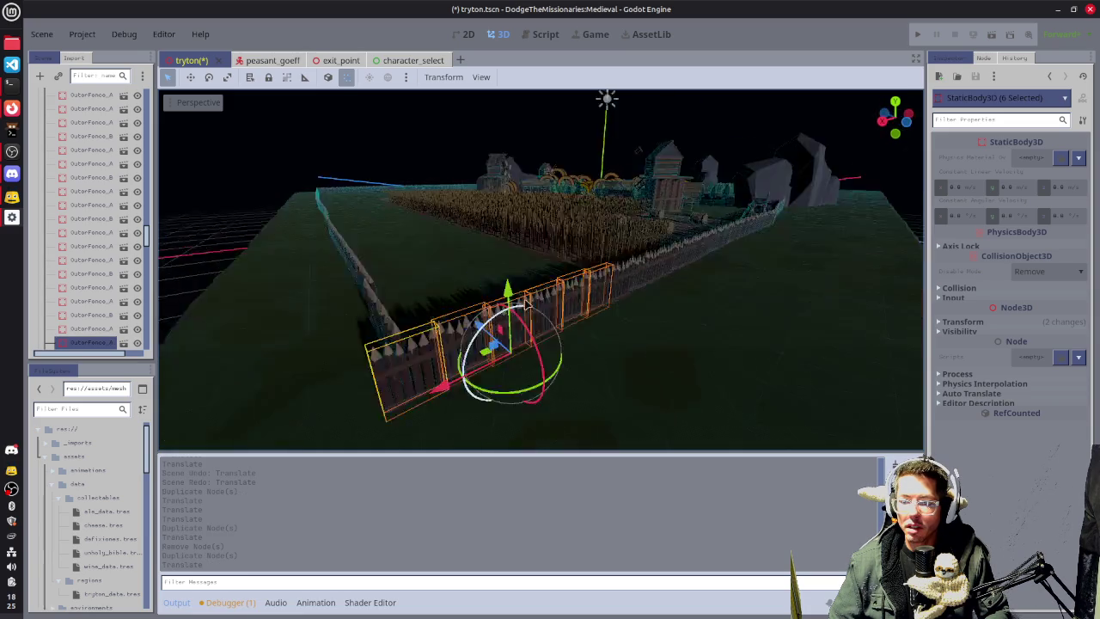
mouse_move(527, 302)
left_mouse_down()
mouse_move(662, 337)
mouse_move(633, 326)
mouse_move(697, 368)
mouse_move(810, 294)
left_mouse_up()
left_click(781, 334)
left_click_drag(780, 334, 652, 361)
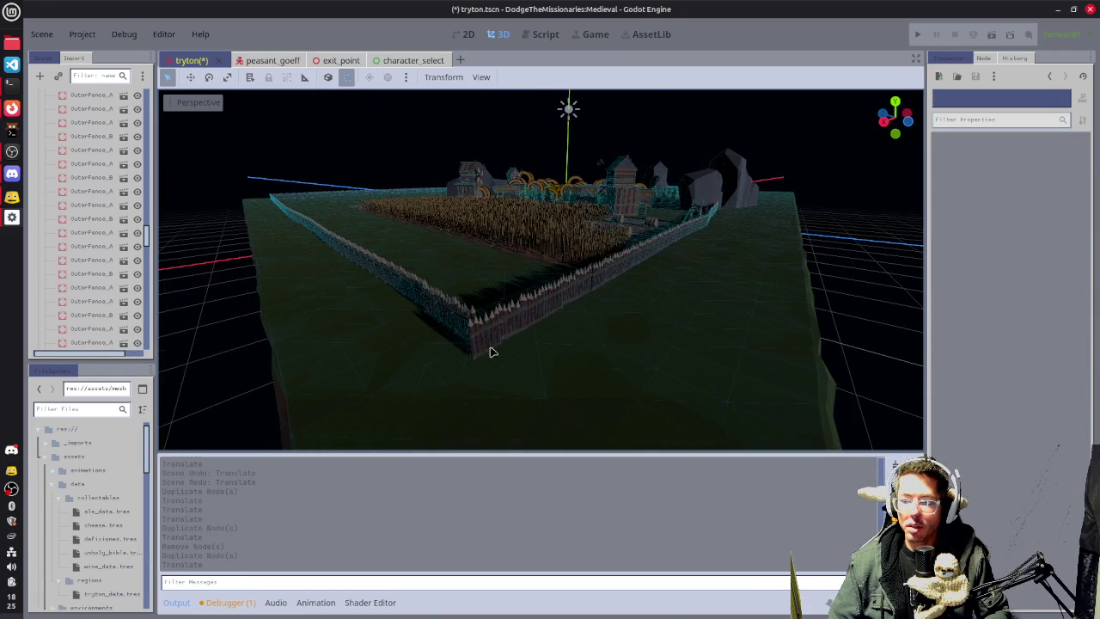
left_click(486, 346)
Delete OuterFence_A222, then rotate OuterFence_B126 about 12 degrees and shift it into line.
key("Delete")
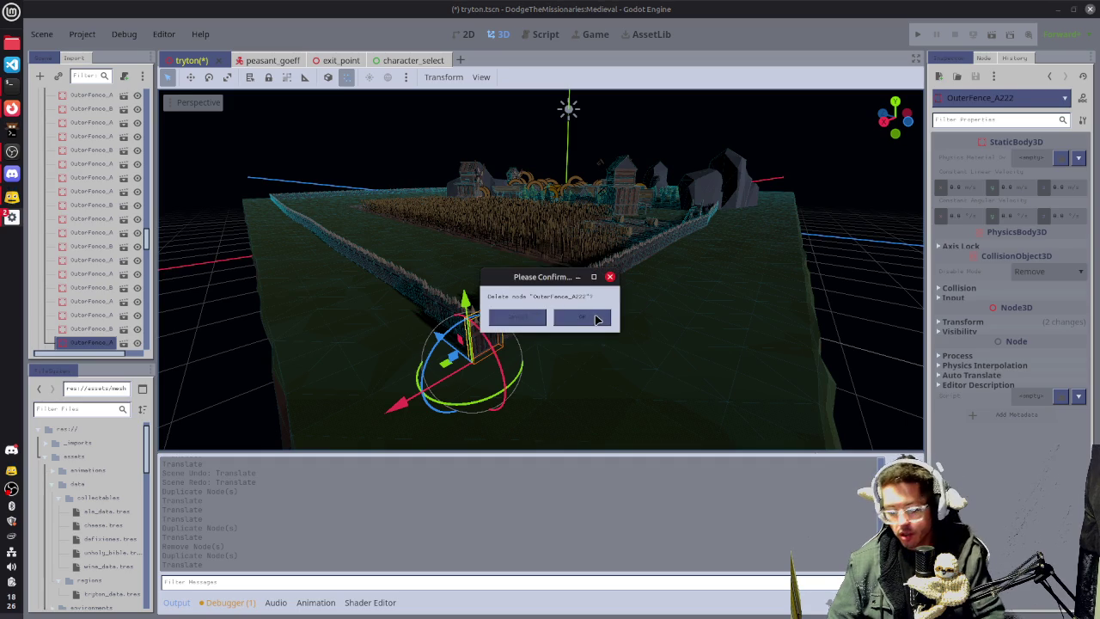
left_click(582, 318)
left_click(505, 325)
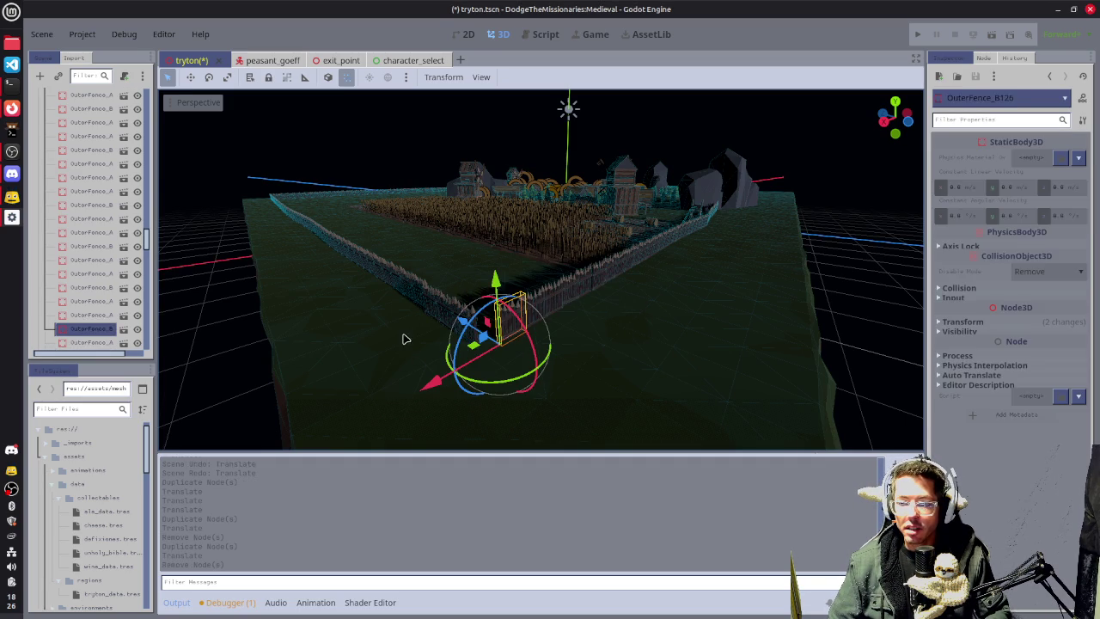
left_click_drag(405, 339, 444, 341)
left_click_drag(545, 390, 530, 397)
mouse_move(520, 358)
left_mouse_down()
mouse_move(507, 355)
mouse_move(785, 256)
mouse_move(584, 329)
mouse_move(571, 323)
left_mouse_up()
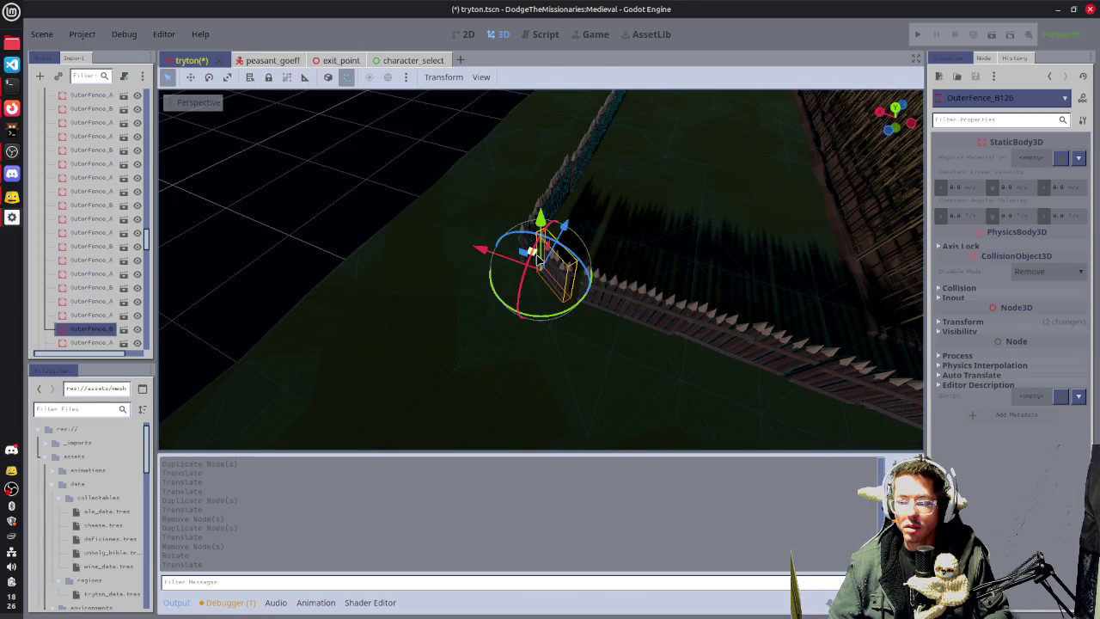
mouse_move(536, 256)
left_mouse_down()
mouse_move(548, 265)
mouse_move(673, 215)
left_mouse_up()
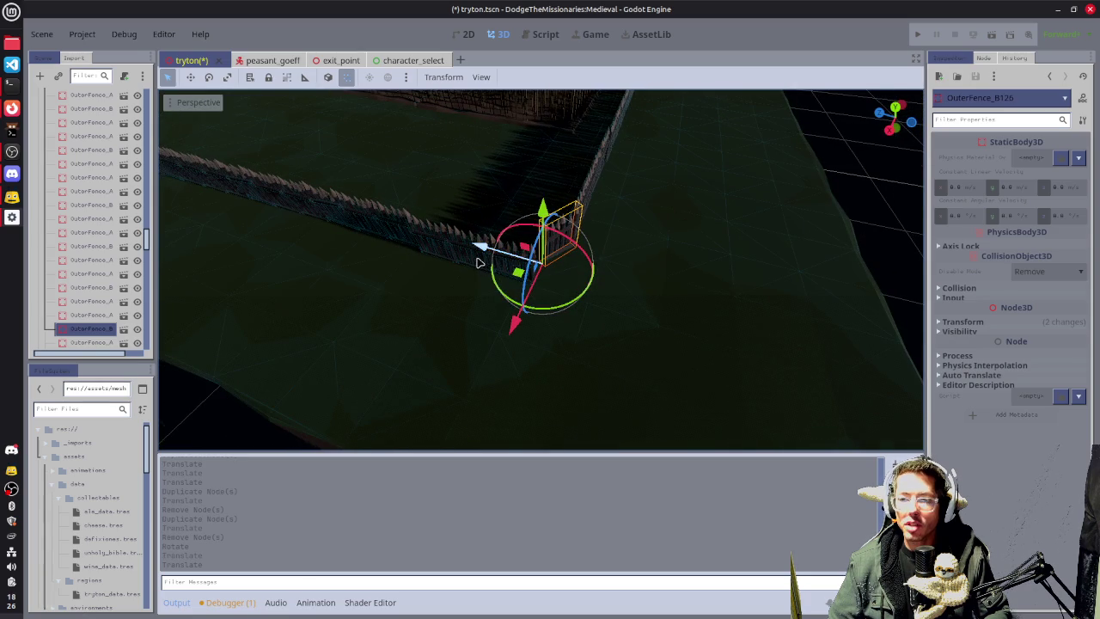
Rotate the neighbouring piece OuterFence_B124 about 5 degrees.
left_click(516, 271)
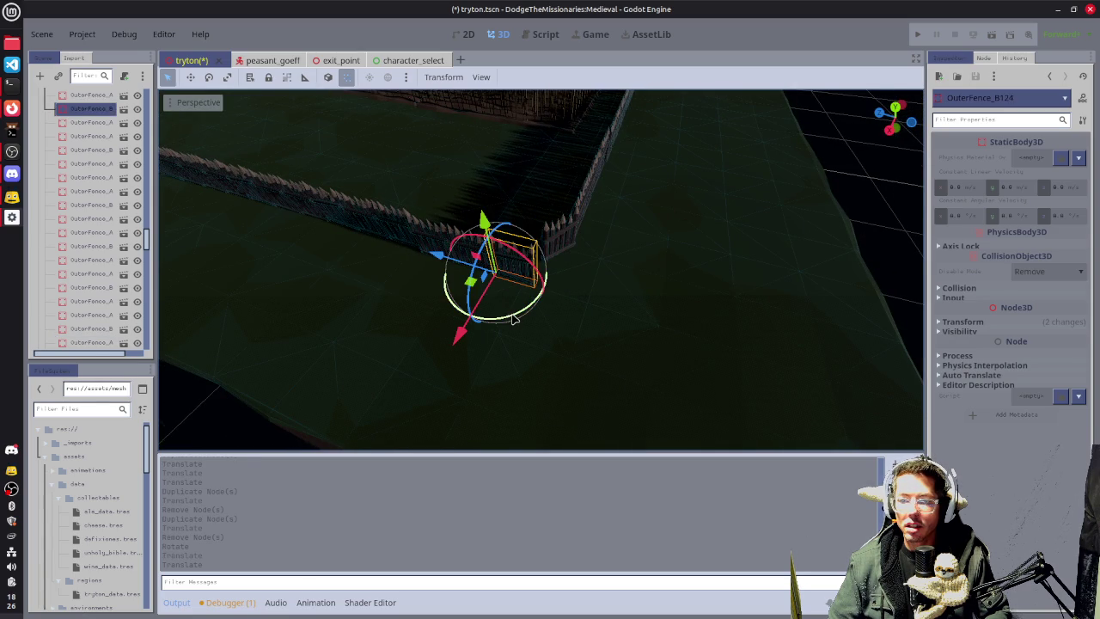
mouse_move(516, 320)
left_mouse_down()
mouse_move(537, 312)
mouse_move(476, 283)
left_mouse_up()
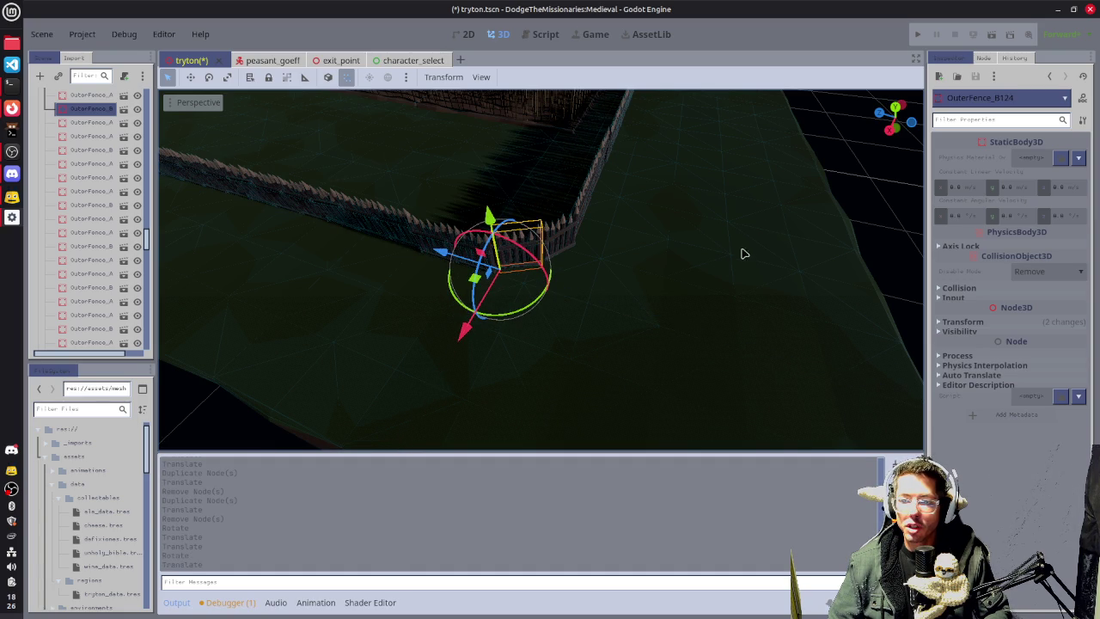
left_click(825, 199)
scroll(736, 309, "up", 5)
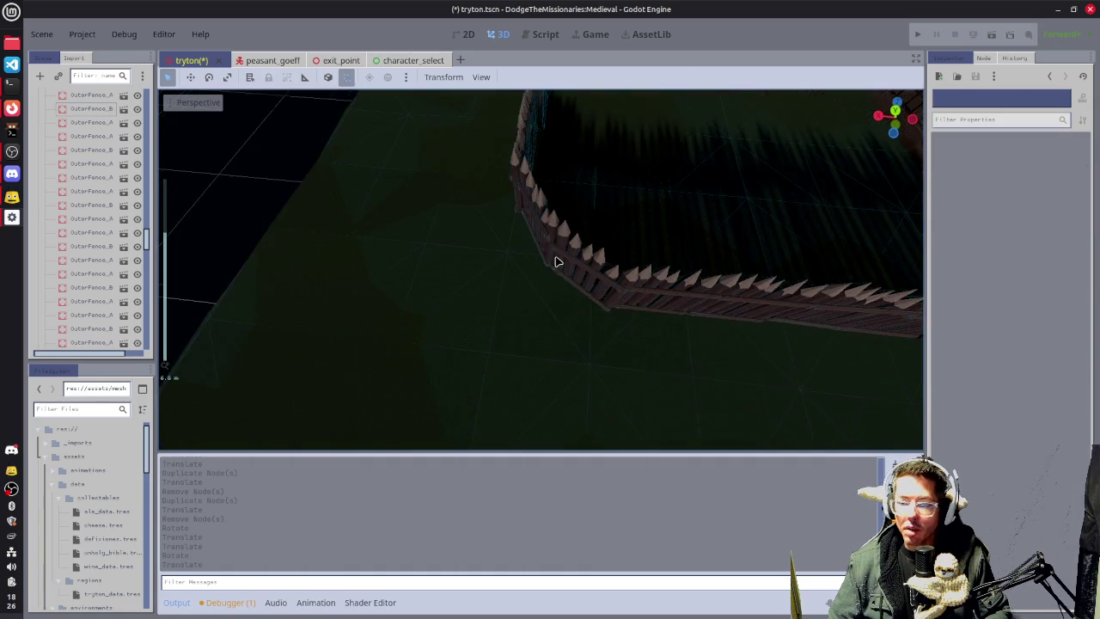
Rotate the corner piece OuterFence_B124 another 5 degrees.
mouse_move(556, 261)
left_mouse_down()
mouse_move(486, 226)
mouse_move(663, 204)
mouse_move(679, 184)
left_mouse_up()
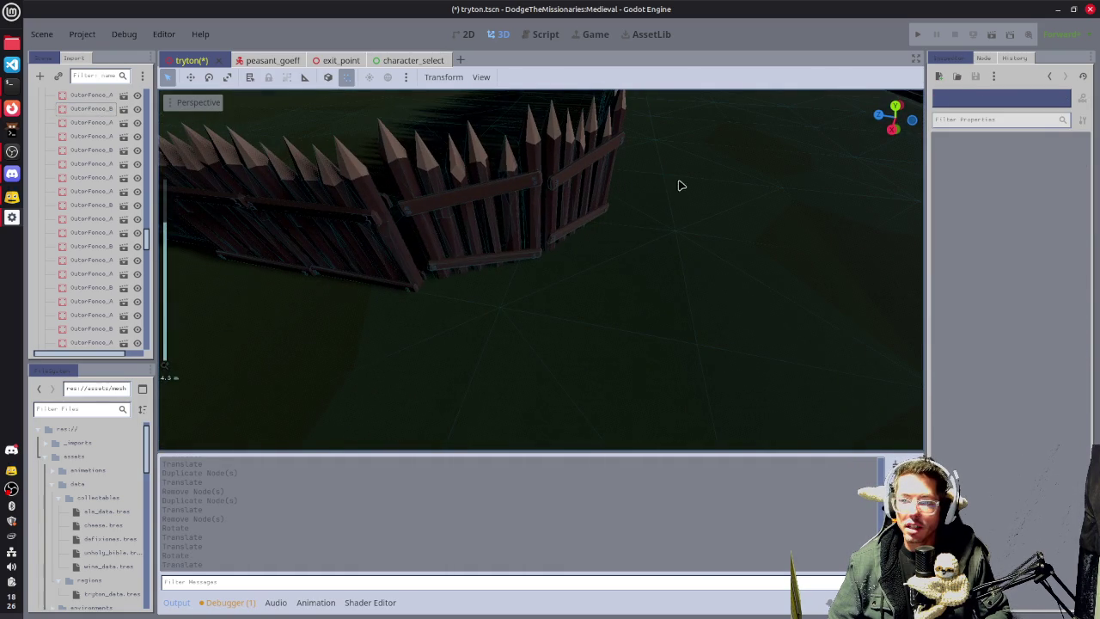
left_click(481, 219)
mouse_move(435, 325)
left_mouse_down()
mouse_move(444, 322)
mouse_move(411, 289)
mouse_move(412, 309)
mouse_move(393, 311)
left_mouse_up()
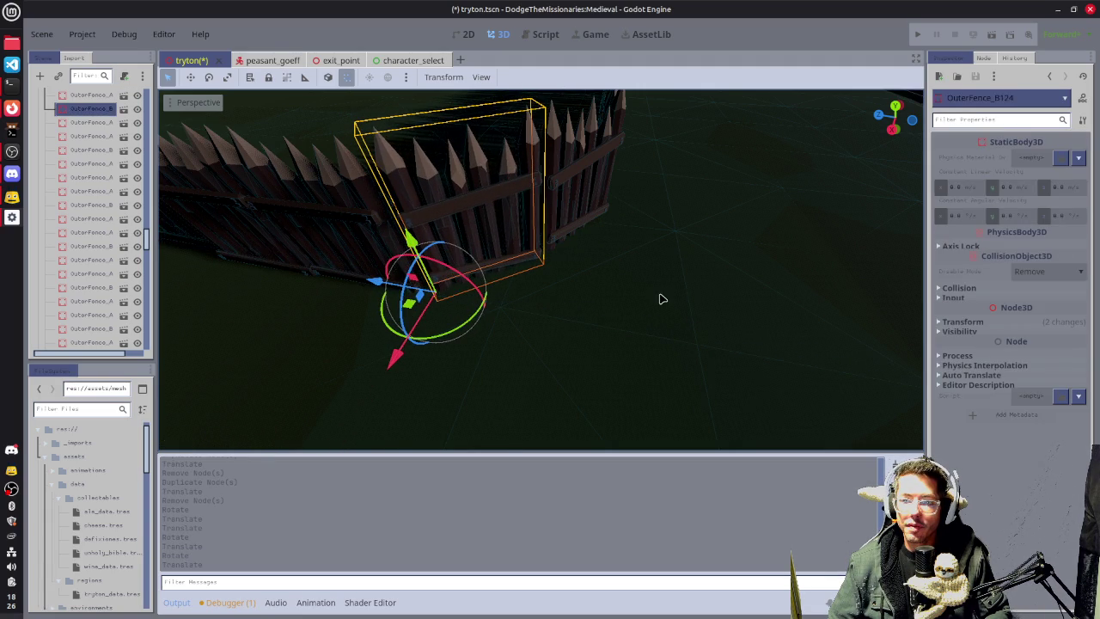
scroll(679, 280, "down", 5)
scroll(679, 280, "down", 5)
left_click(787, 238)
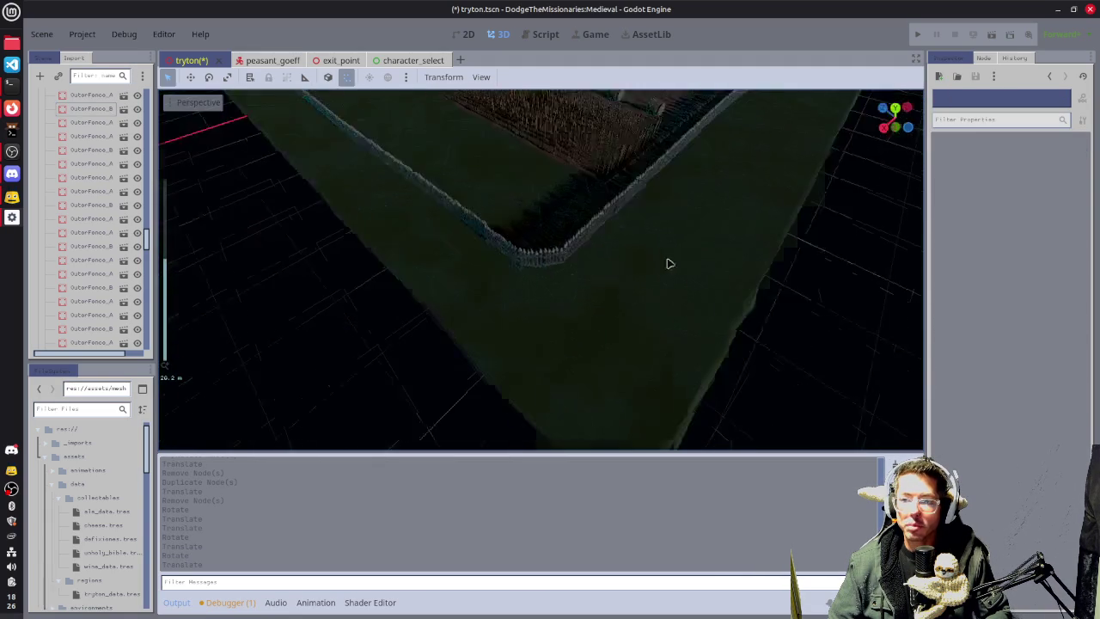
Move the view to the fence end beside the rocks and select the fence section there.
mouse_move(775, 249)
left_mouse_down()
mouse_move(532, 398)
mouse_move(810, 304)
mouse_move(461, 391)
mouse_move(509, 339)
left_mouse_up()
scroll(509, 336, "up", 3)
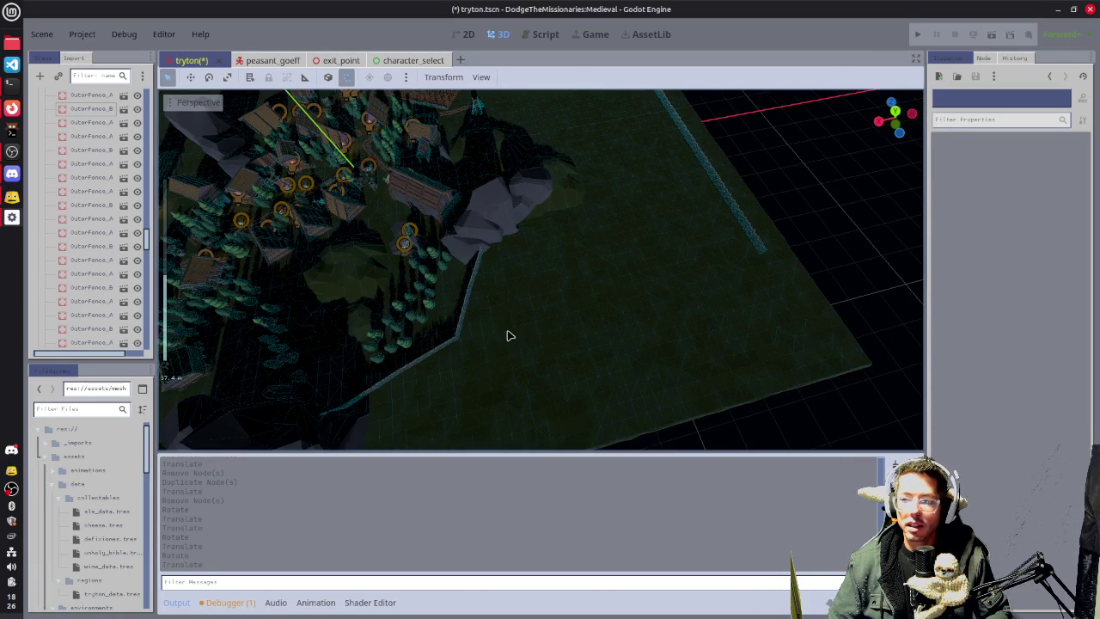
left_click_drag(567, 254, 572, 243)
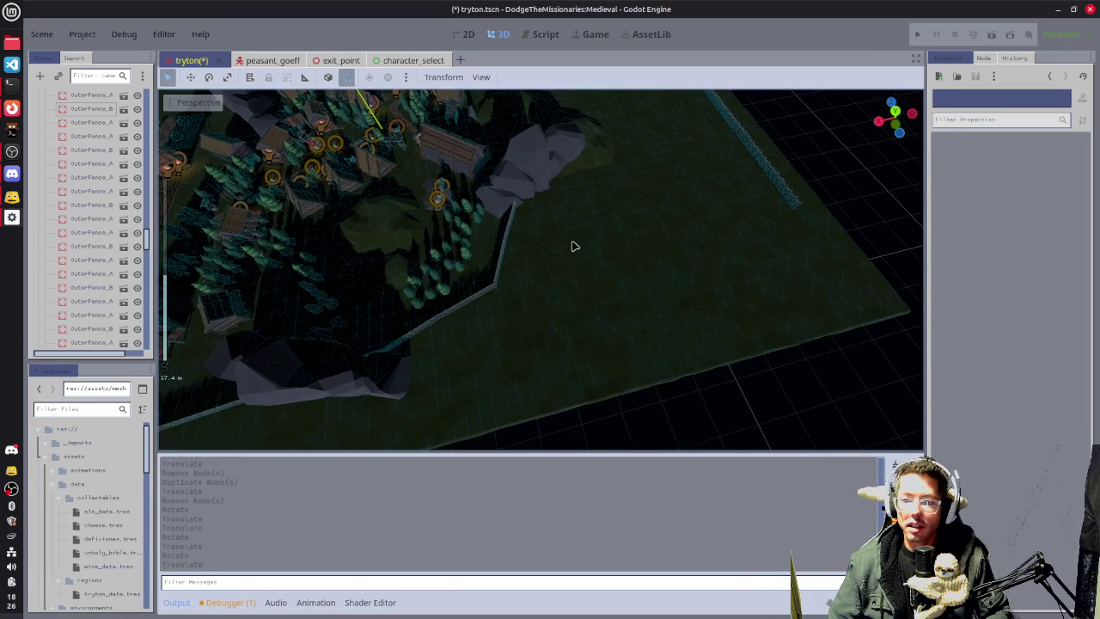
left_click(516, 213)
left_click_drag(714, 264, 859, 210)
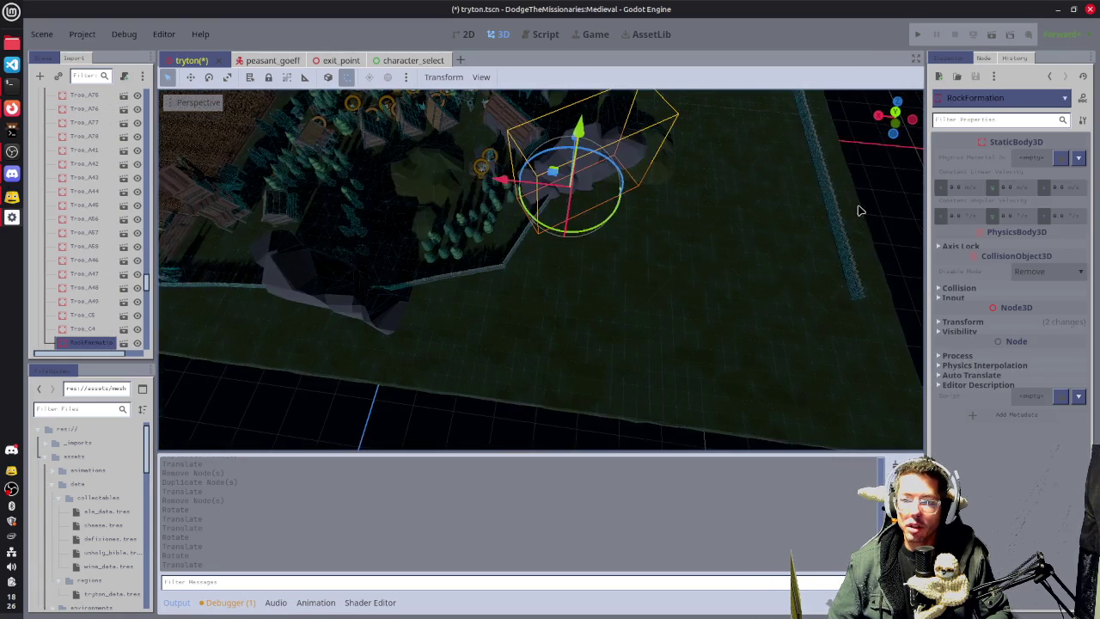
left_click(908, 189)
mouse_move(658, 275)
left_mouse_down()
mouse_move(658, 258)
mouse_move(633, 238)
mouse_move(651, 234)
left_mouse_up()
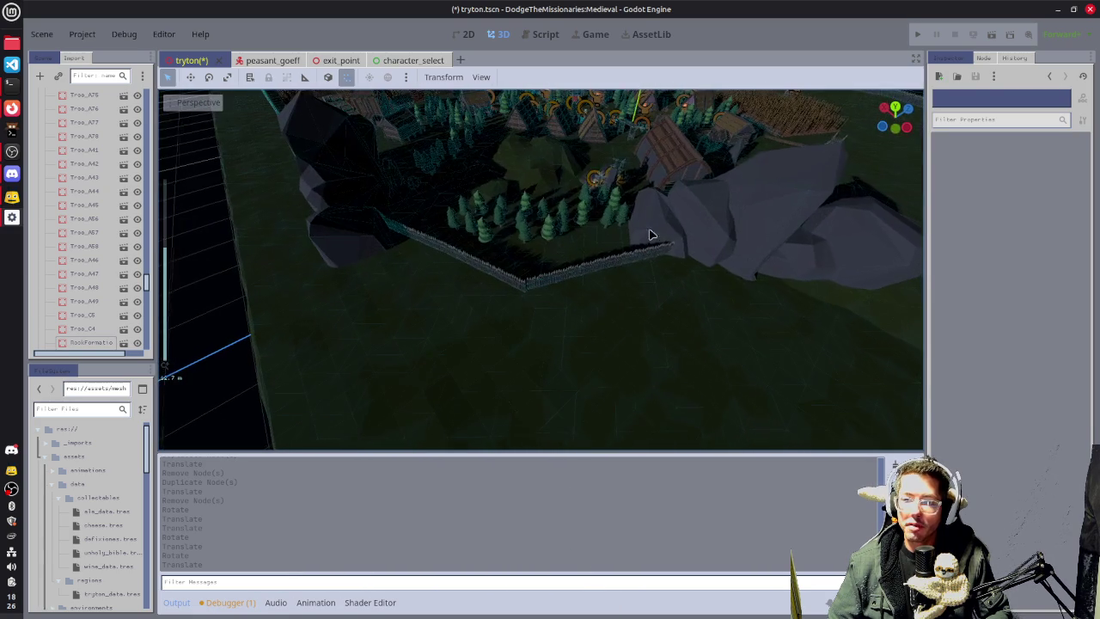
left_click(668, 257)
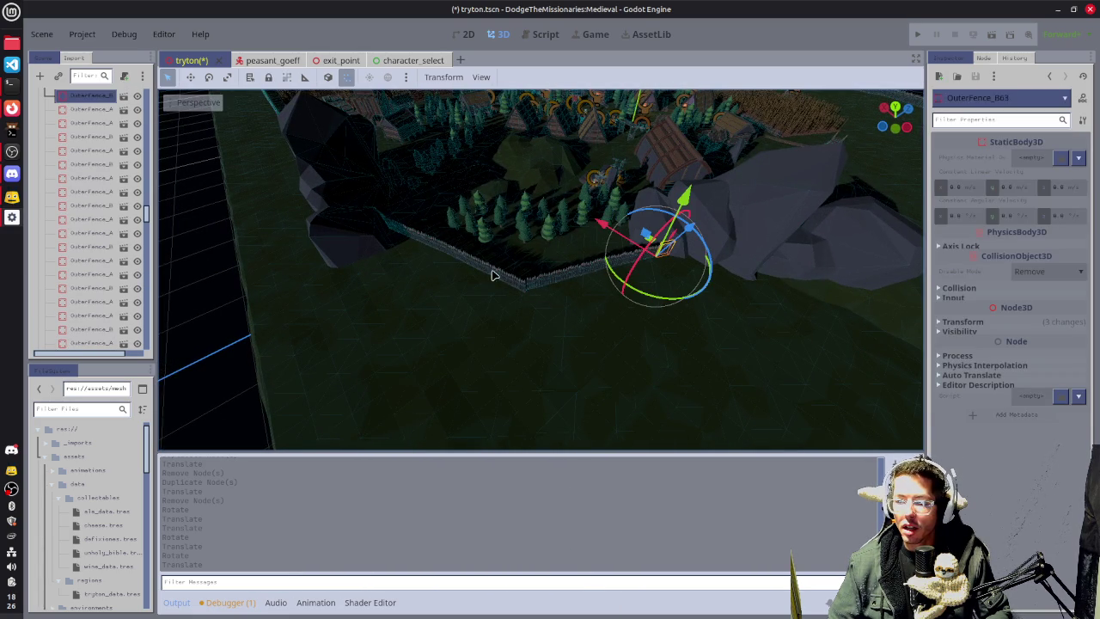
Add the fence sections beside the rocks to the selection via the Scene dock list.
left_click(537, 296, "shift")
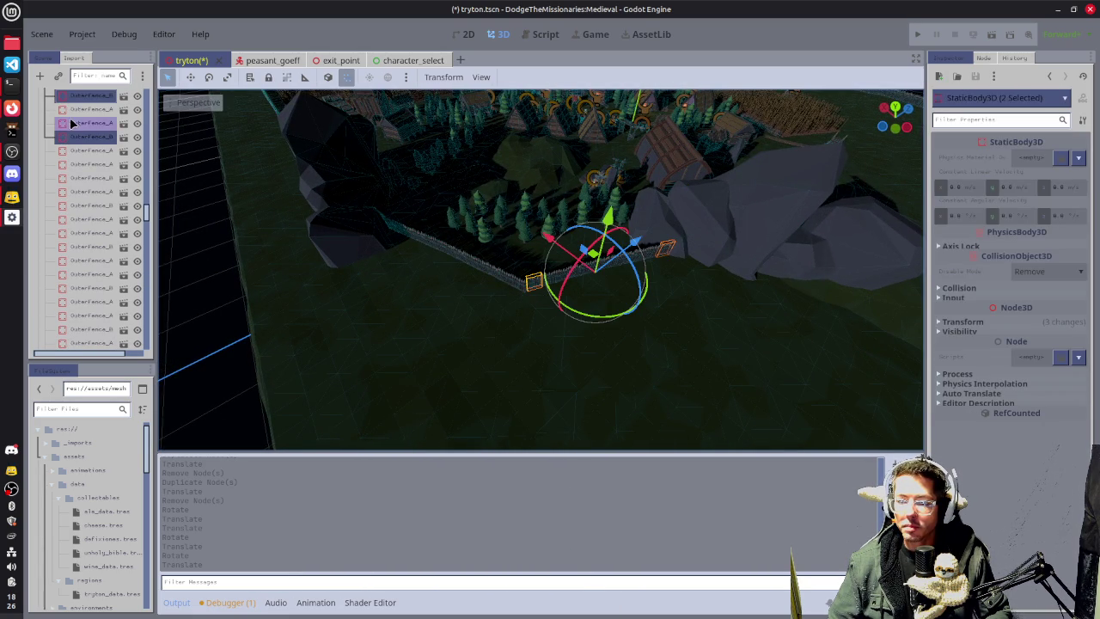
scroll(85, 120, "up", 3)
left_click(85, 174, "ctrl")
left_click(86, 187, "ctrl")
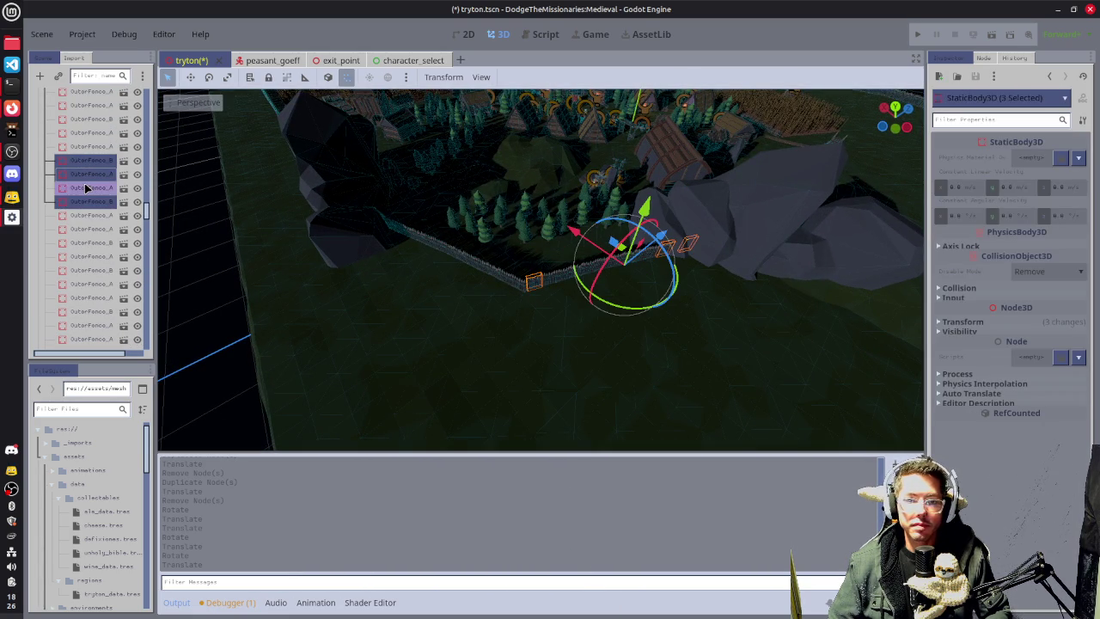
left_click(86, 215, "ctrl")
left_click(86, 229, "ctrl")
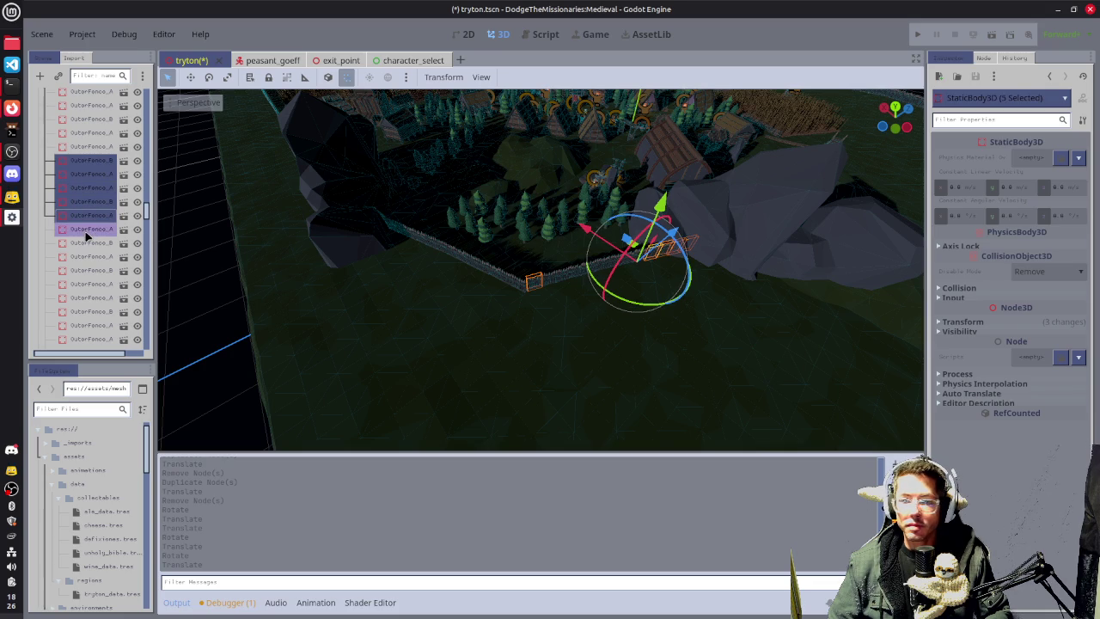
left_click(86, 242, "ctrl")
left_click(86, 256, "ctrl")
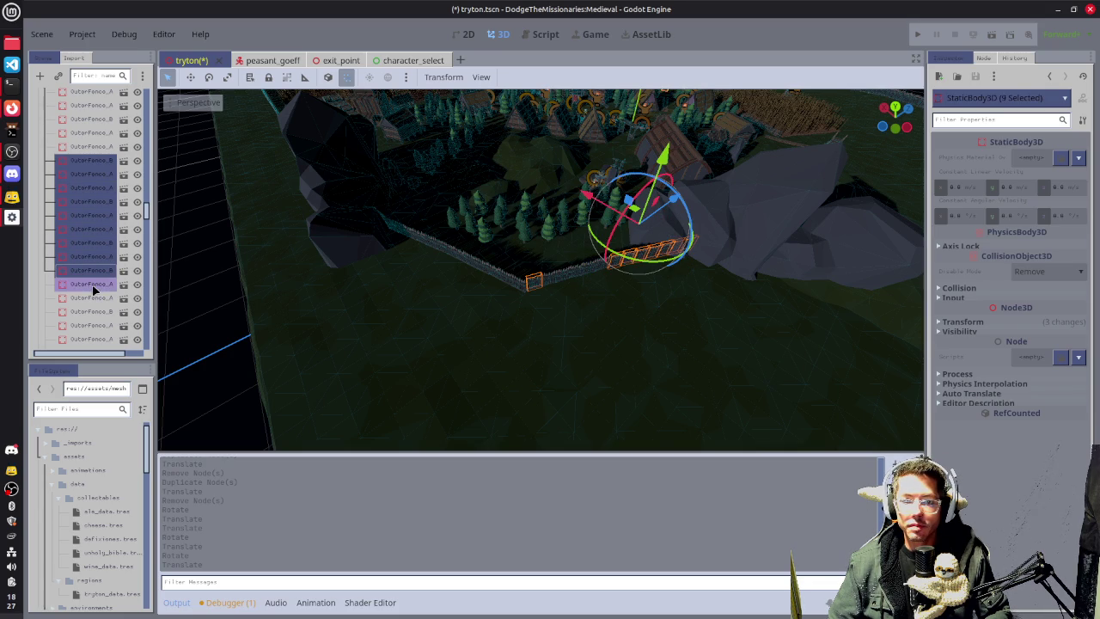
left_click(89, 285, "ctrl")
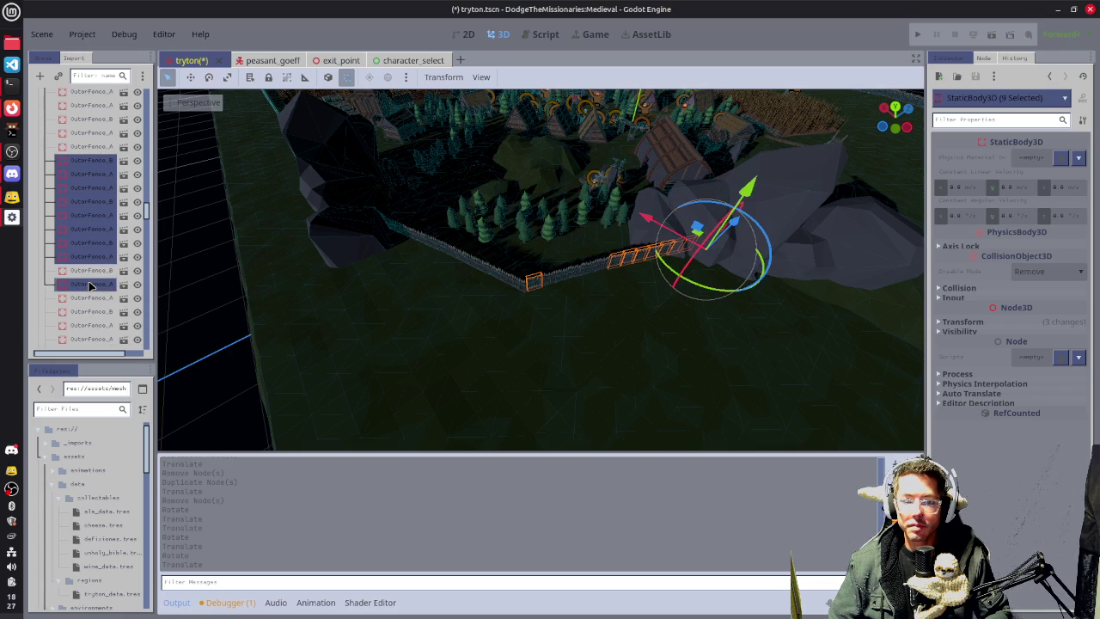
left_click(91, 297, "ctrl")
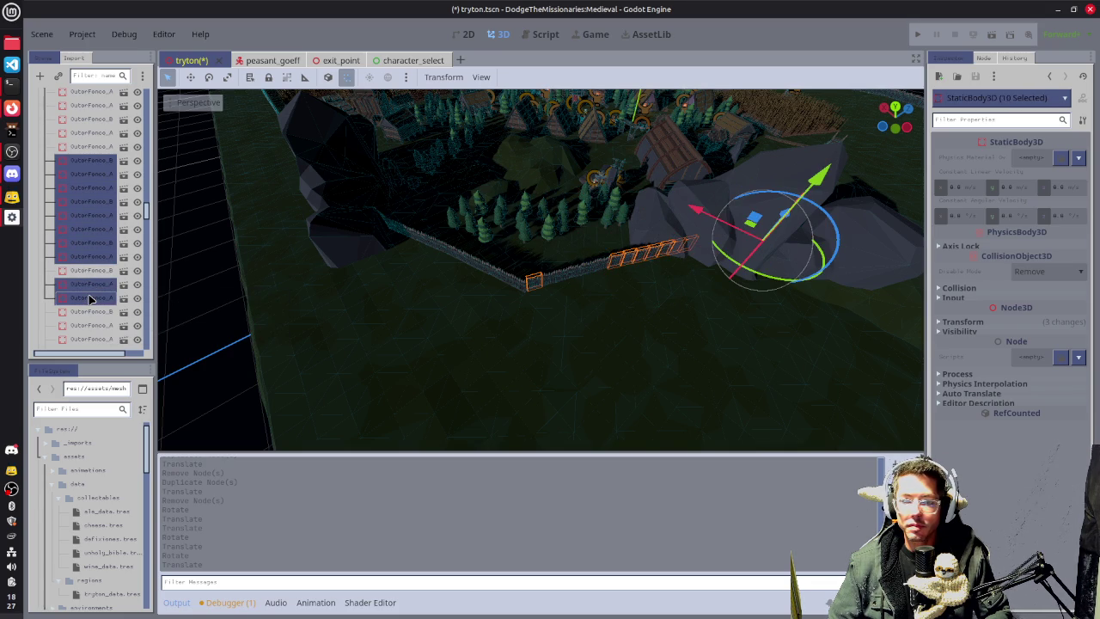
Drop a wrongly added section and add the remaining rows until 13 OuterFence sections are selected.
left_click(90, 297, "ctrl")
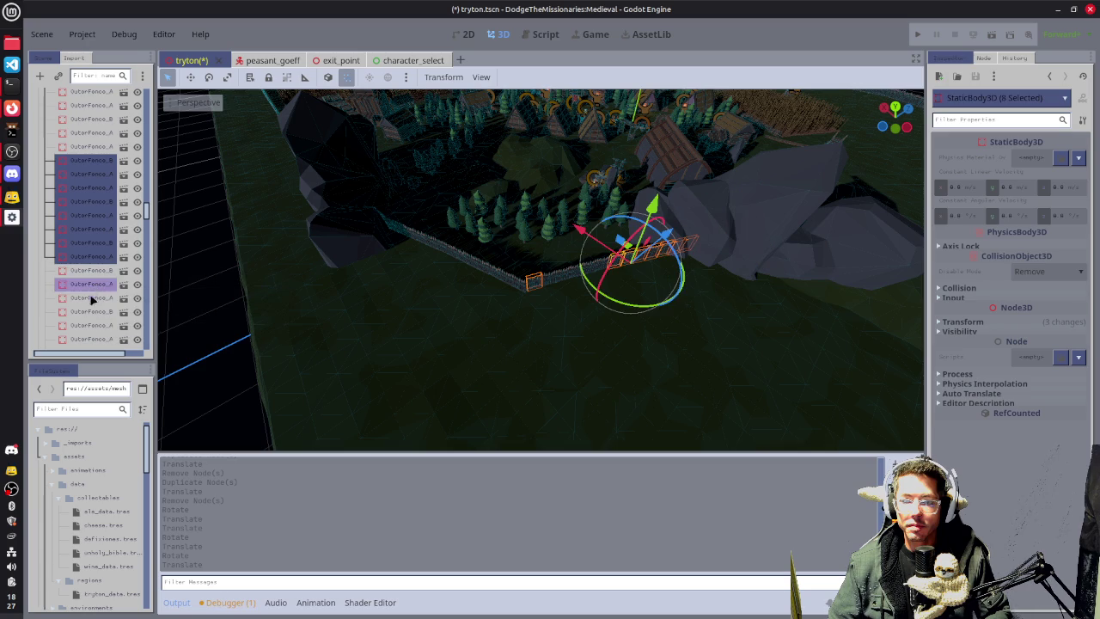
left_click(90, 311, "ctrl")
left_click(90, 311, "ctrl")
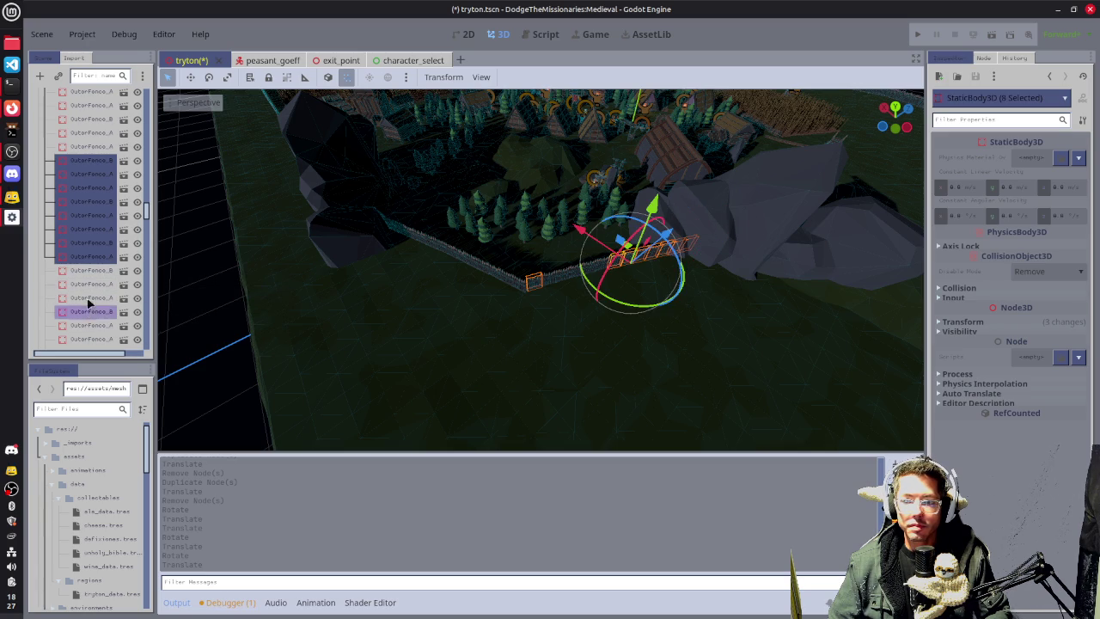
left_click(91, 146, "ctrl")
left_click(91, 134, "ctrl")
left_click(90, 133, "ctrl")
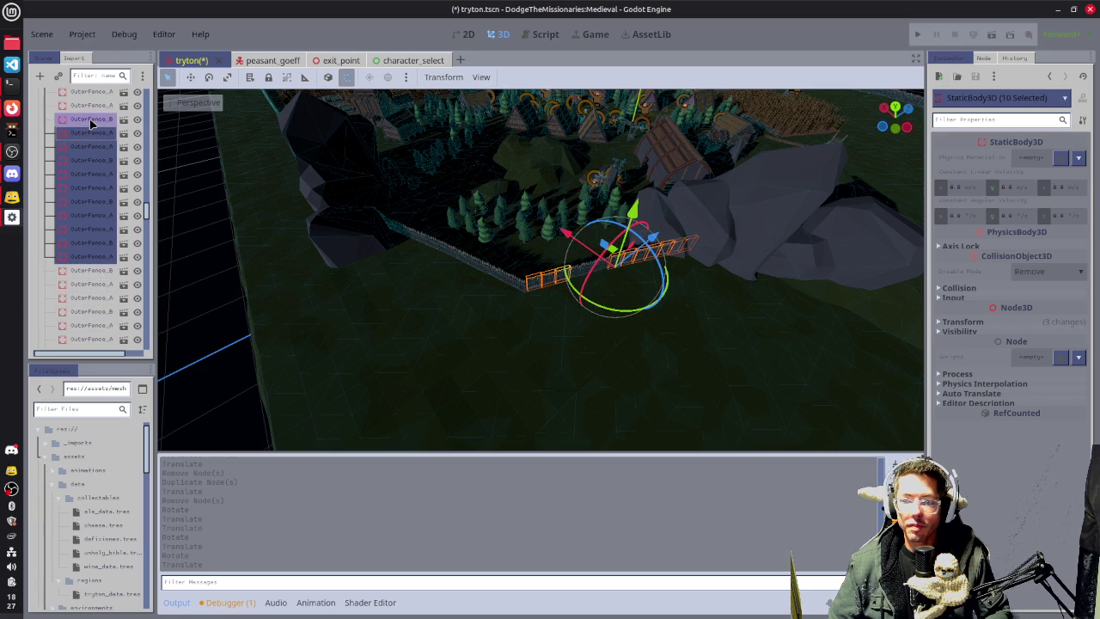
left_click(91, 120, "ctrl")
left_click(92, 105, "ctrl")
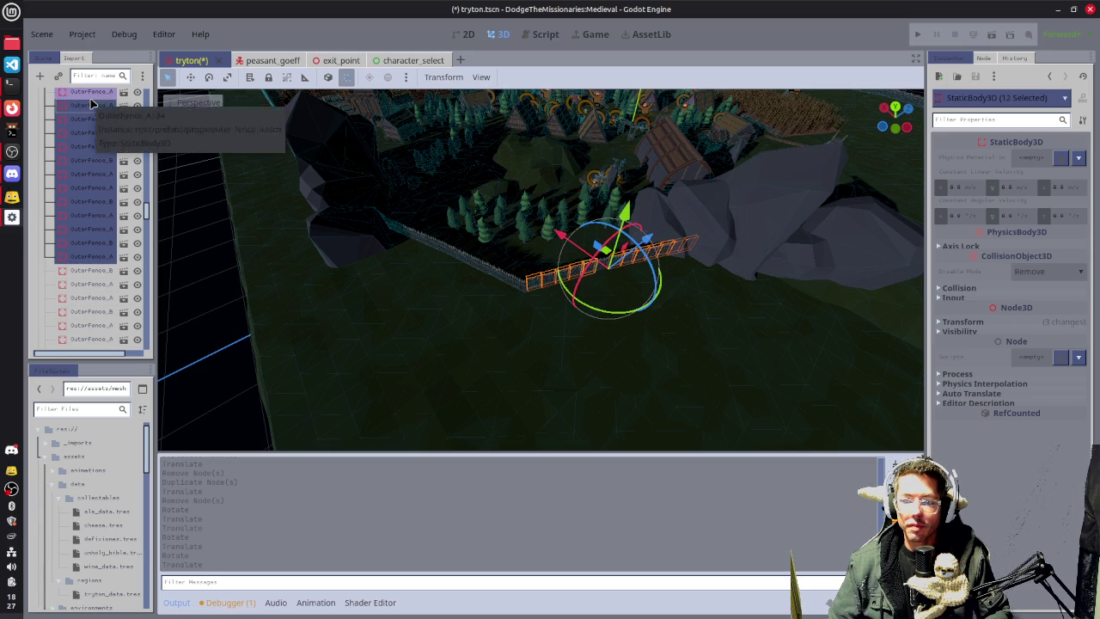
left_click(93, 102, "ctrl")
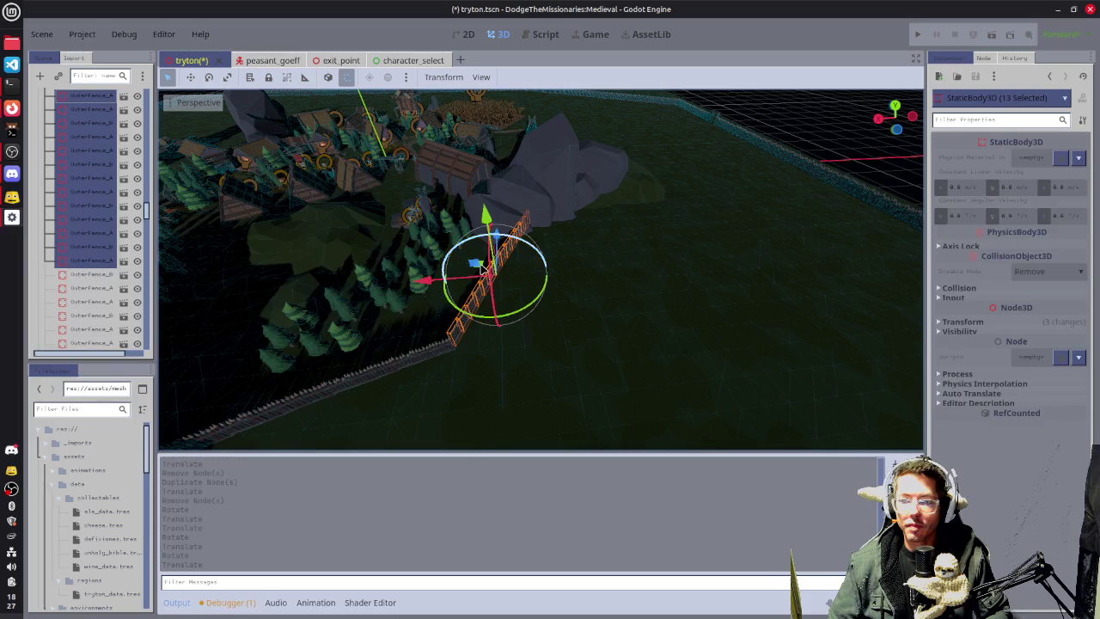
mouse_move(427, 282)
left_mouse_down()
mouse_move(758, 311)
mouse_move(633, 292)
left_mouse_up()
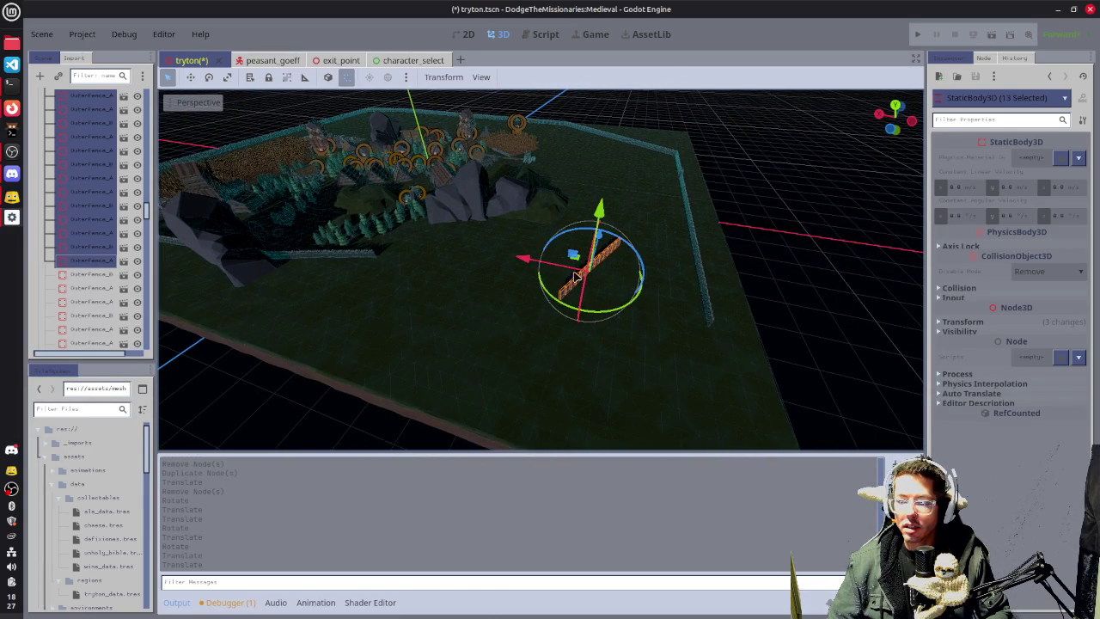
left_click_drag(832, 295, 697, 301)
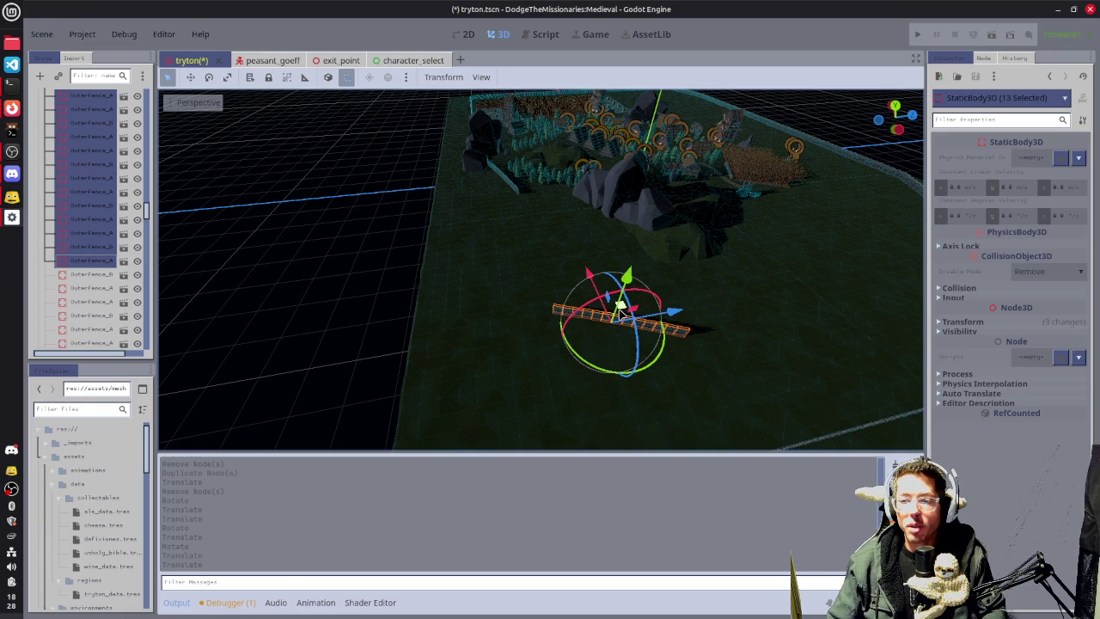
Move the 13 selected fence sections to the field's far-right edge, fine-tune alignment, and deselect.
left_click_drag(617, 311, 535, 405)
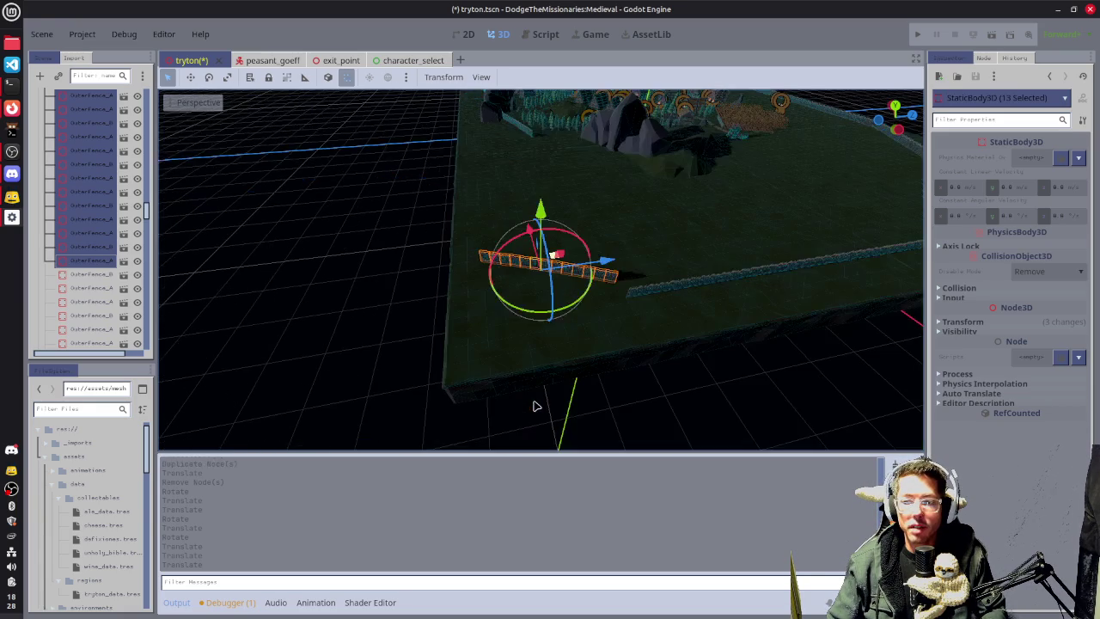
key("f")
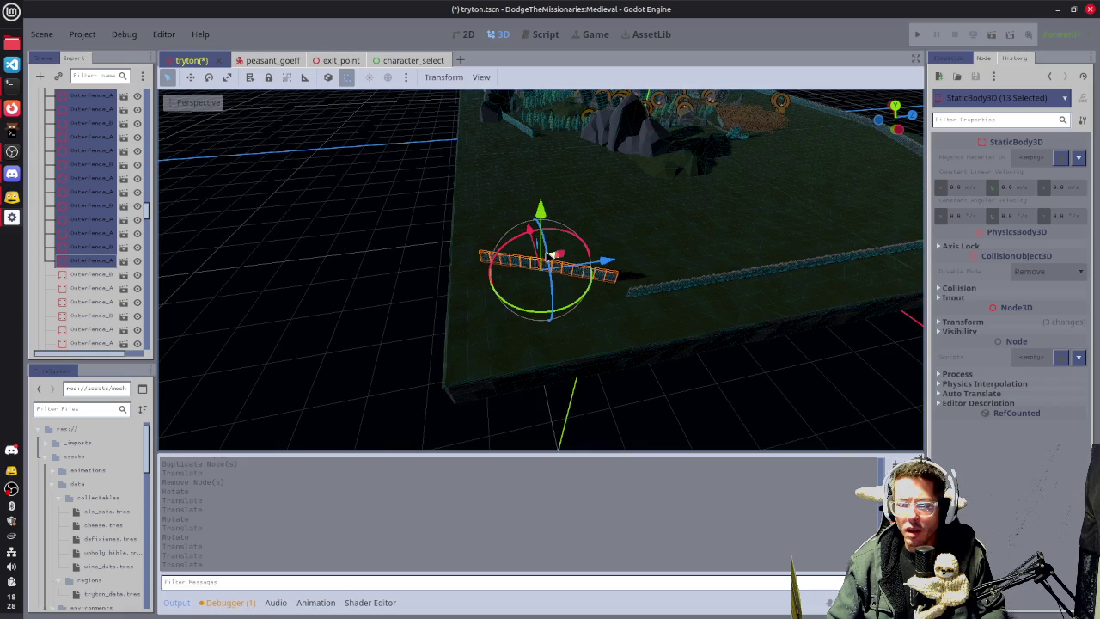
mouse_move(550, 260)
left_mouse_down()
mouse_move(535, 268)
mouse_move(609, 307)
mouse_move(582, 305)
mouse_move(736, 312)
mouse_move(650, 268)
mouse_move(597, 285)
mouse_move(601, 262)
left_mouse_up()
mouse_move(437, 356)
left_mouse_down()
mouse_move(592, 356)
mouse_move(570, 344)
mouse_move(576, 298)
mouse_move(694, 295)
mouse_move(542, 317)
mouse_move(709, 297)
mouse_move(670, 311)
left_mouse_up()
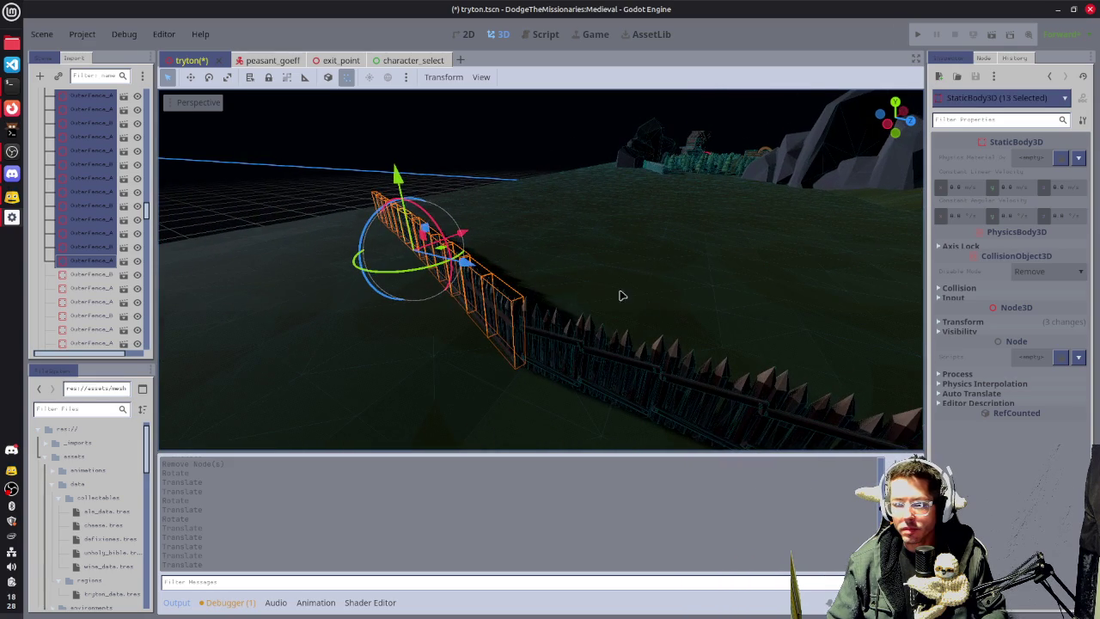
mouse_move(441, 249)
left_mouse_down()
mouse_move(374, 286)
mouse_move(418, 313)
mouse_move(535, 314)
mouse_move(386, 329)
mouse_move(363, 355)
mouse_move(373, 378)
mouse_move(432, 388)
left_mouse_up()
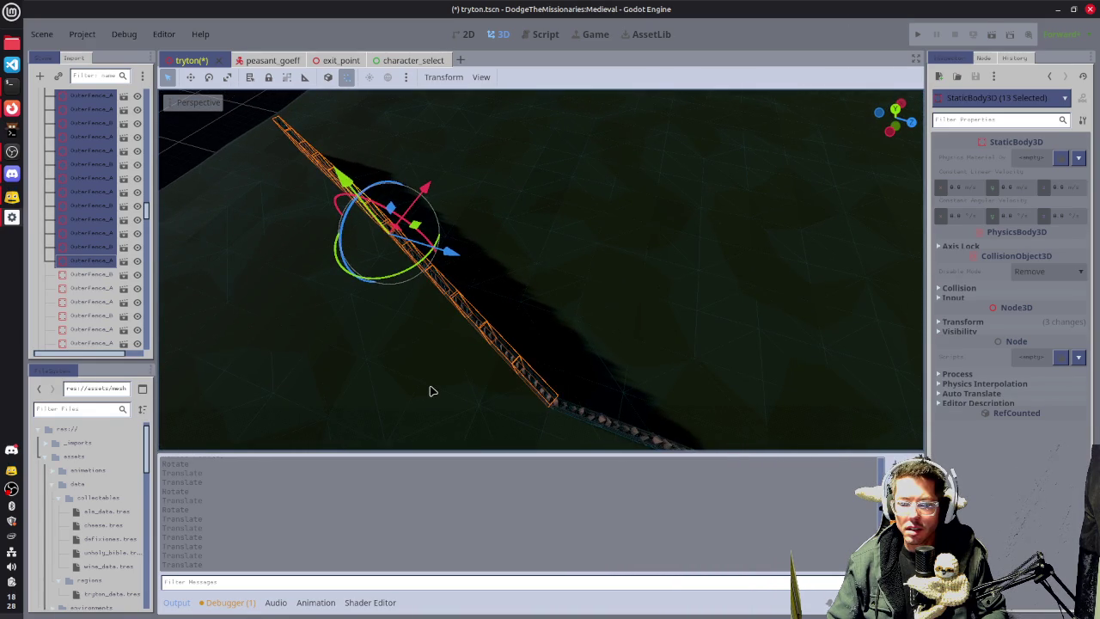
left_click_drag(413, 227, 415, 228)
mouse_move(508, 253)
left_mouse_down()
mouse_move(334, 250)
mouse_move(808, 215)
left_mouse_up()
left_click(439, 285)
mouse_move(439, 284)
left_mouse_down()
mouse_move(405, 294)
mouse_move(491, 292)
mouse_move(476, 287)
mouse_move(557, 255)
mouse_move(593, 271)
left_mouse_up()
left_click_drag(700, 315, 643, 324)
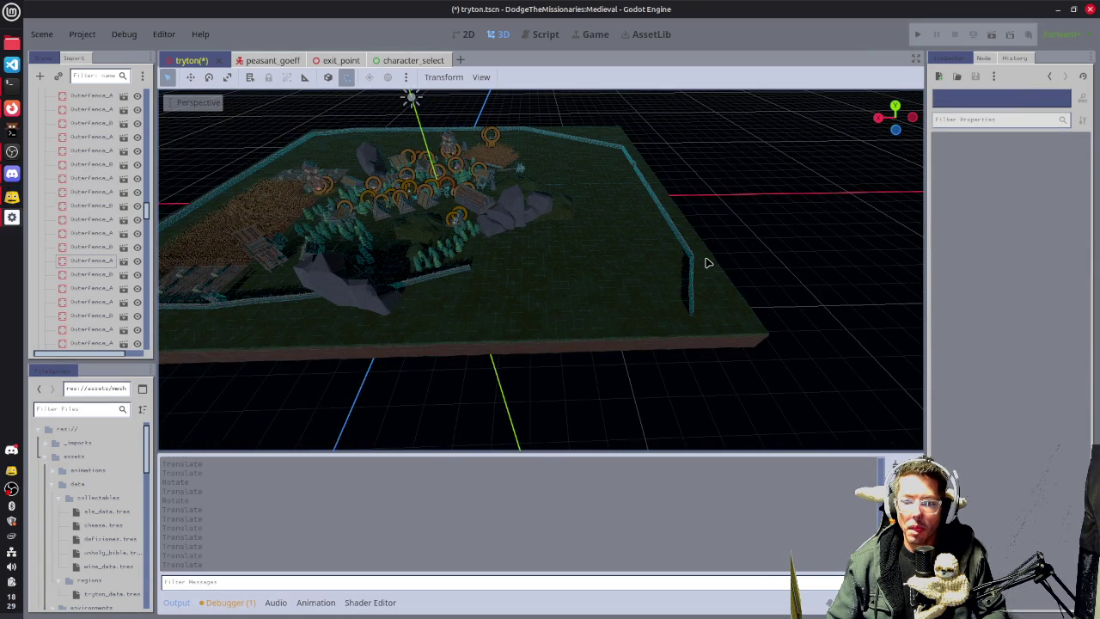
Switch to Top Orthogonal view (Numpad 7), zoom out and pan across the fenced village map.
left_click_drag(793, 228, 669, 243)
key("KP_7")
scroll(663, 240, "down", 2)
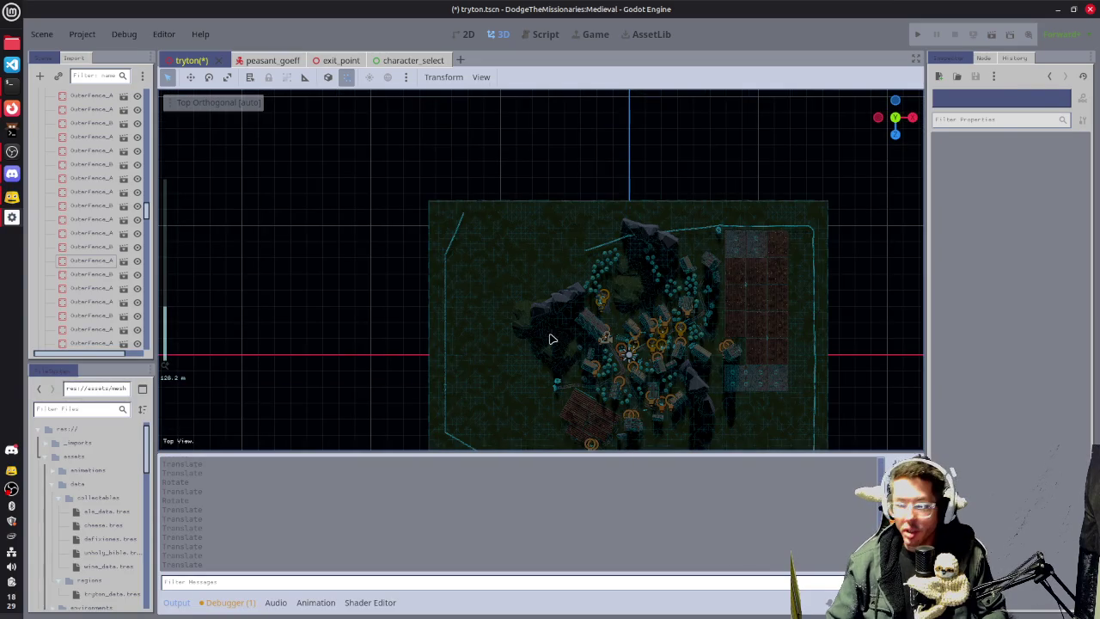
left_click_drag(495, 285, 462, 248)
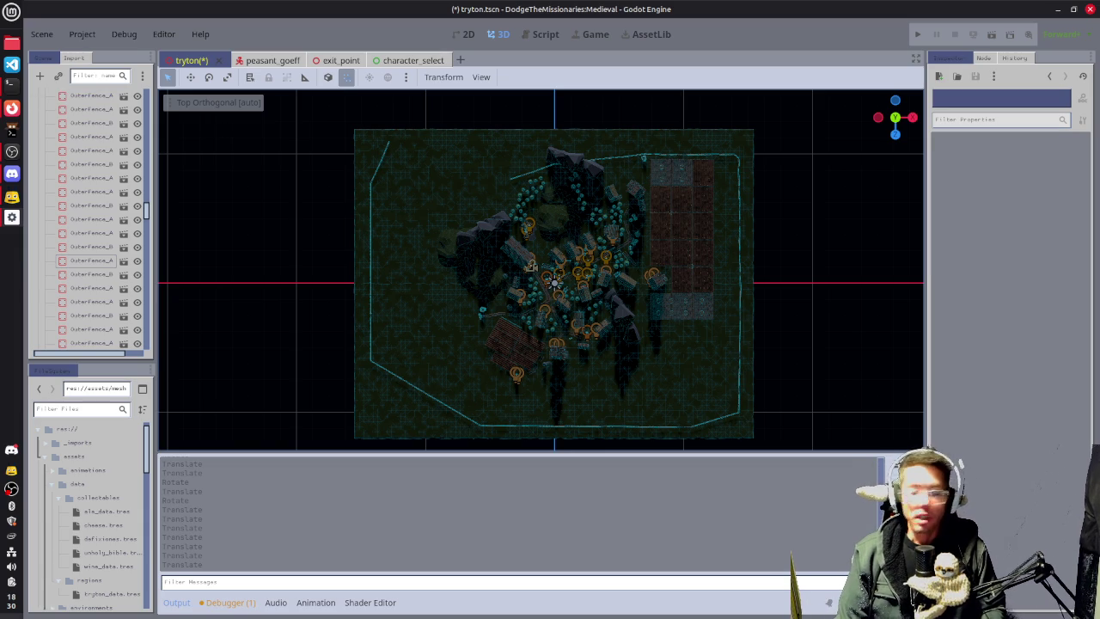
left_click(12, 108)
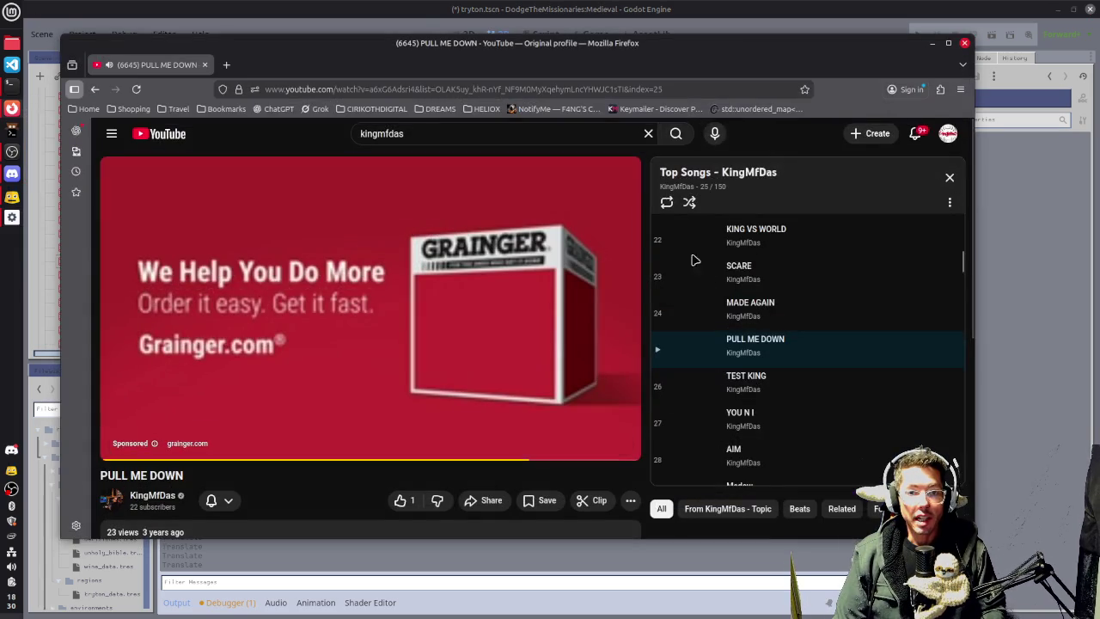
mouse_move(483, 400)
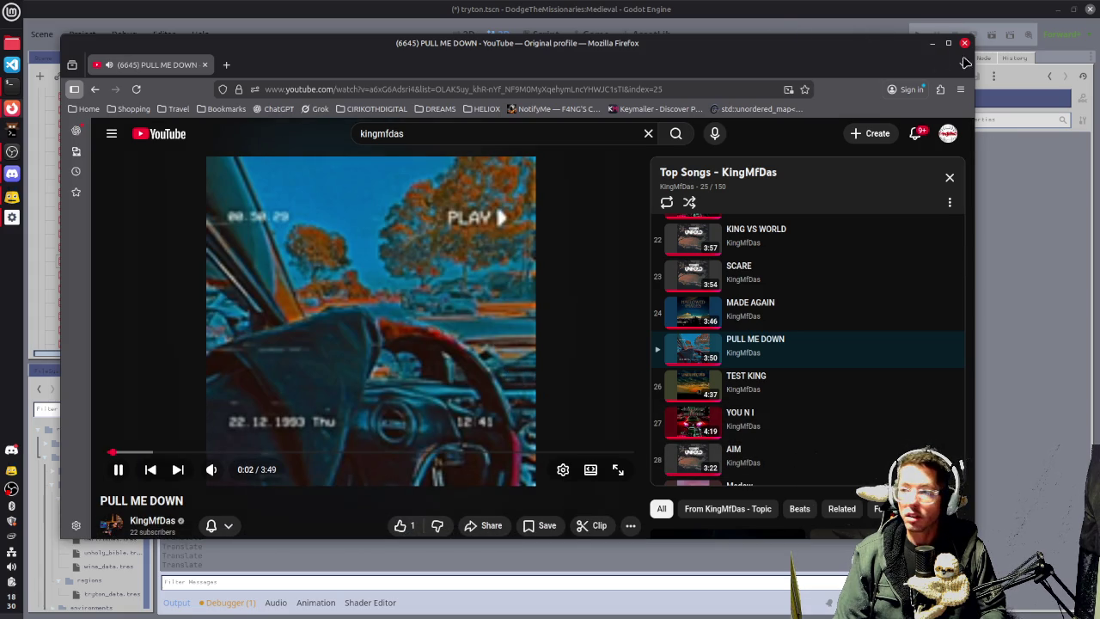
left_click(932, 43)
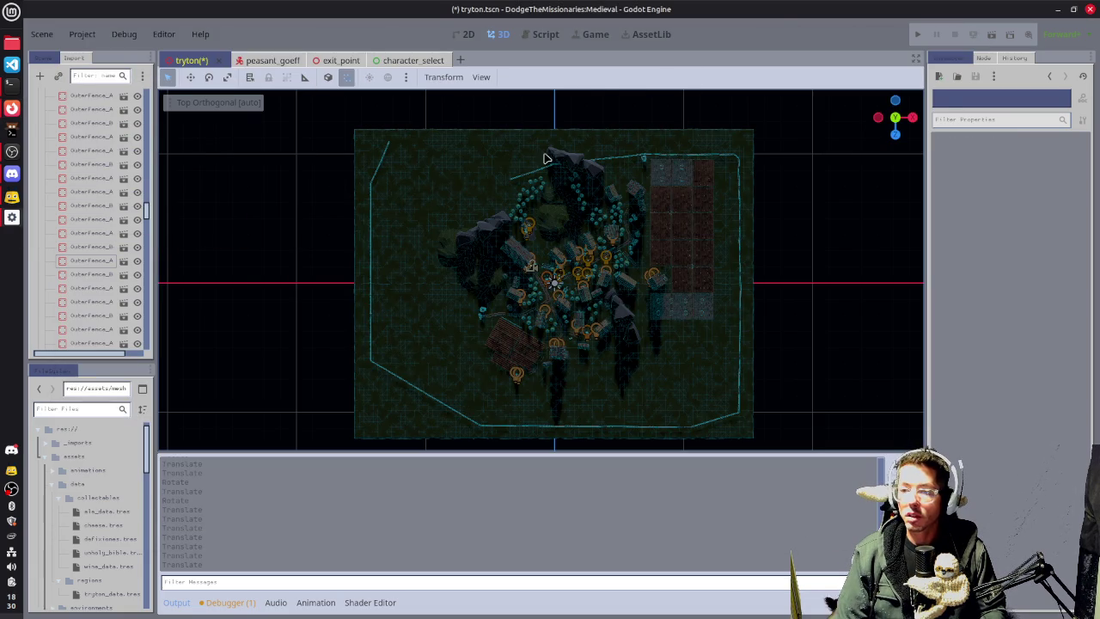
Pan, zoom and orbit to the northwest fence beside the pine trees and cliff.
mouse_move(538, 166)
left_mouse_down()
mouse_move(679, 153)
mouse_move(469, 226)
mouse_move(452, 329)
mouse_move(910, 189)
left_mouse_up()
scroll(573, 243, "up", 6)
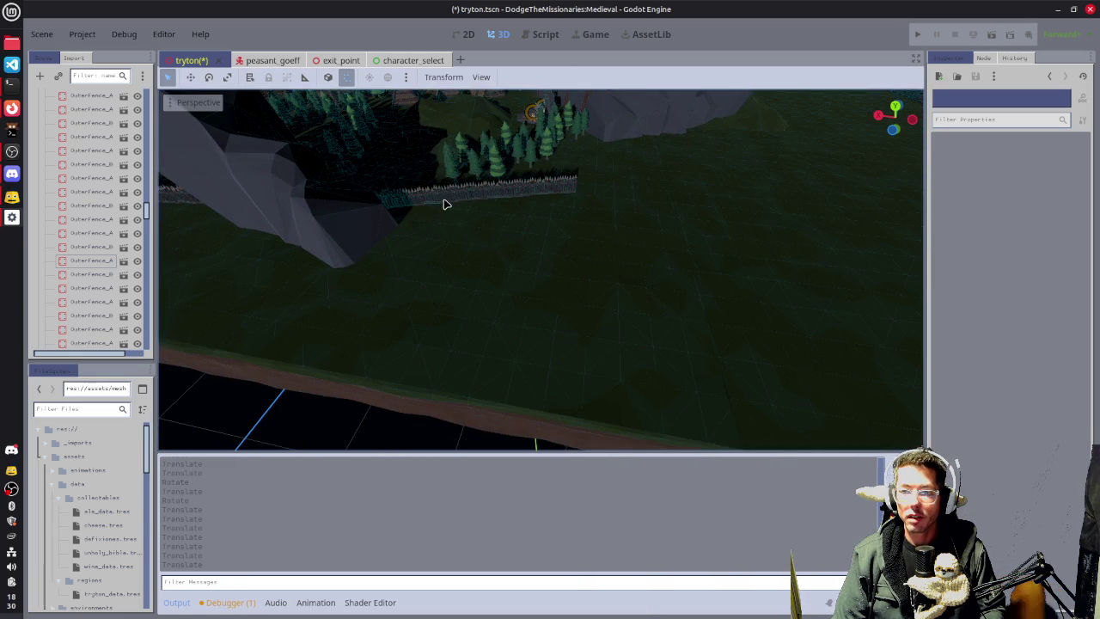
left_click_drag(444, 204, 467, 204)
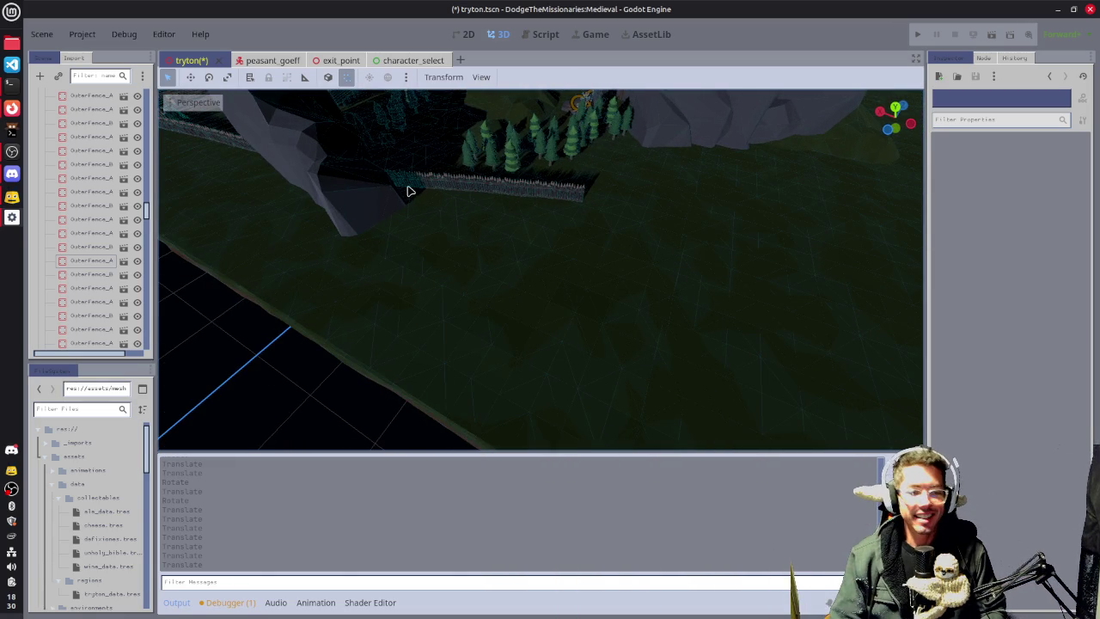
mouse_move(536, 196)
left_mouse_down()
mouse_move(550, 201)
mouse_move(547, 257)
mouse_move(370, 297)
mouse_move(319, 258)
mouse_move(503, 253)
mouse_move(398, 243)
left_mouse_up()
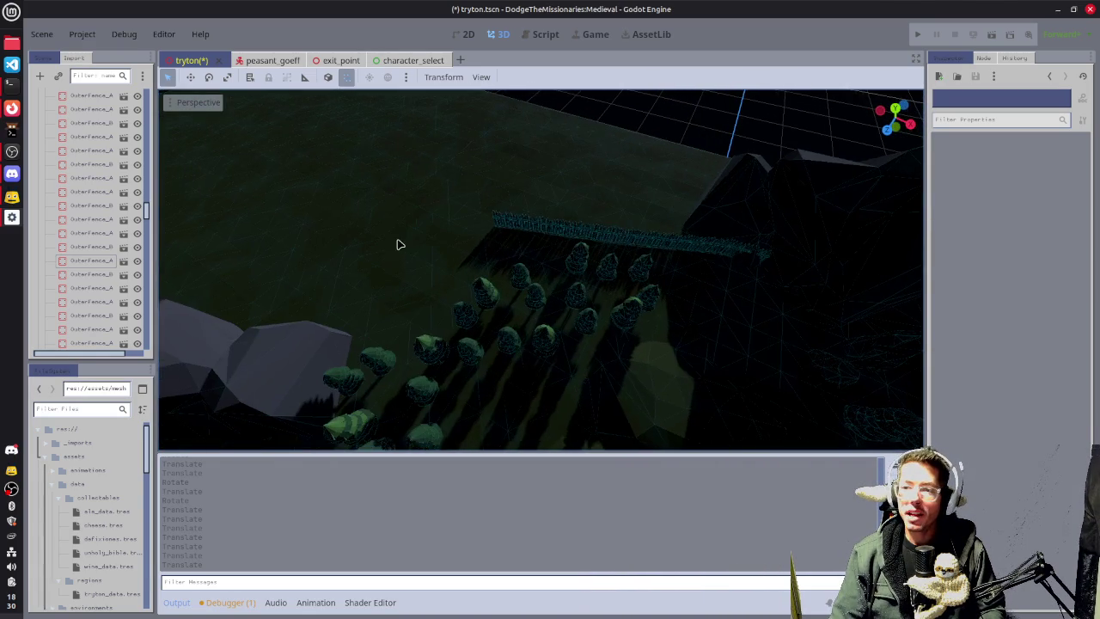
Select the fifteen OuterFence segments along the tree row, from the end segment to the far left.
left_click(767, 260)
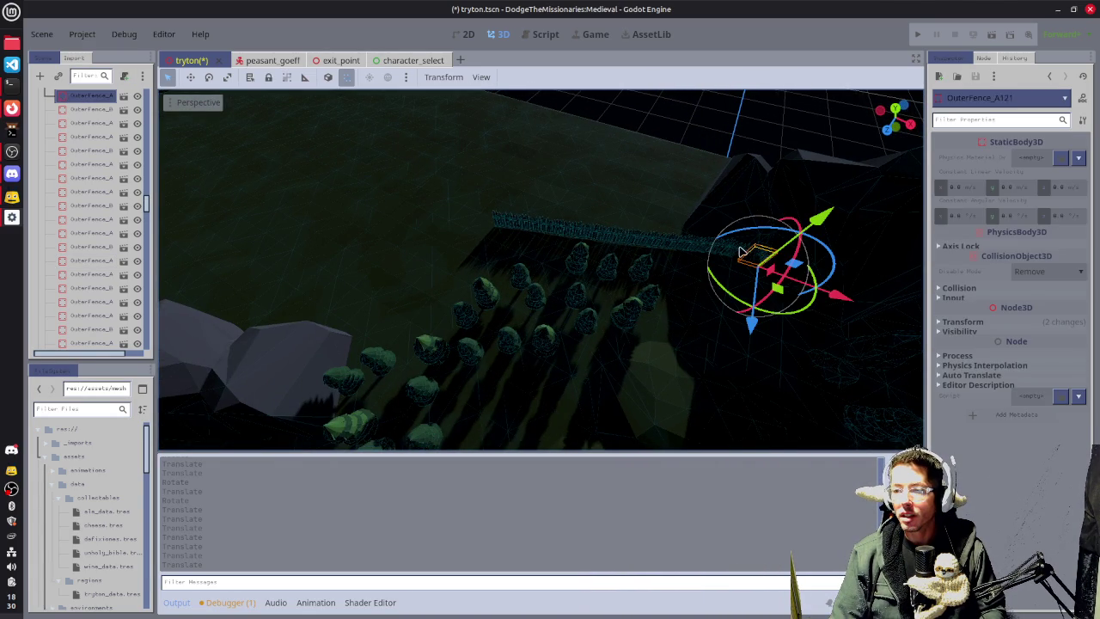
left_click(740, 251, "shift")
left_click(707, 249, "shift")
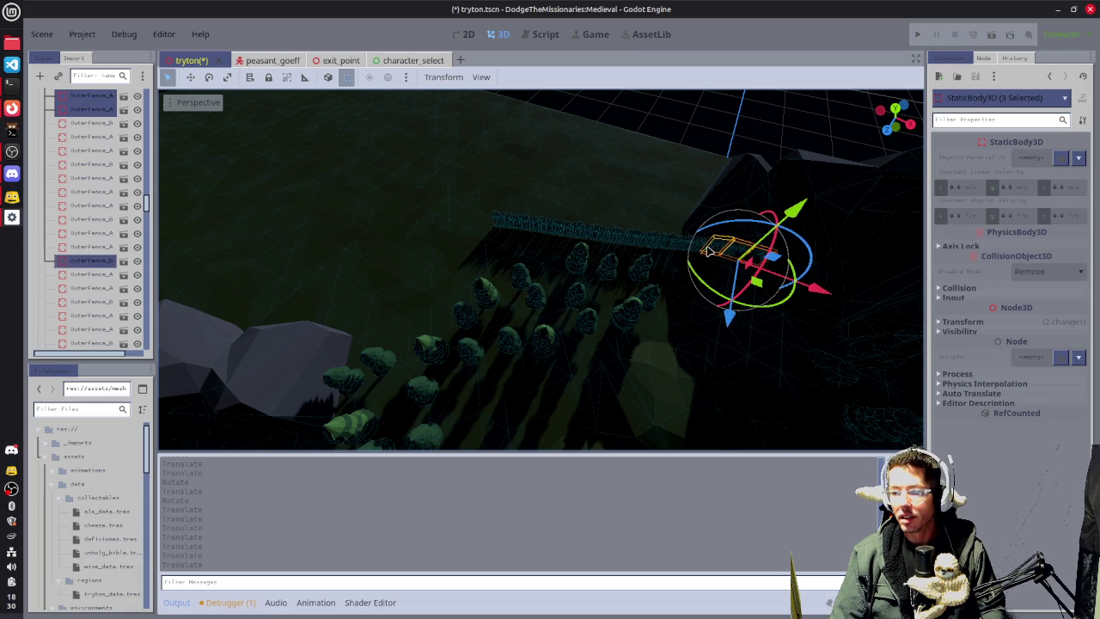
left_click(682, 249, "shift")
left_click(678, 246, "shift")
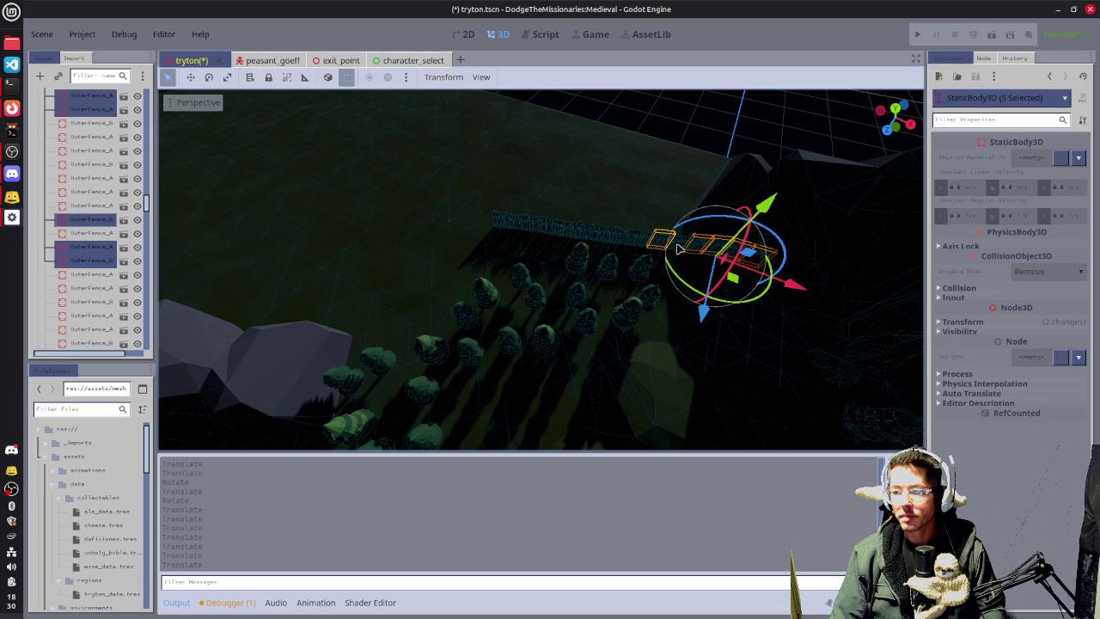
left_click(678, 249, "shift")
left_click(629, 241, "shift")
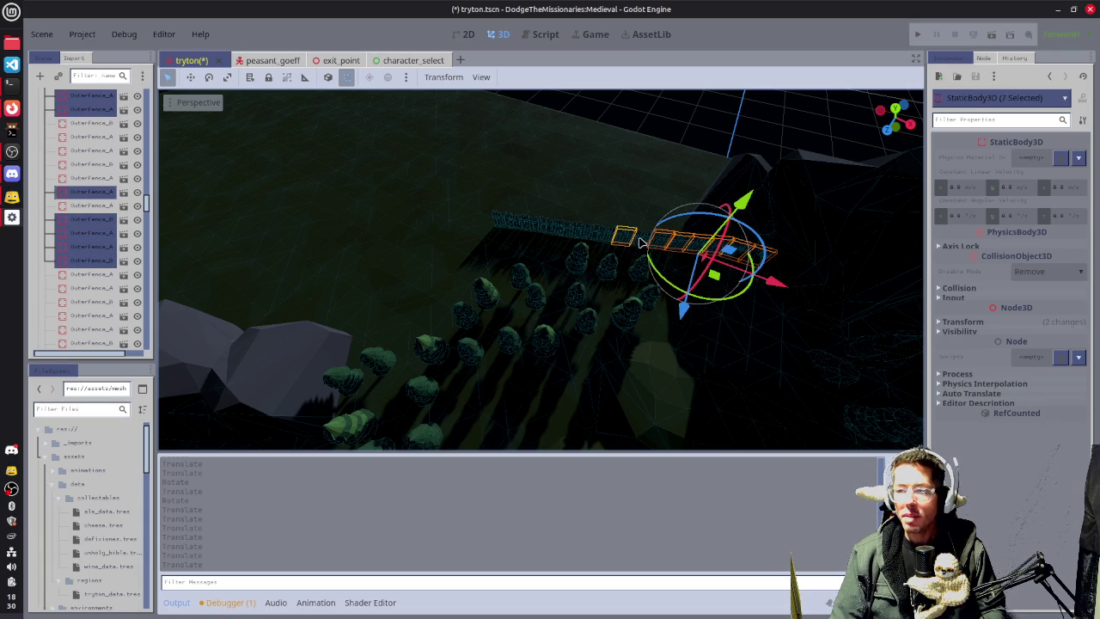
left_click(619, 242, "shift")
left_click(602, 239, "shift")
left_click(580, 231, "shift")
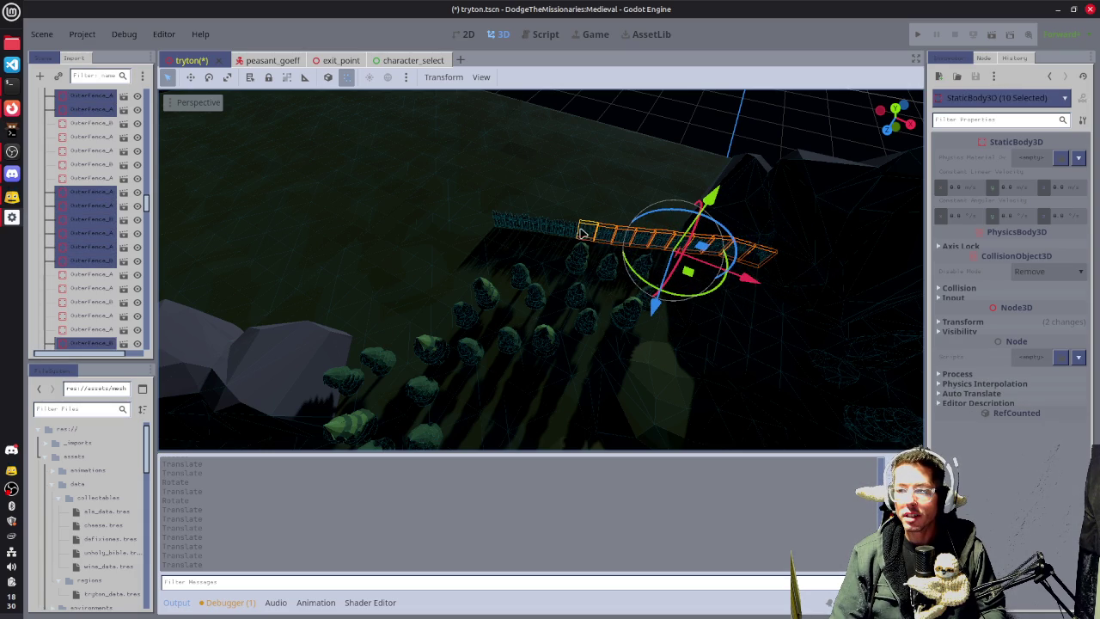
left_click(566, 233, "shift")
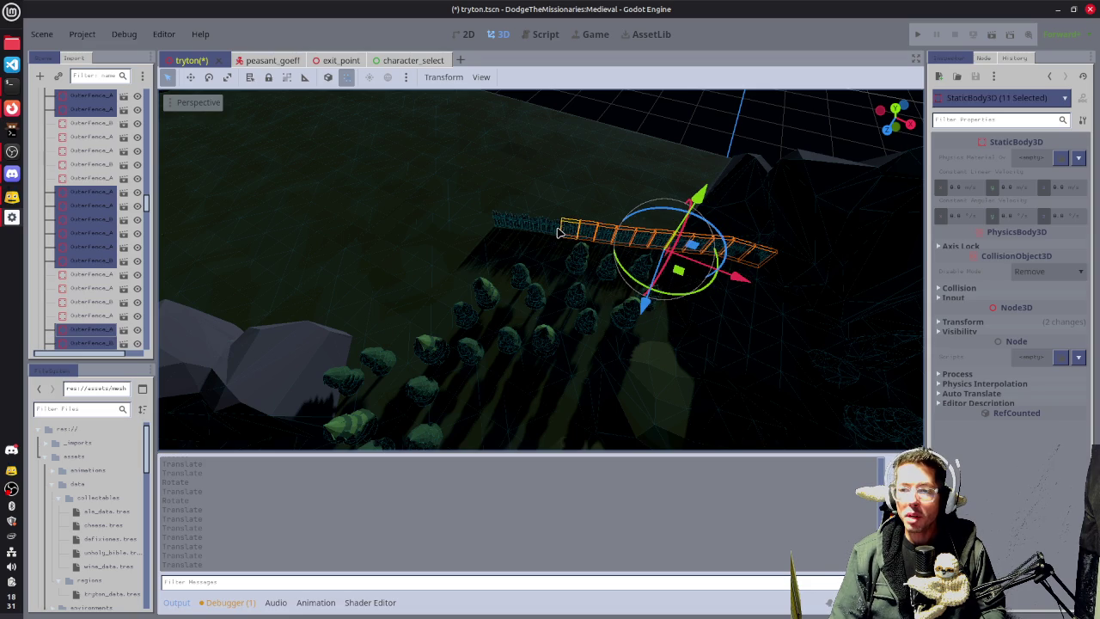
left_click(550, 230, "shift")
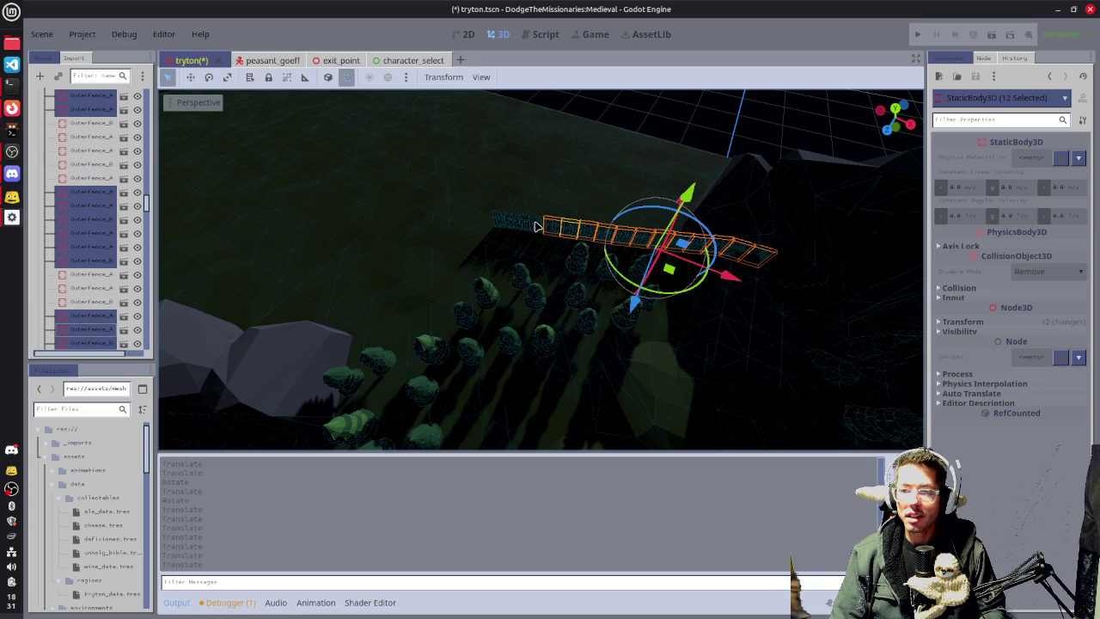
left_click(530, 229, "shift")
left_click(518, 224, "shift")
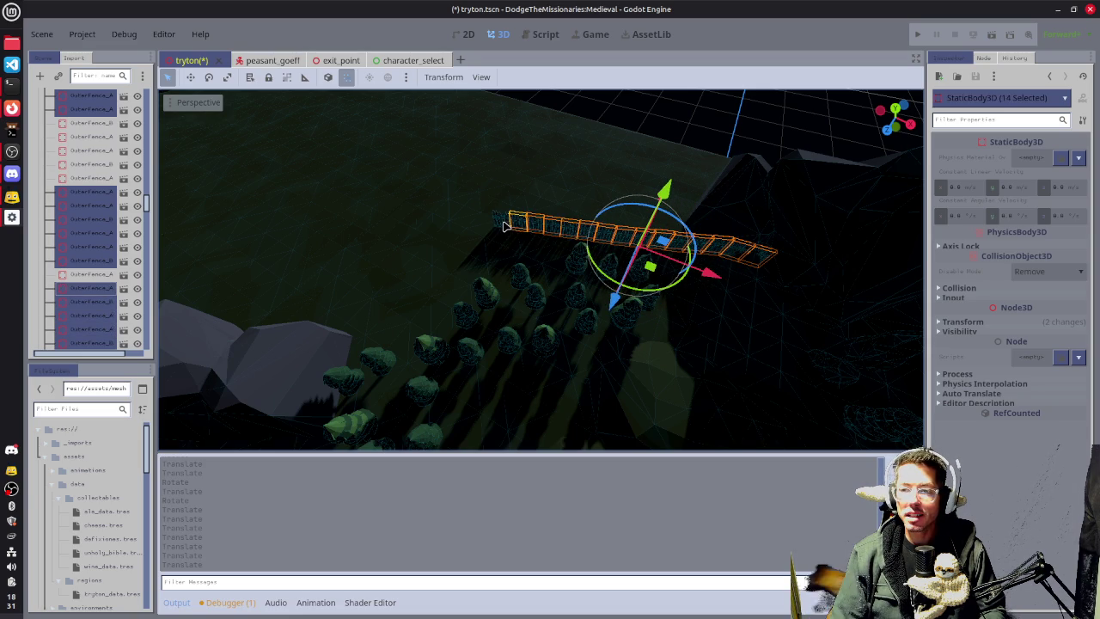
left_click(505, 225, "shift")
left_click_drag(503, 217, 662, 213)
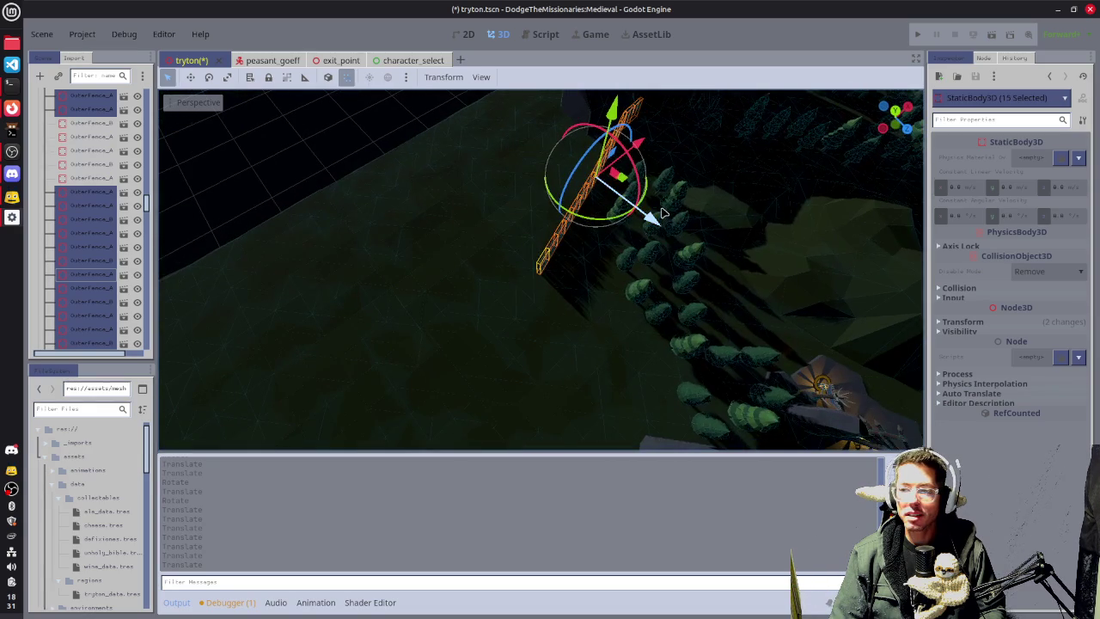
Move and slide the 15-segment fence so its end meets the grey rock cliff, then deselect.
scroll(700, 158, "down", 3)
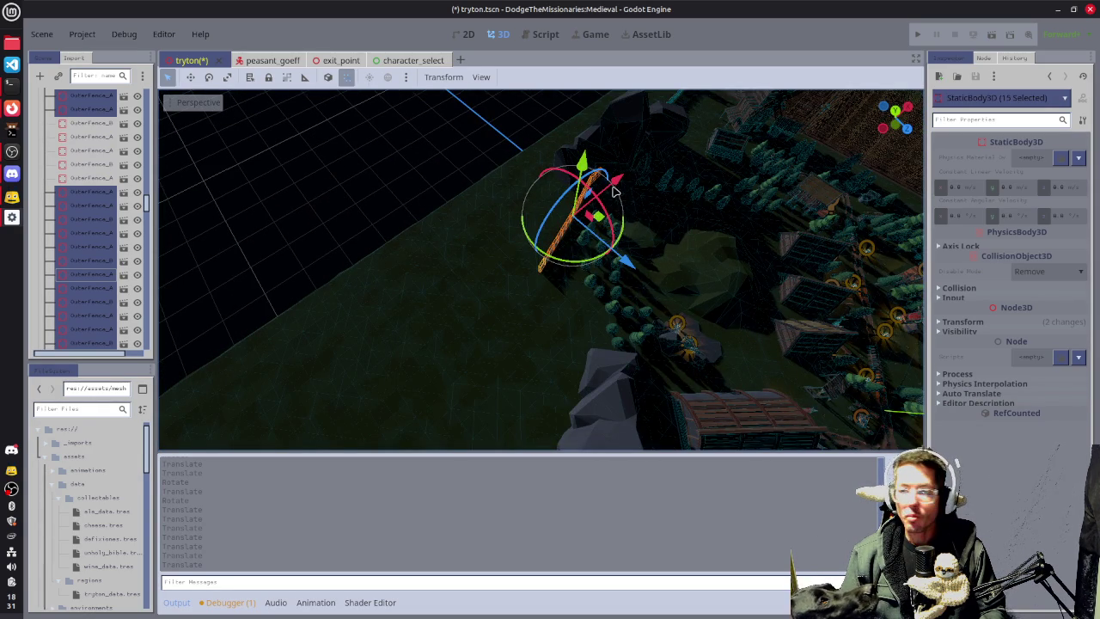
left_click_drag(613, 190, 751, 290)
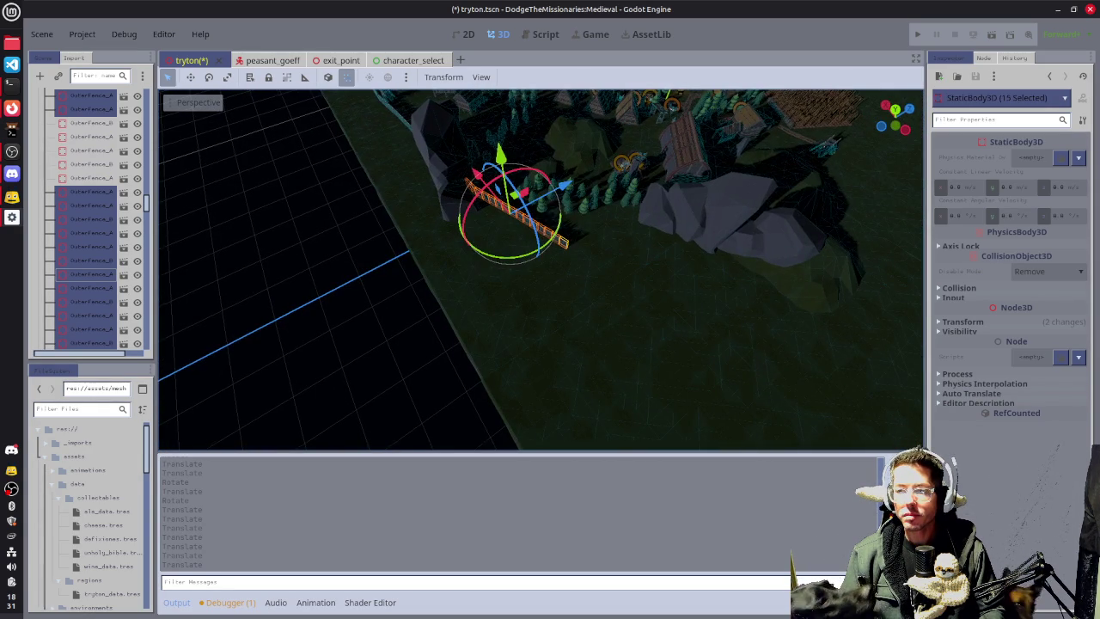
mouse_move(598, 246)
left_mouse_down()
mouse_move(456, 236)
mouse_move(573, 249)
mouse_move(560, 265)
mouse_move(562, 253)
left_mouse_up()
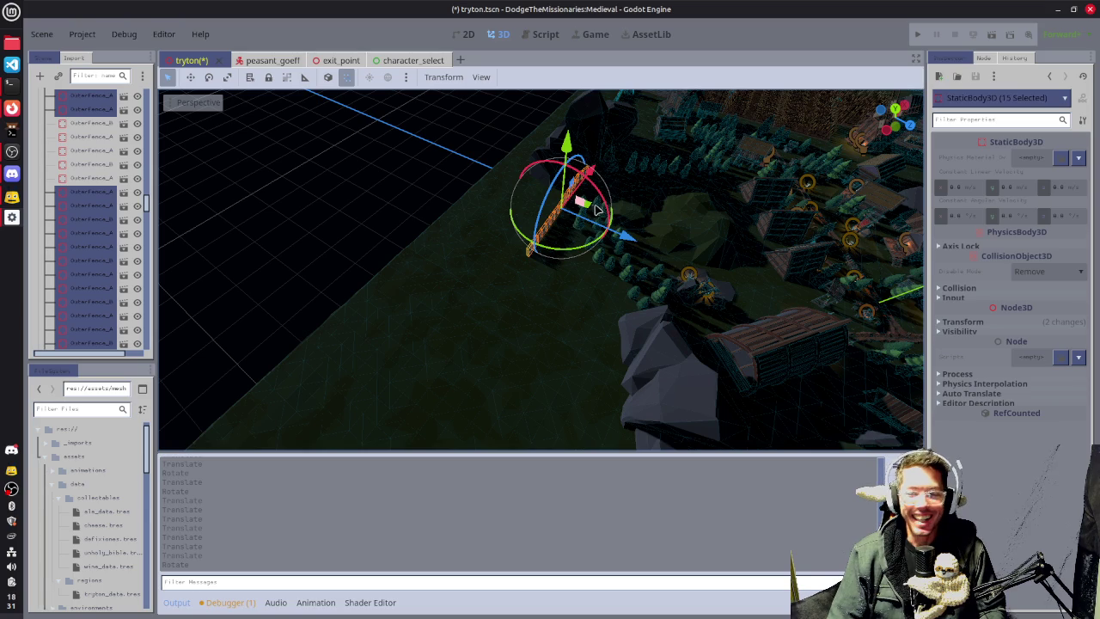
mouse_move(597, 209)
left_mouse_down()
mouse_move(484, 241)
mouse_move(550, 275)
left_mouse_up()
mouse_move(550, 275)
left_mouse_down()
mouse_move(563, 260)
mouse_move(578, 274)
mouse_move(798, 226)
mouse_move(634, 221)
mouse_move(651, 278)
mouse_move(751, 226)
mouse_move(650, 287)
left_mouse_up()
left_click_drag(599, 262, 571, 256)
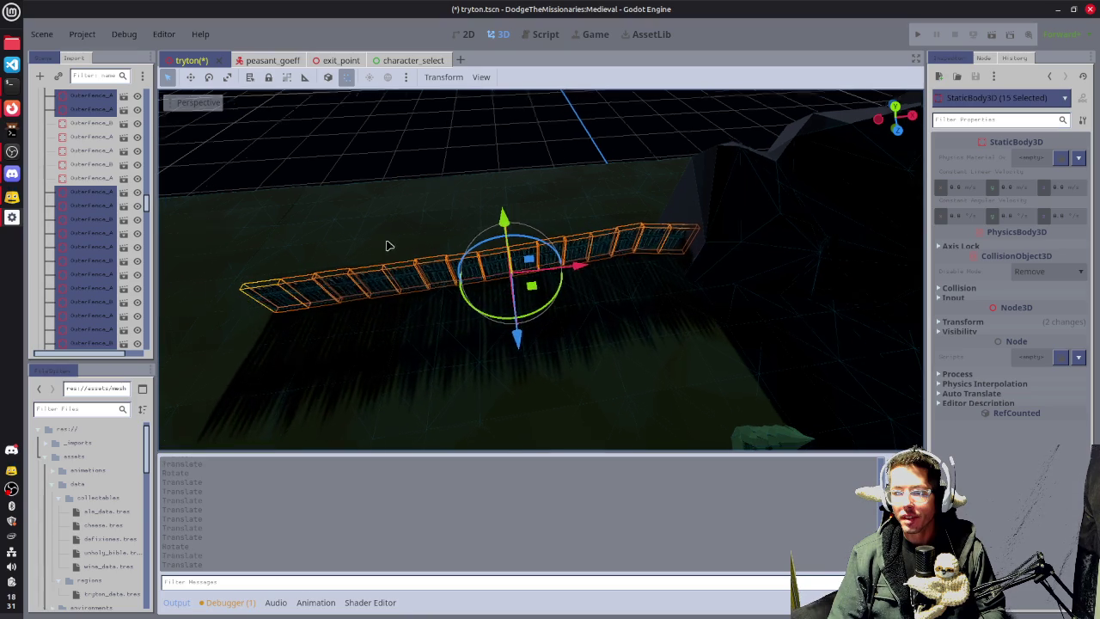
mouse_move(389, 246)
left_mouse_down()
mouse_move(744, 209)
mouse_move(792, 223)
mouse_move(813, 250)
mouse_move(545, 290)
mouse_move(716, 233)
mouse_move(517, 266)
left_mouse_up()
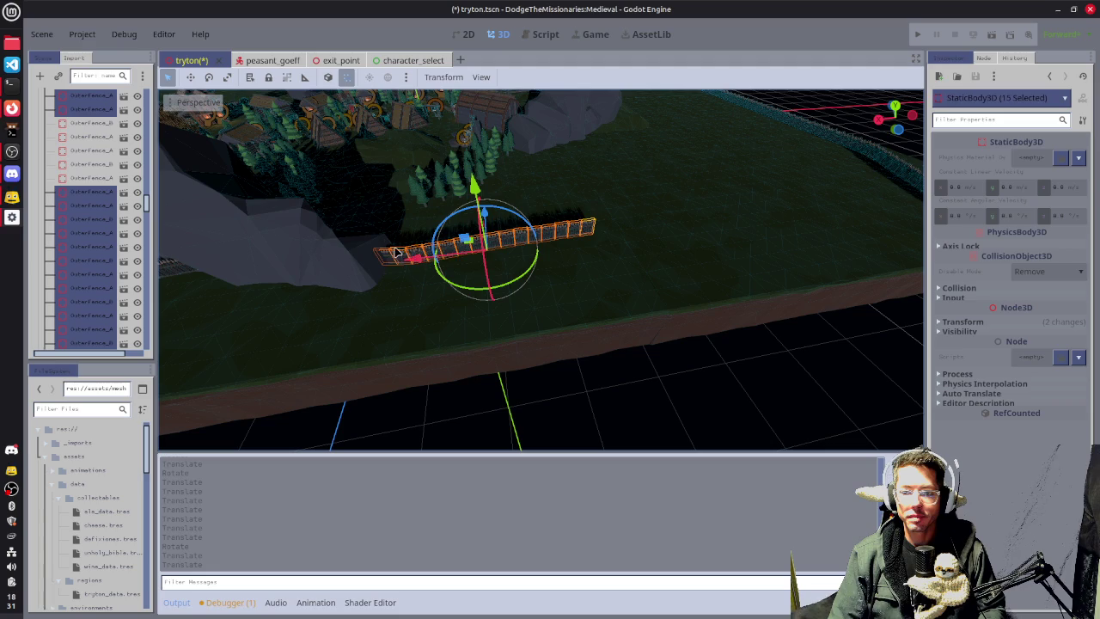
left_click_drag(410, 256, 581, 242)
scroll(567, 239, "up", 3)
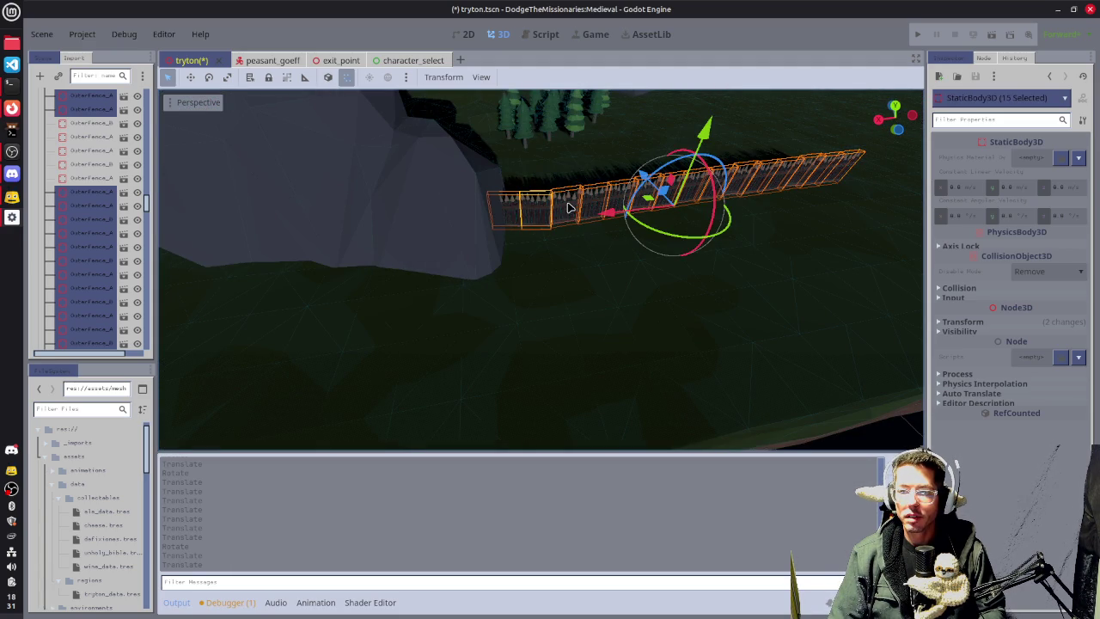
left_click(904, 430)
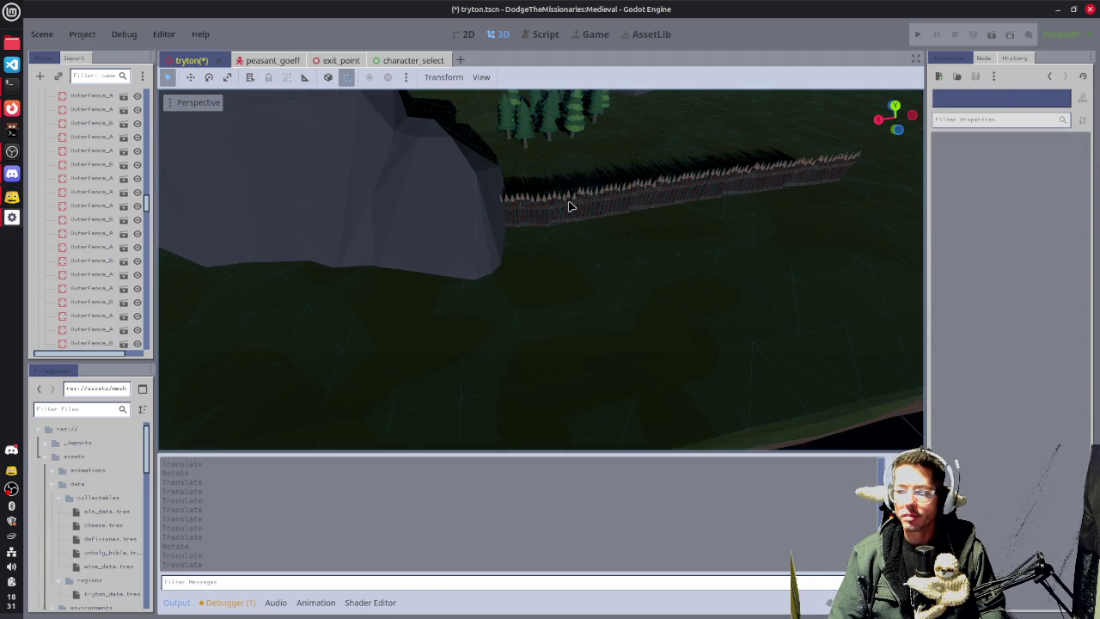
Select five fence segments starting with OuterFence_B58 by the cliff and focus on them.
left_click(569, 206)
left_click(609, 204, "shift")
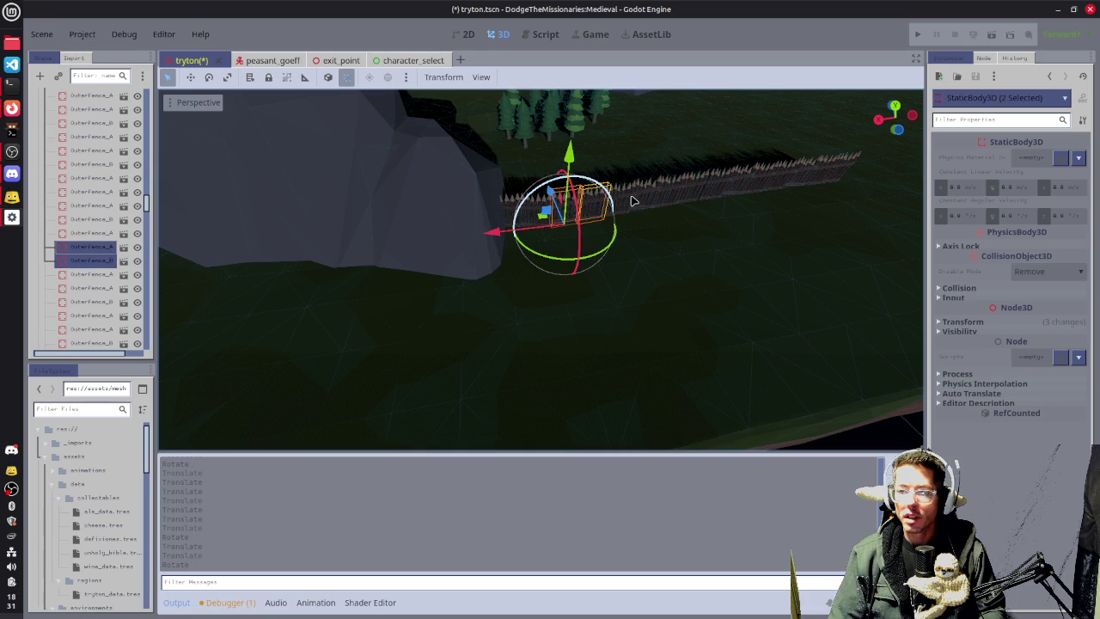
left_click(640, 203, "shift")
left_click(682, 198, "shift")
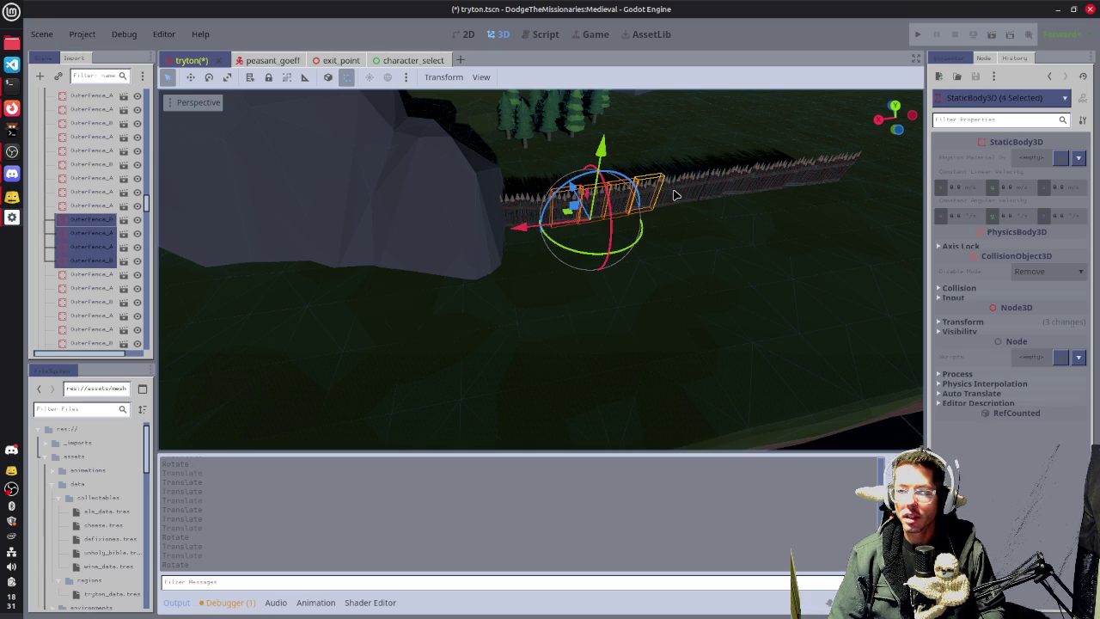
left_click(678, 196, "shift")
key("f")
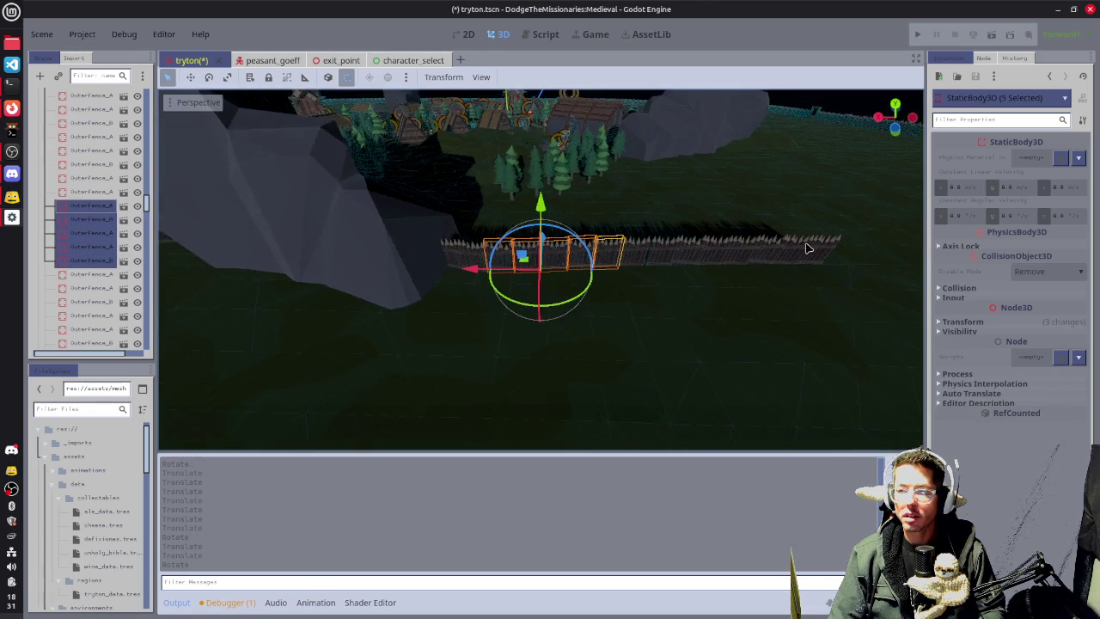
Add eight more fence sections to the right and duplicate all 13 with Ctrl+D.
left_click(581, 249, "shift")
left_click(600, 250, "shift")
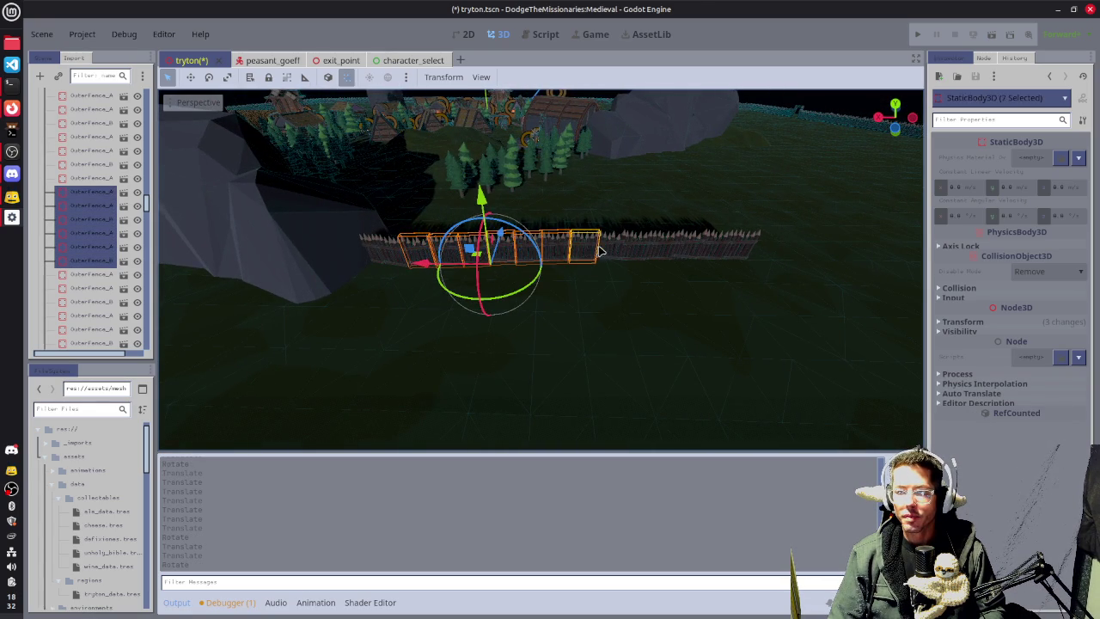
left_click(605, 250, "shift")
left_click(648, 247, "shift")
left_click(670, 246, "shift")
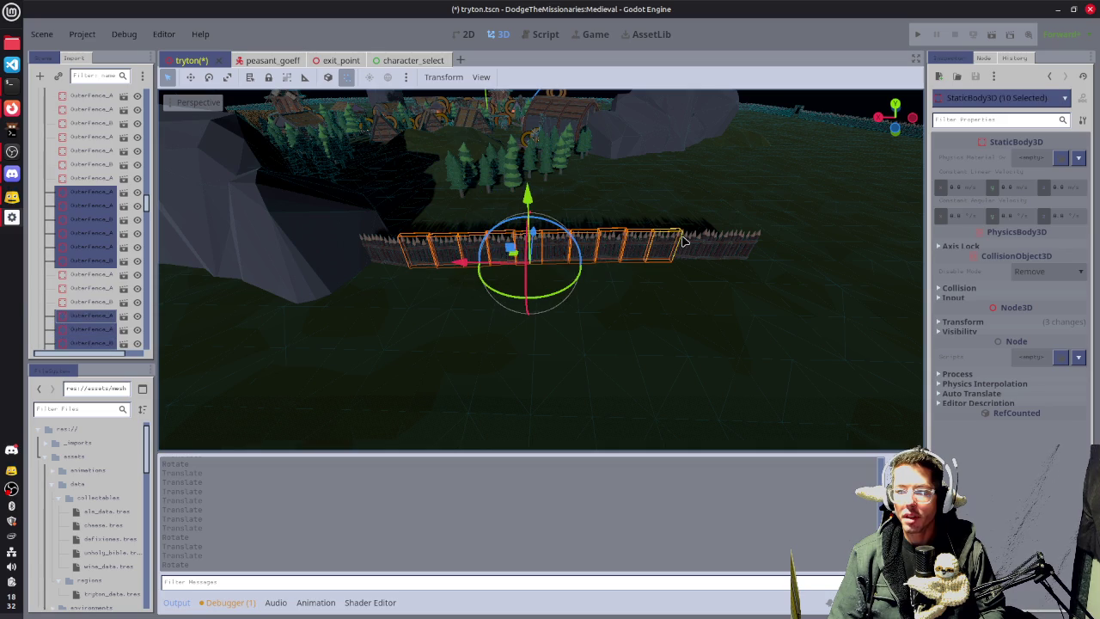
left_click(687, 245, "shift")
left_click(722, 248, "shift")
left_click(739, 253, "shift")
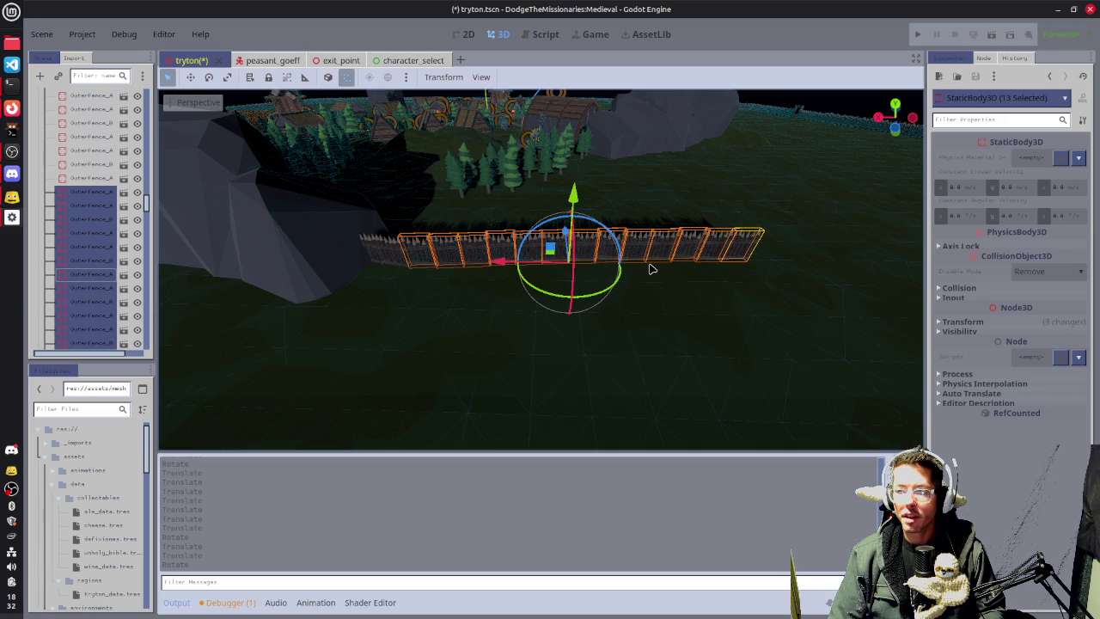
key("ctrl+d")
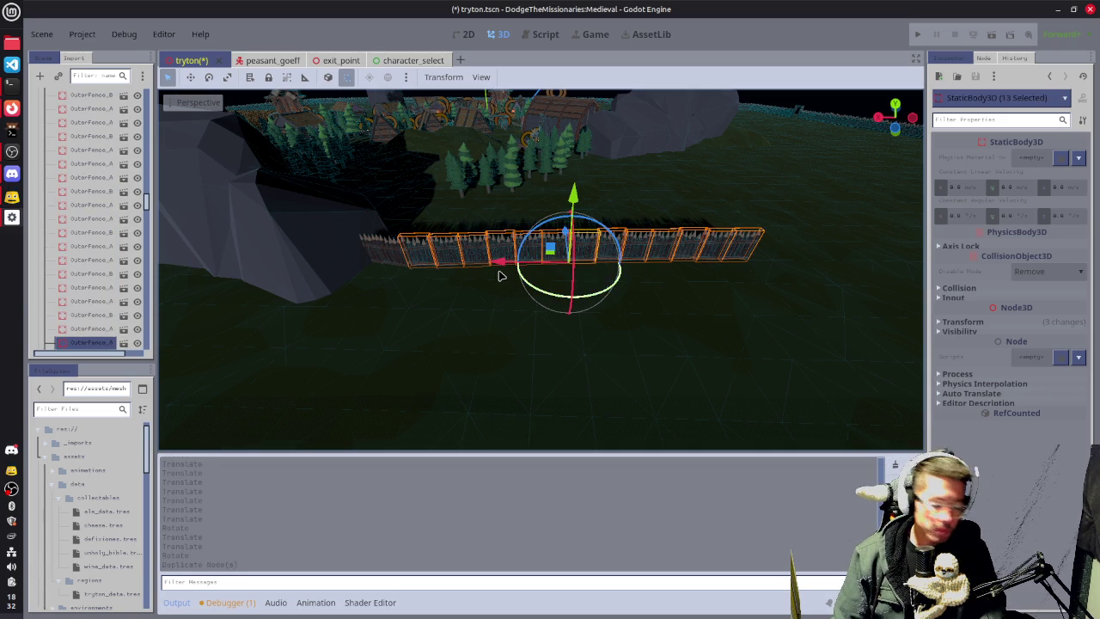
Slide the copied 13-section fence row along X, rotate it about Y, and shift it into place.
mouse_move(500, 272)
left_mouse_down()
mouse_move(645, 274)
mouse_move(847, 251)
left_mouse_up()
key("f")
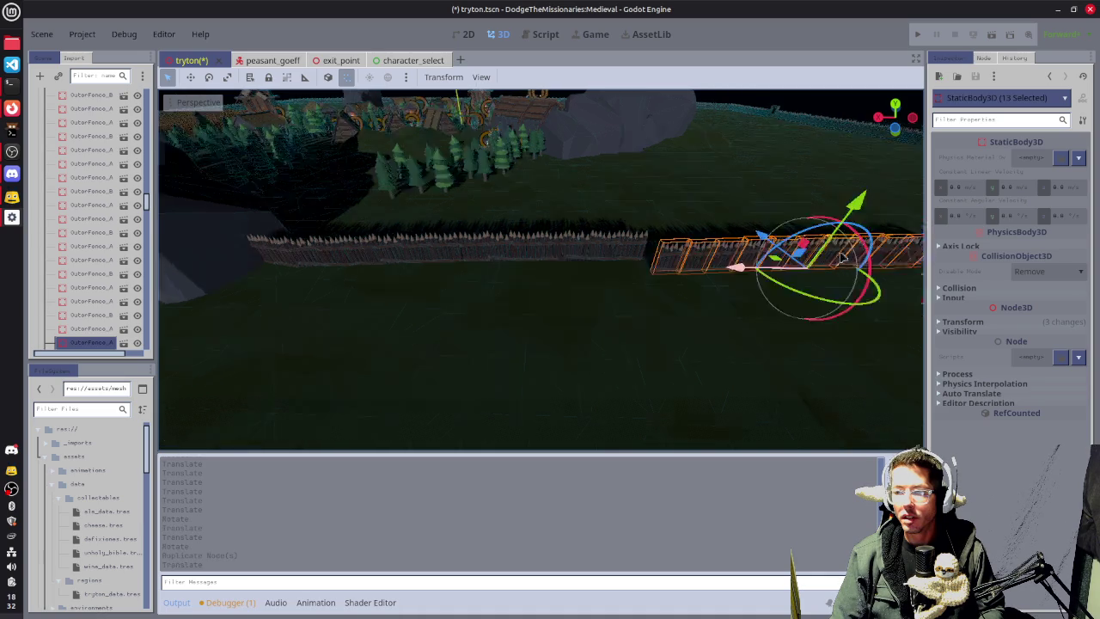
mouse_move(580, 300)
left_mouse_down()
mouse_move(653, 262)
mouse_move(472, 280)
mouse_move(549, 256)
left_mouse_up()
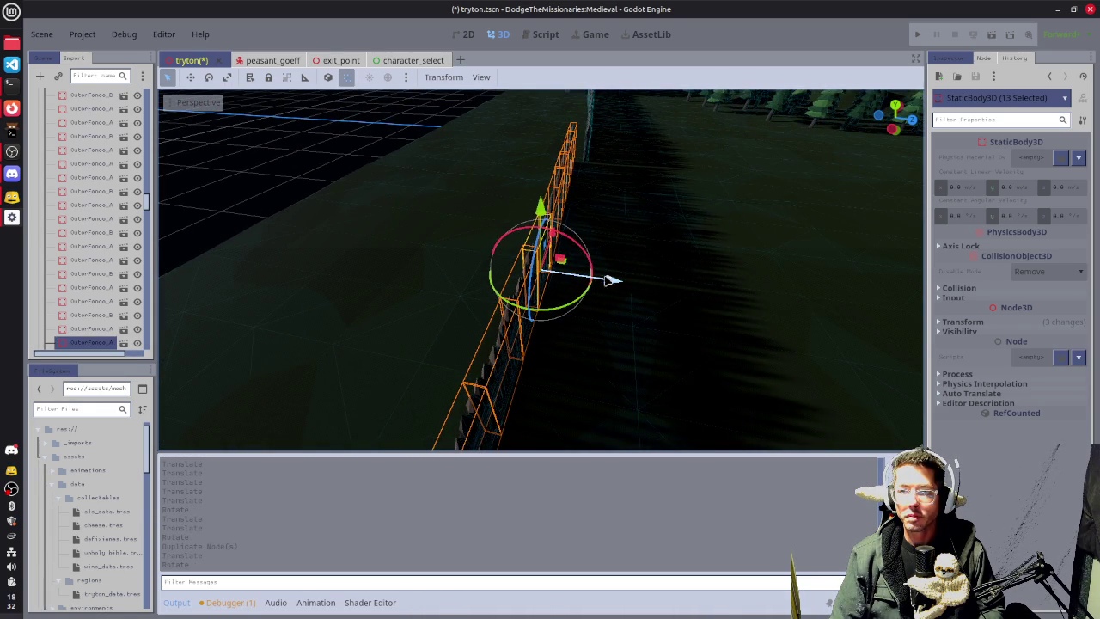
left_click_drag(610, 279, 640, 287)
mouse_move(640, 287)
left_mouse_down()
mouse_move(644, 268)
mouse_move(562, 246)
mouse_move(600, 238)
left_mouse_up()
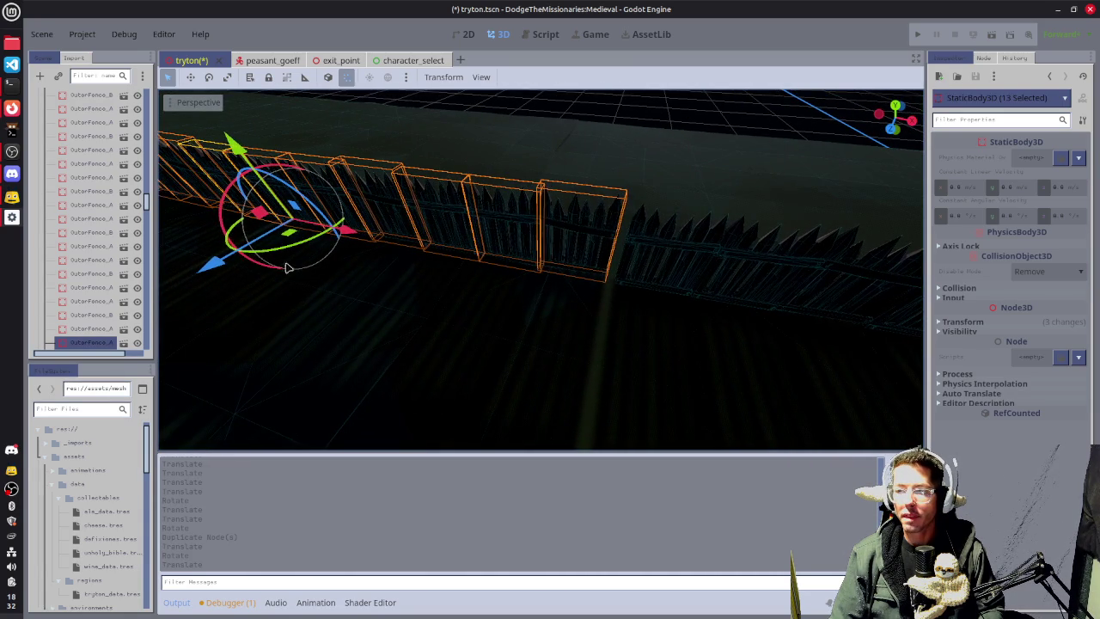
left_click_drag(292, 234, 294, 237)
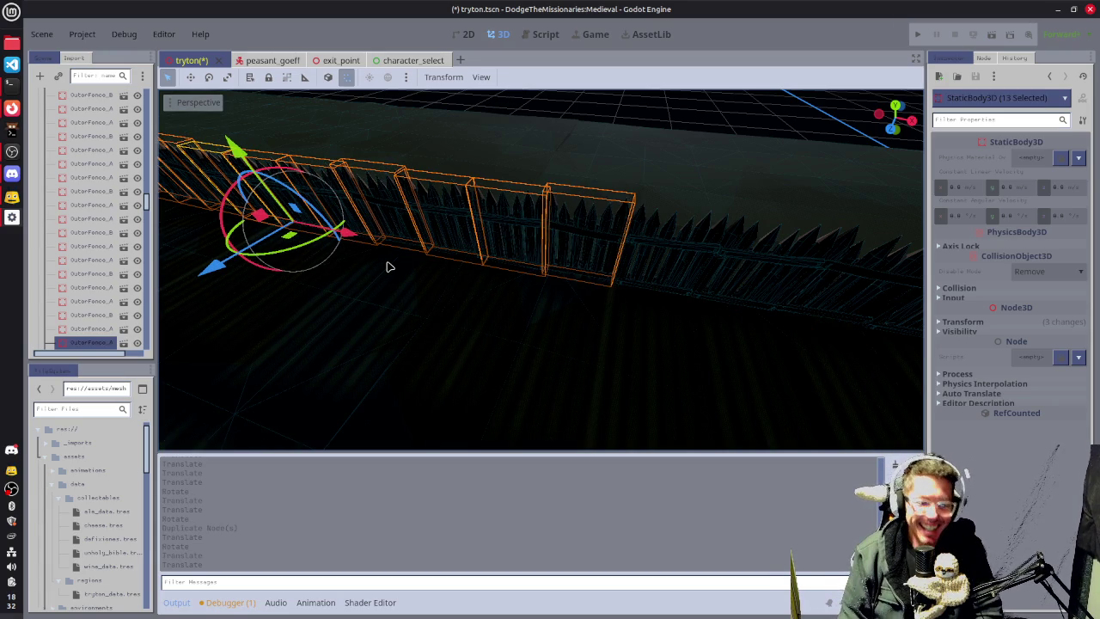
Deselect the fences and pull back to an overhead view of the whole fenced field.
scroll(536, 293, "down", 3)
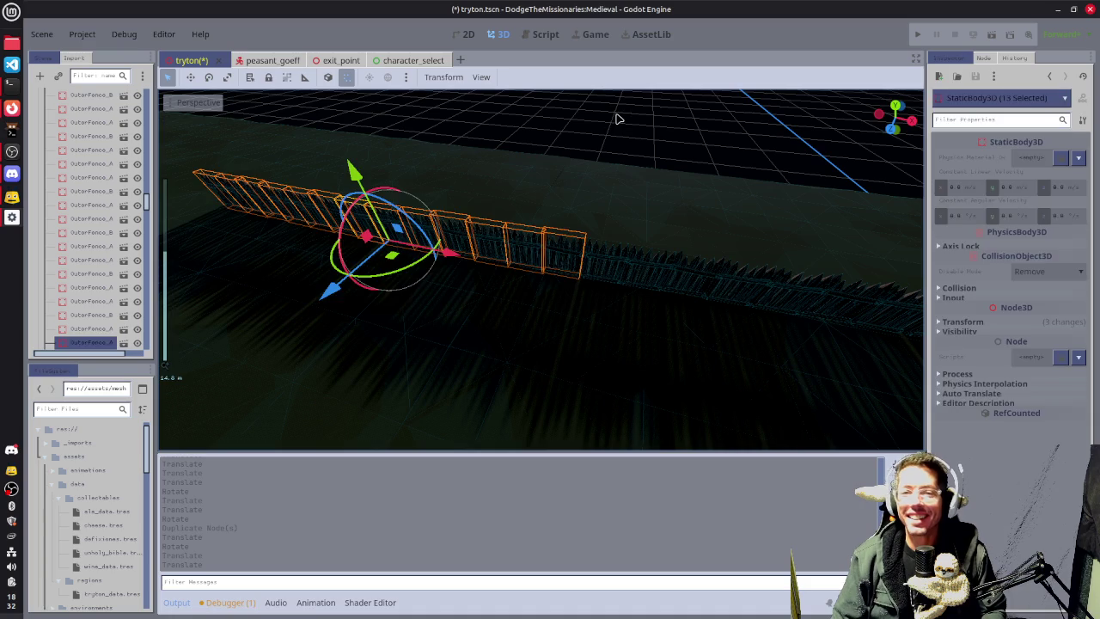
left_click(636, 228)
left_click_drag(641, 240, 398, 204)
left_click_drag(756, 215, 581, 264)
scroll(582, 264, "down", 3)
mouse_move(825, 285)
left_mouse_down()
mouse_move(621, 277)
mouse_move(430, 294)
left_mouse_up()
scroll(429, 294, "down", 2)
mouse_move(752, 322)
left_mouse_down()
mouse_move(695, 309)
mouse_move(768, 329)
mouse_move(655, 336)
left_mouse_up()
scroll(768, 329, "down", 3)
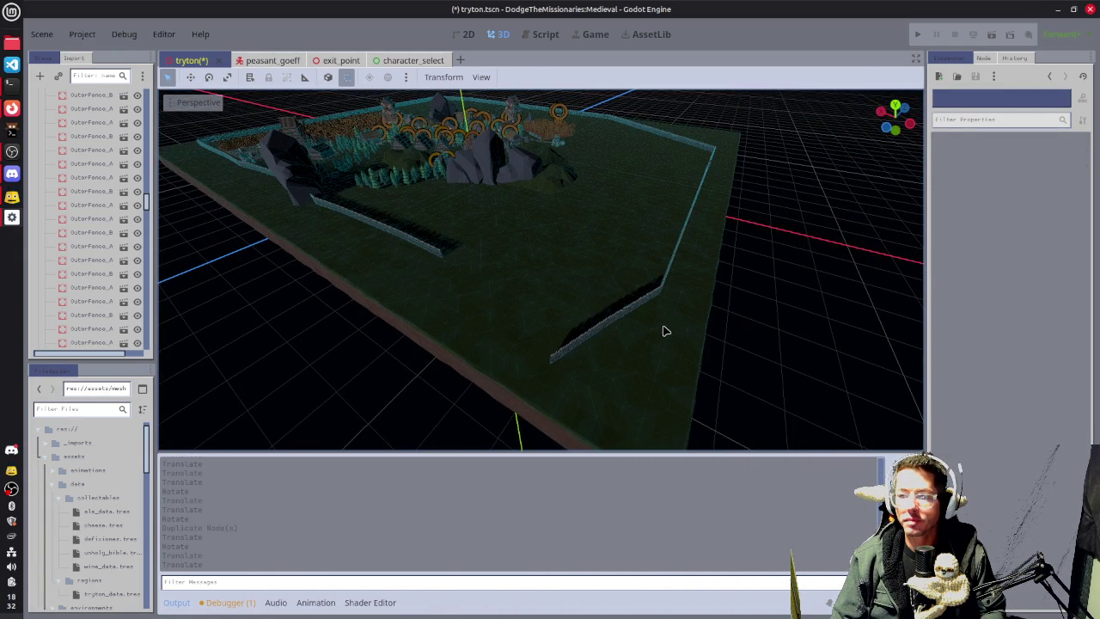
Select six neighbouring fence sections at the field's edge and rotate them about 98 degrees.
left_click(558, 362)
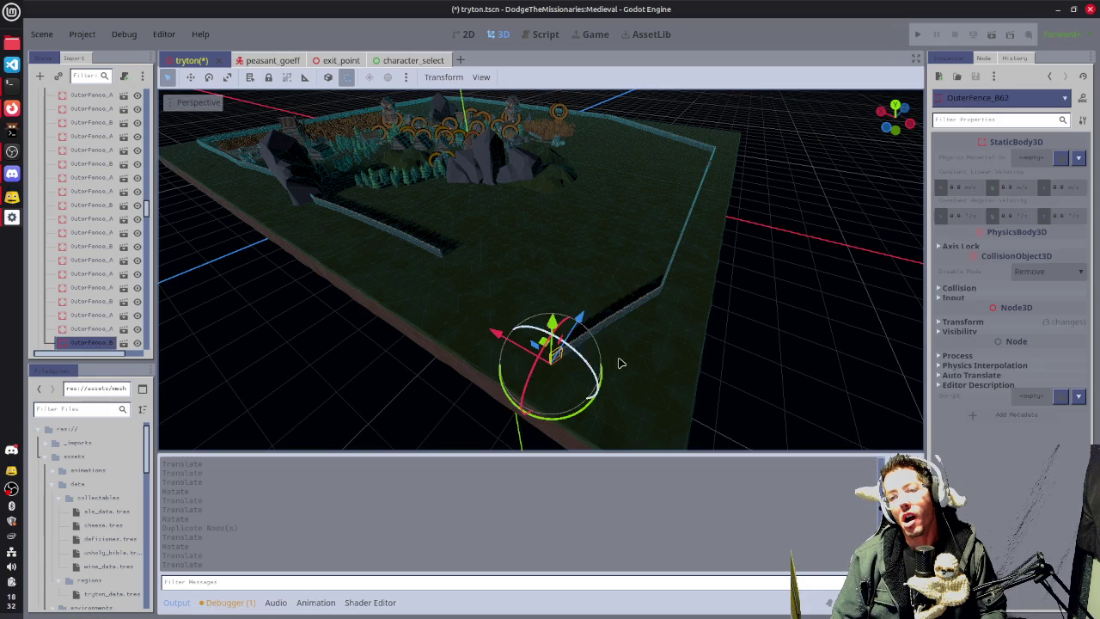
left_click_drag(619, 363, 575, 313)
left_click_drag(502, 303, 413, 349)
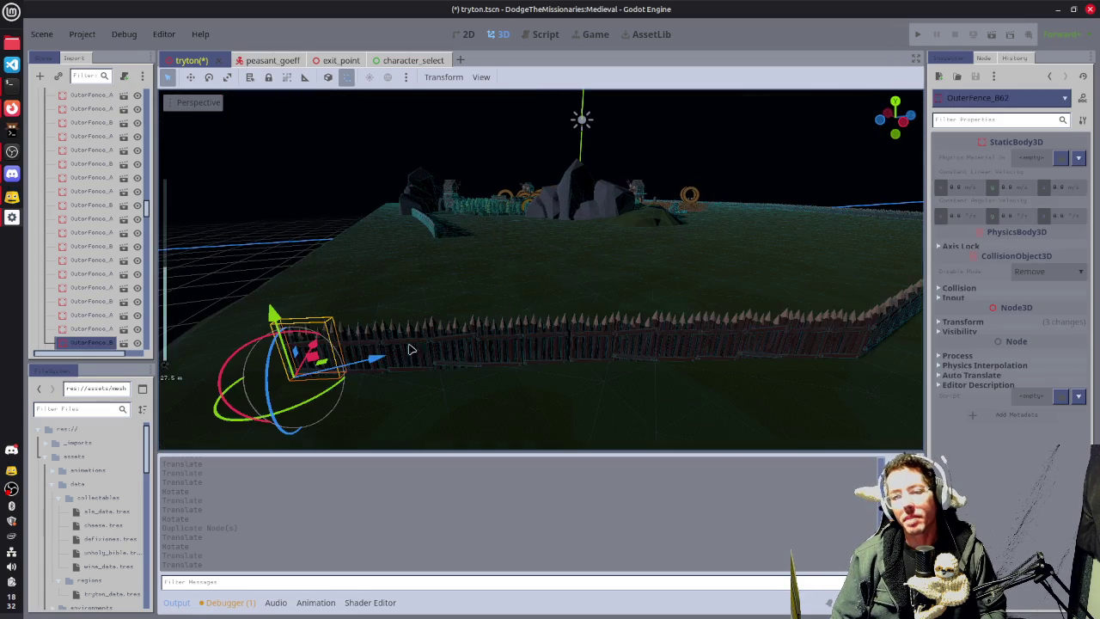
left_click(354, 343, "shift")
left_click(440, 345, "shift")
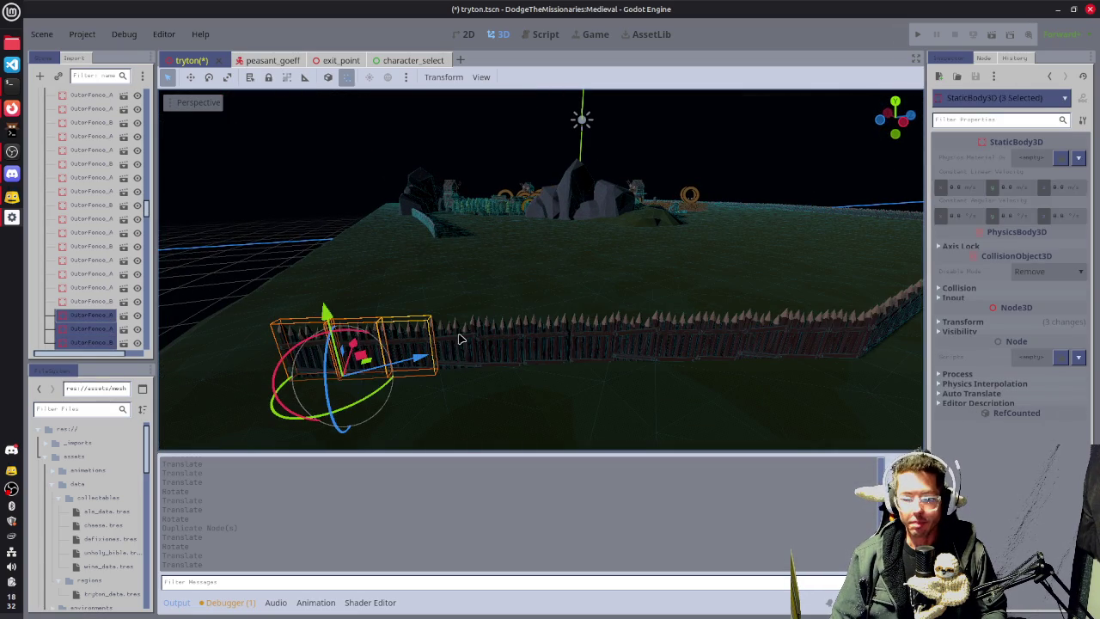
left_click(477, 345, "shift")
left_click(515, 346, "shift")
left_click(550, 346, "shift")
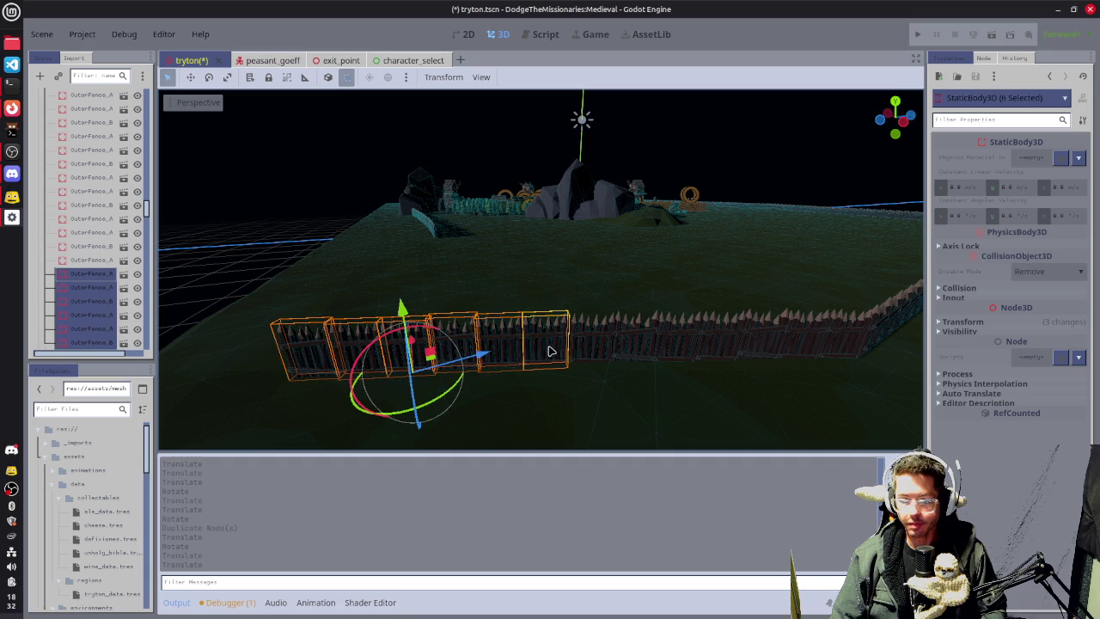
mouse_move(438, 404)
left_mouse_down()
mouse_move(391, 395)
mouse_move(591, 335)
mouse_move(520, 314)
mouse_move(488, 290)
mouse_move(621, 363)
mouse_move(611, 363)
mouse_move(679, 277)
mouse_move(525, 335)
left_mouse_up()
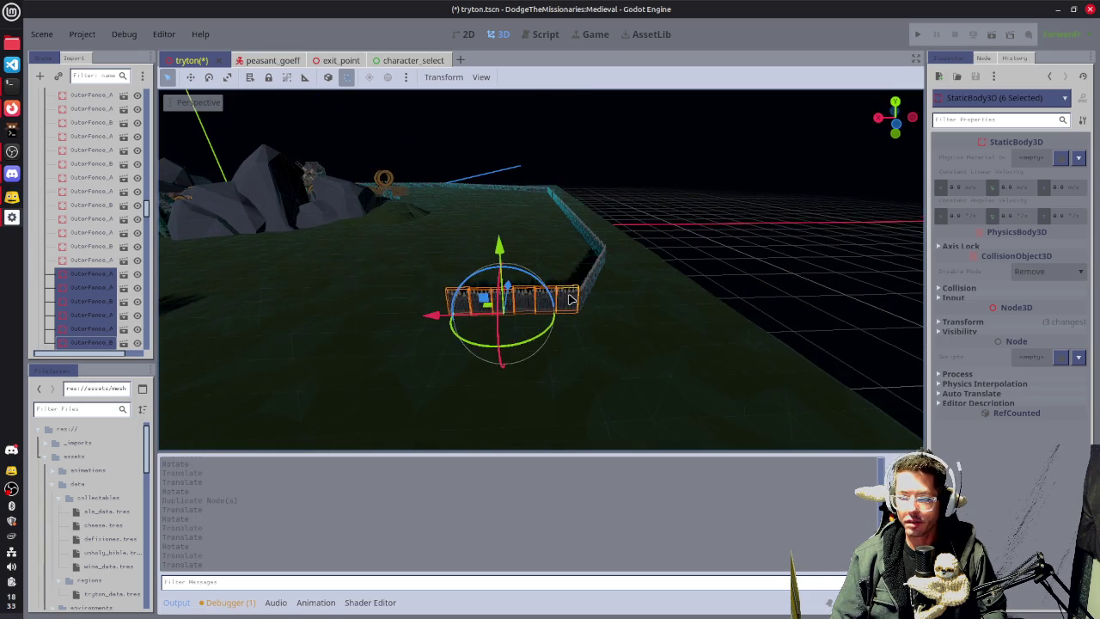
Select six fence sections starting with OuterFence_A134, keeping the ground out of the selection.
left_click(741, 278)
mouse_move(598, 293)
left_mouse_down()
mouse_move(634, 352)
mouse_move(717, 380)
mouse_move(697, 369)
left_mouse_up()
left_click(569, 335)
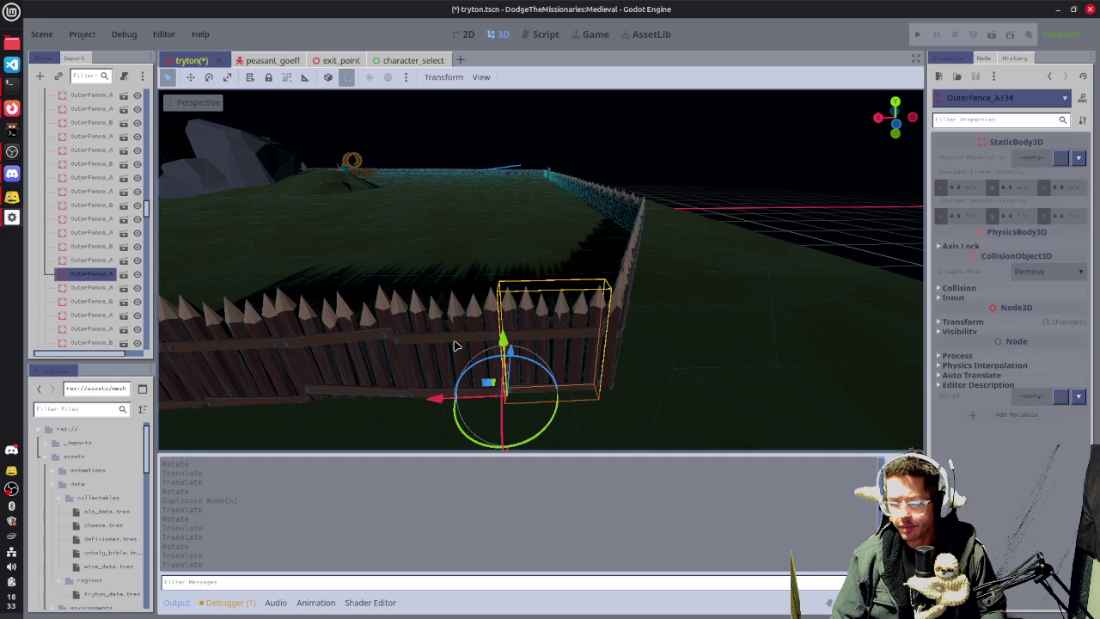
left_click(386, 347, "shift")
left_click(293, 358, "shift")
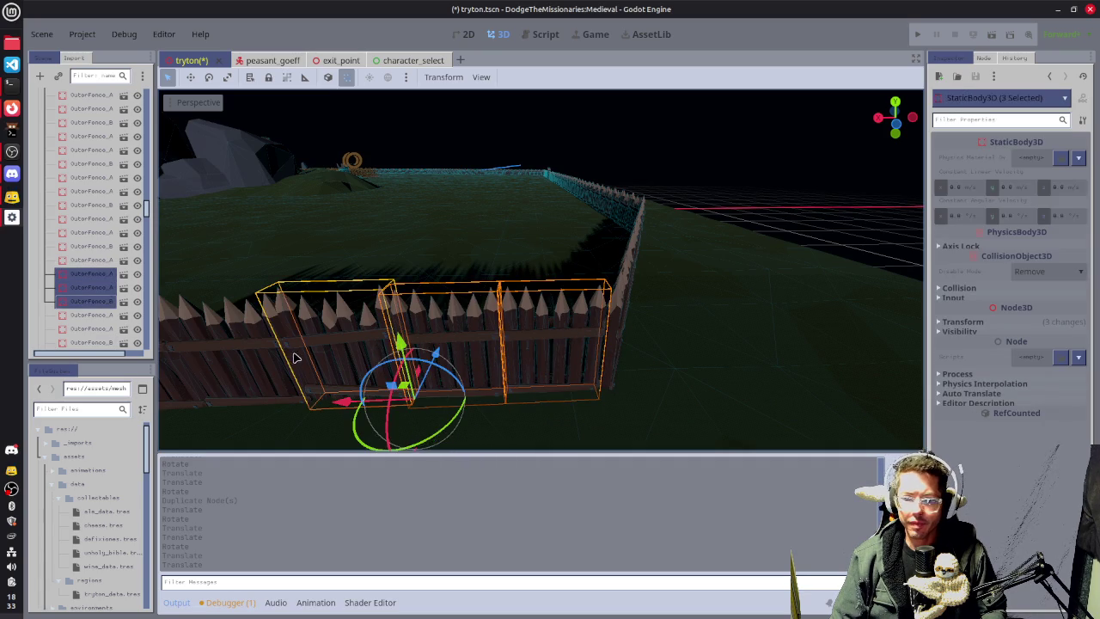
left_click(231, 356, "shift")
scroll(257, 344, "down", 3)
left_click(305, 322, "shift")
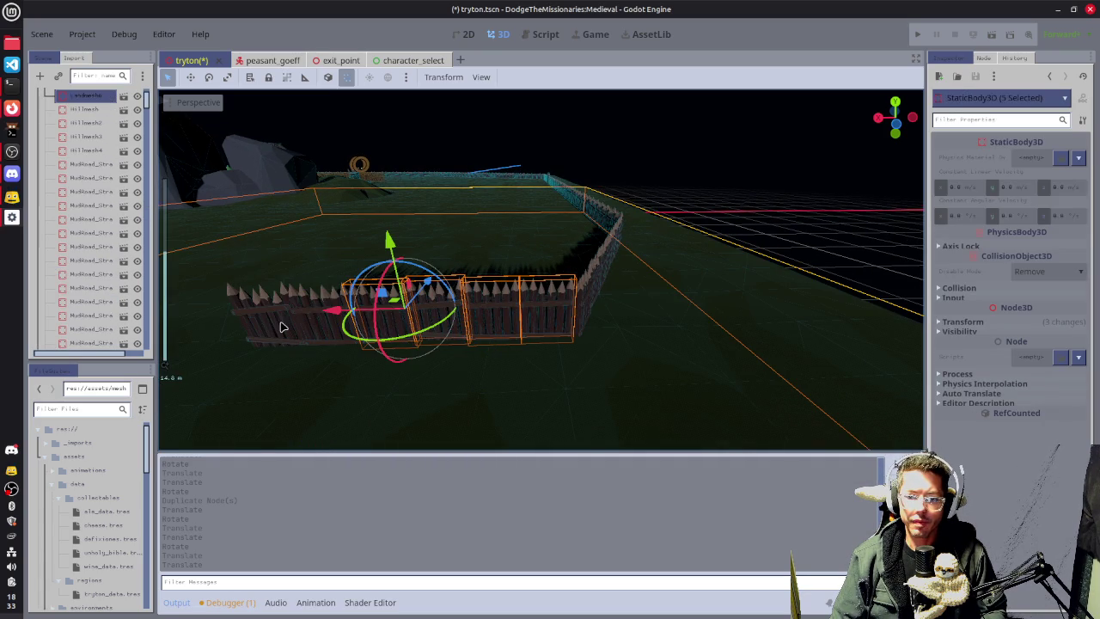
left_click(464, 401, "shift")
left_click(302, 321, "shift")
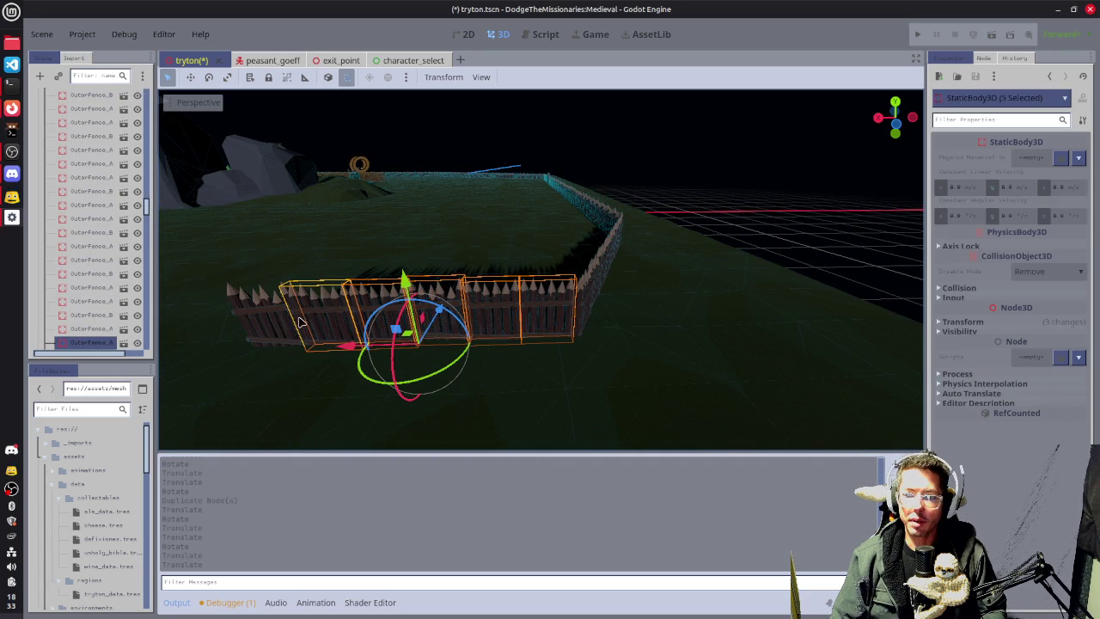
left_click(276, 315, "shift")
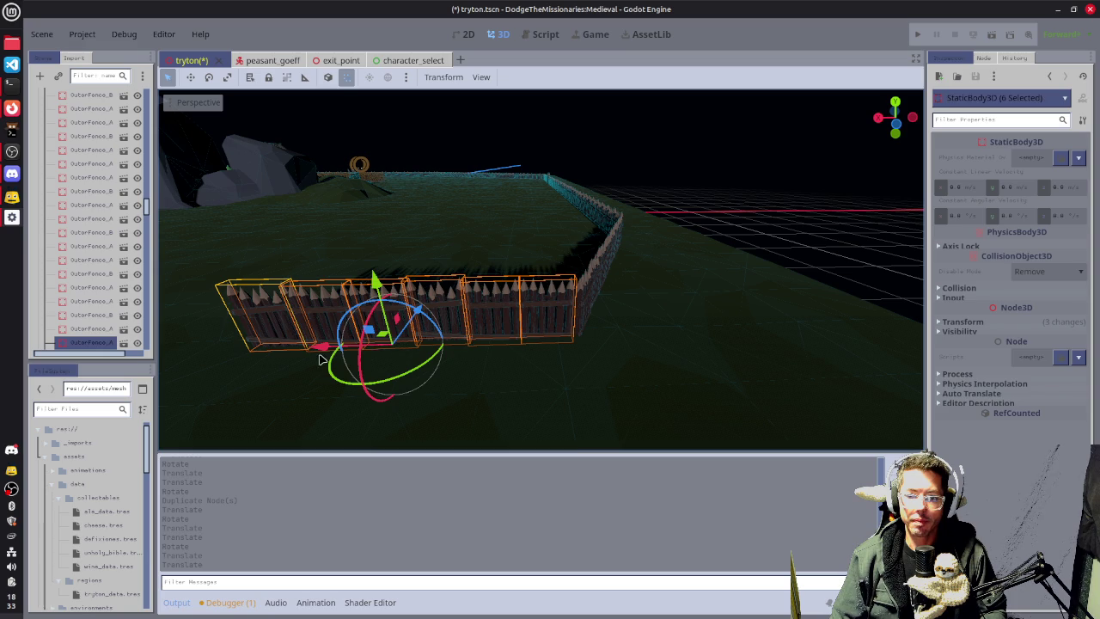
Nudge the six selected fences along Z to align them, then duplicate them with Ctrl+D.
left_click_drag(324, 349, 416, 314)
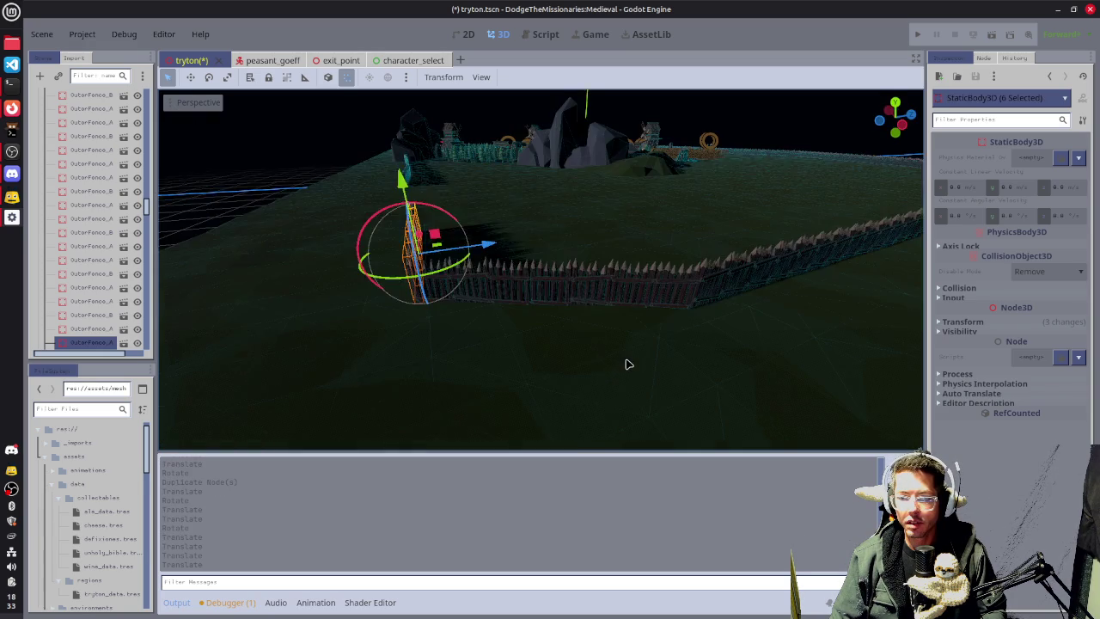
scroll(412, 321, "up", 5)
mouse_move(645, 296)
left_mouse_down()
mouse_move(758, 297)
mouse_move(735, 299)
left_mouse_up()
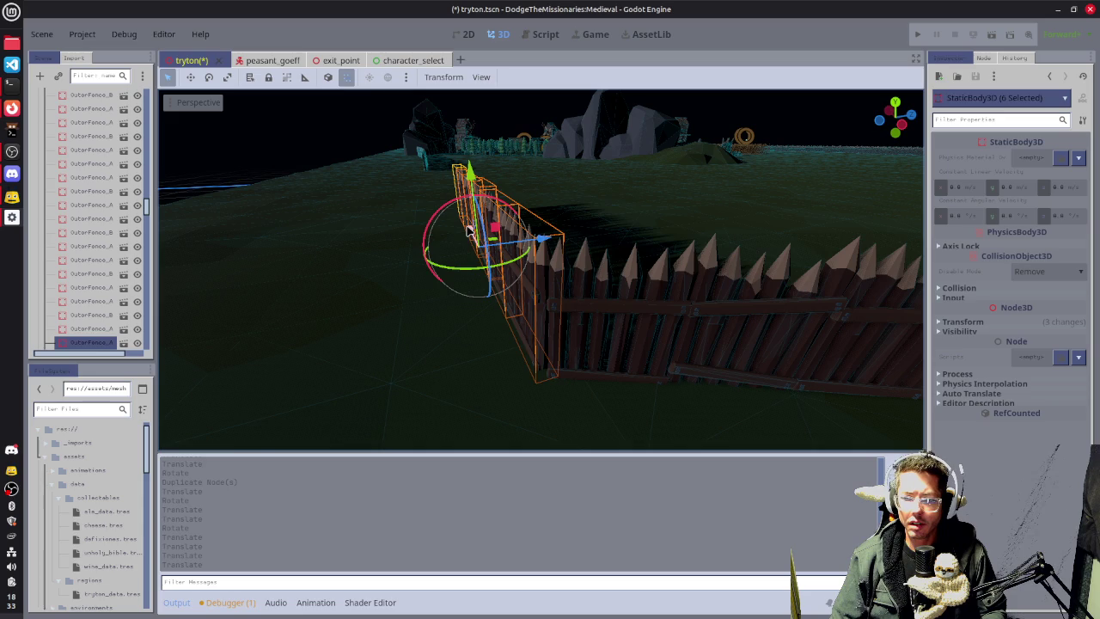
left_click_drag(469, 230, 468, 241)
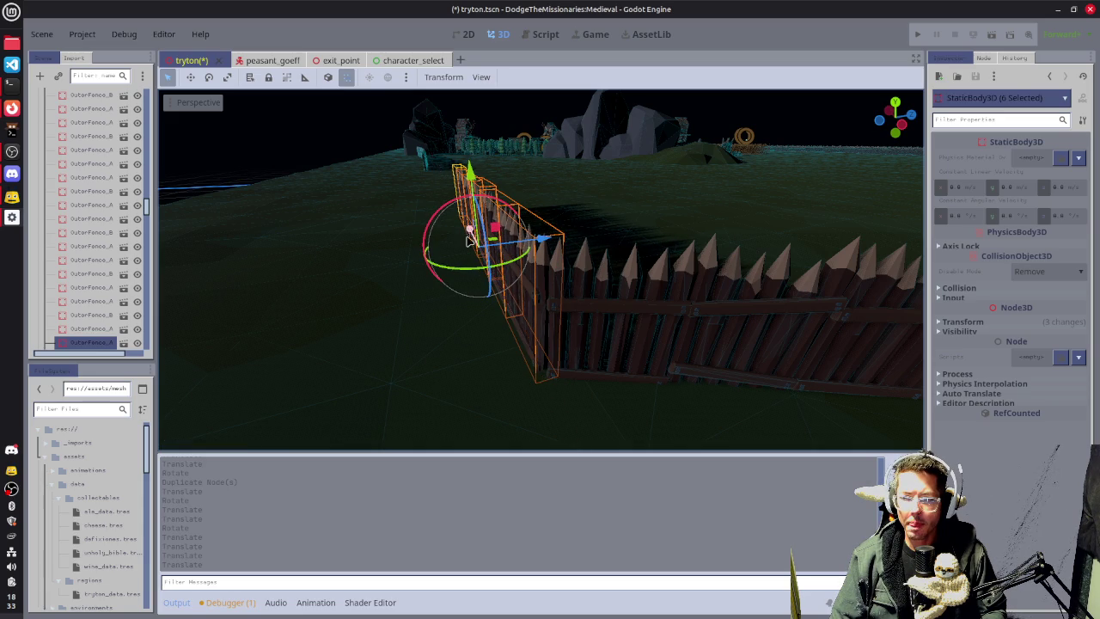
scroll(643, 310, "down", 10)
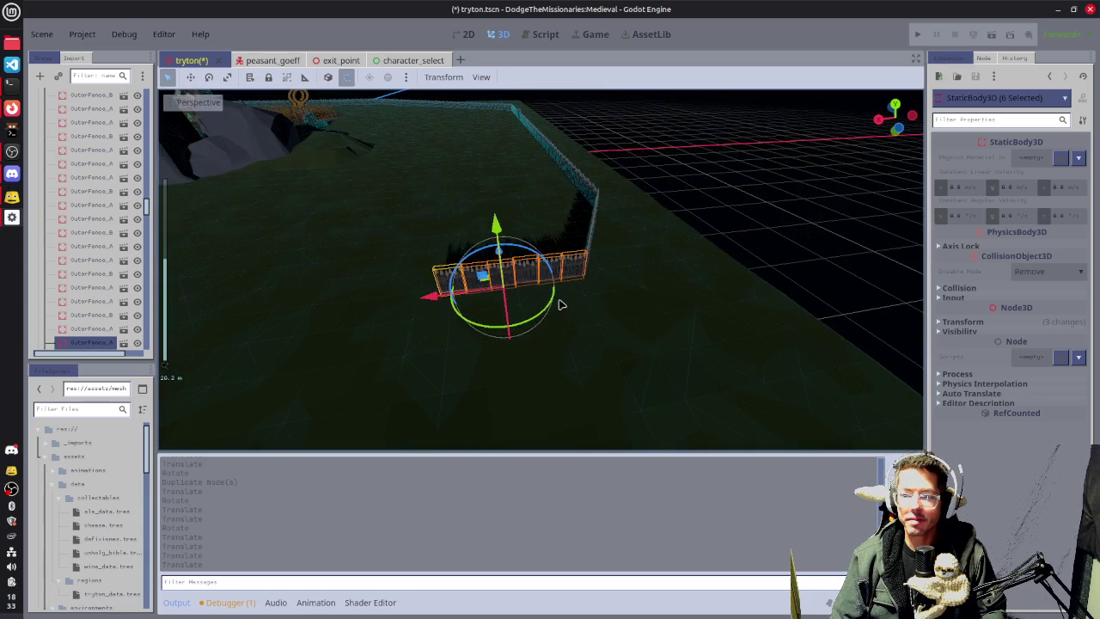
mouse_move(687, 354)
left_mouse_down()
mouse_move(641, 315)
mouse_move(834, 289)
mouse_move(653, 343)
left_mouse_up()
key("ctrl+d")
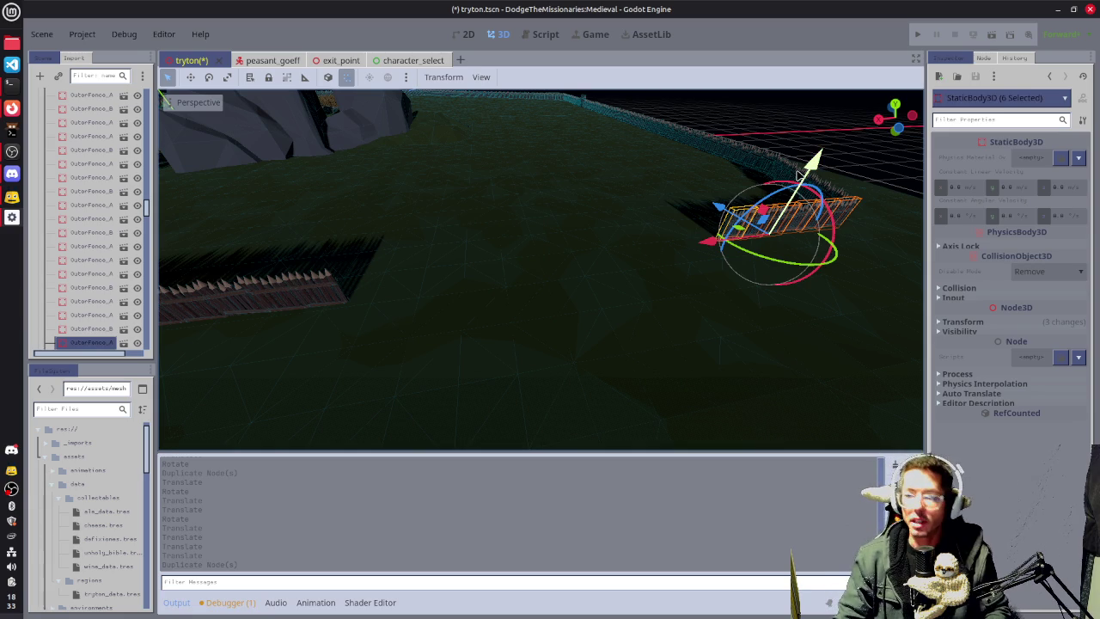
Duplicate the six fence sections again and slide the copy along X.
key("ctrl+d")
left_click_drag(705, 241, 559, 267)
left_click(563, 268)
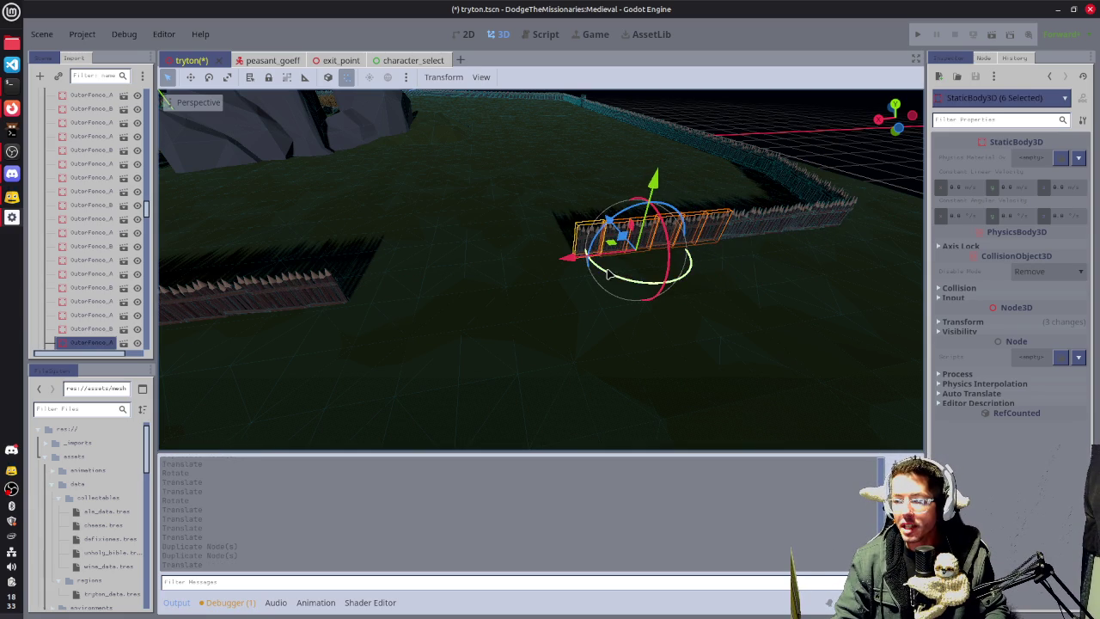
key("f")
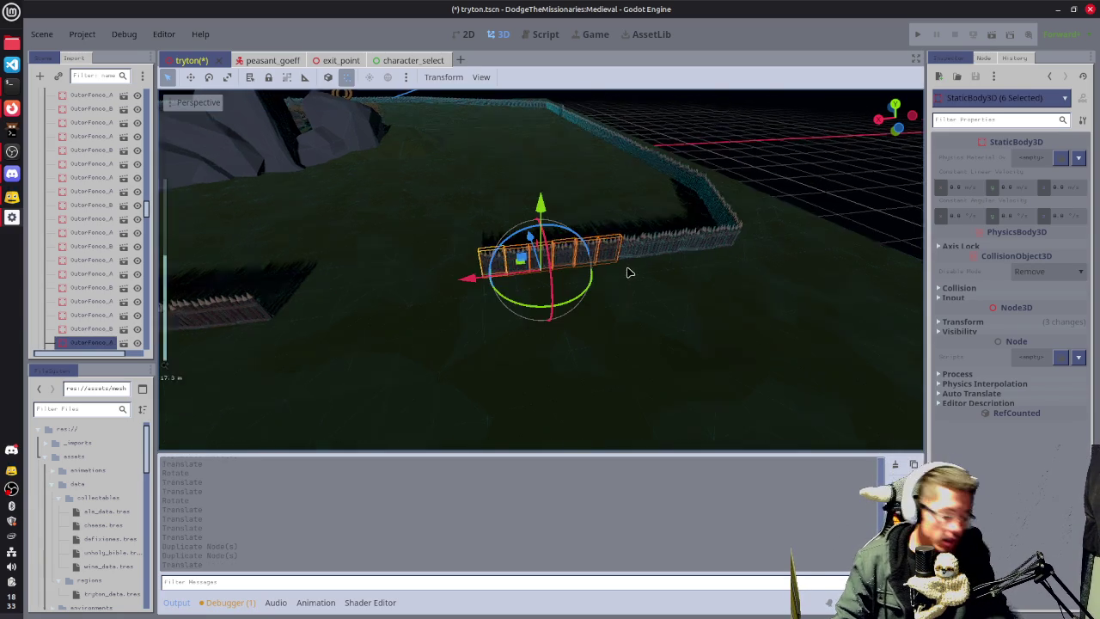
scroll(687, 253, "up", 3)
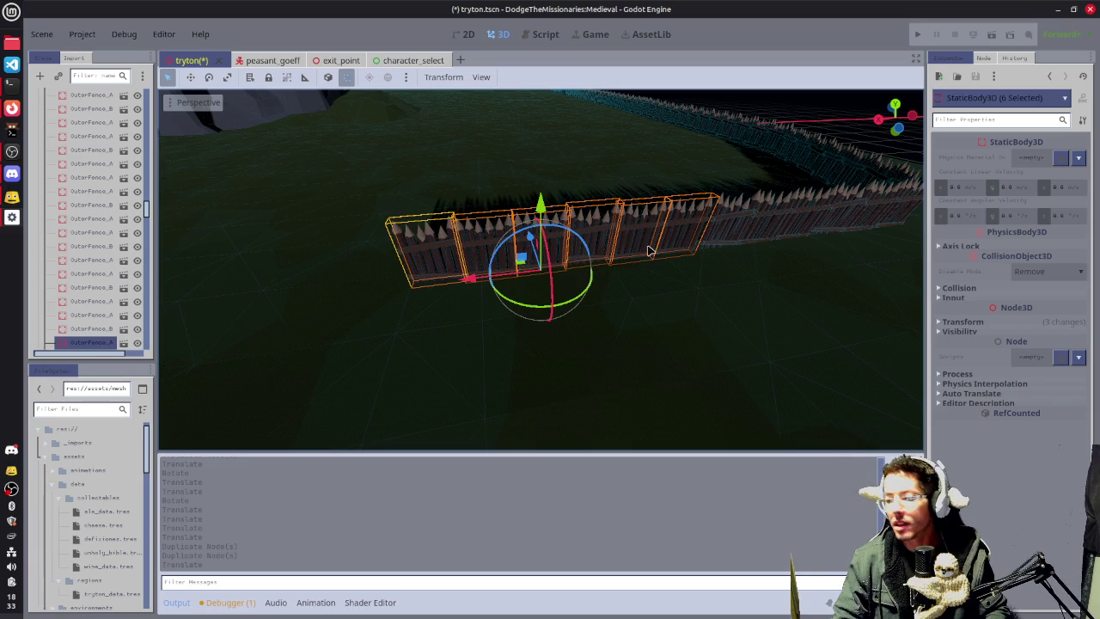
mouse_move(649, 250)
left_mouse_down()
mouse_move(583, 248)
mouse_move(531, 304)
left_mouse_up()
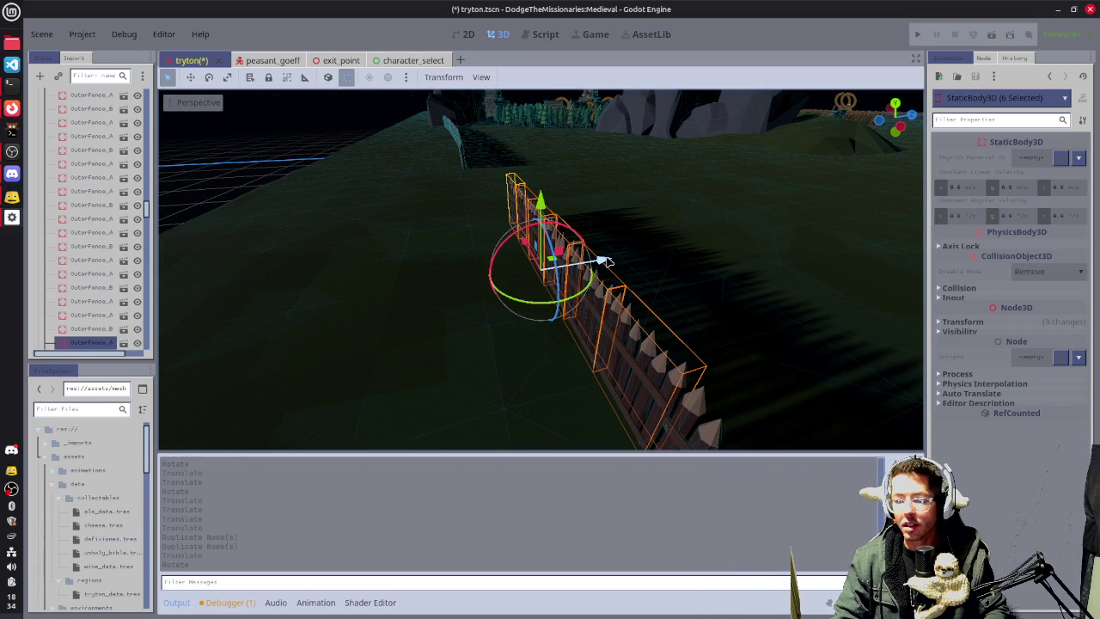
Fine-tune the copied fences along Z and X to line up with the fence run.
left_click_drag(606, 260, 598, 258)
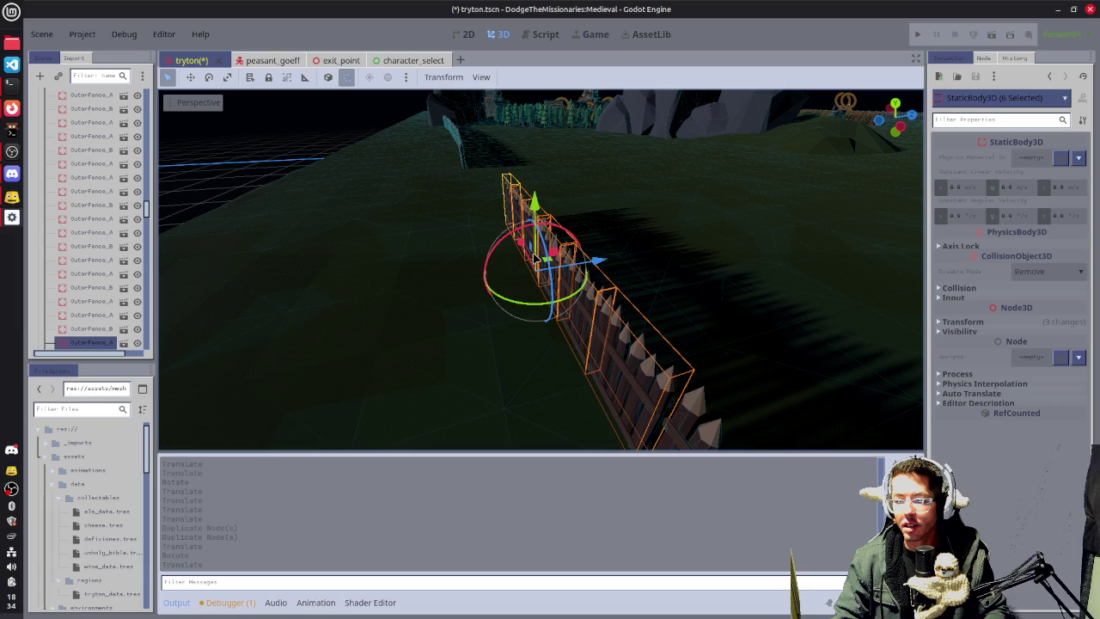
left_click_drag(518, 244, 519, 247)
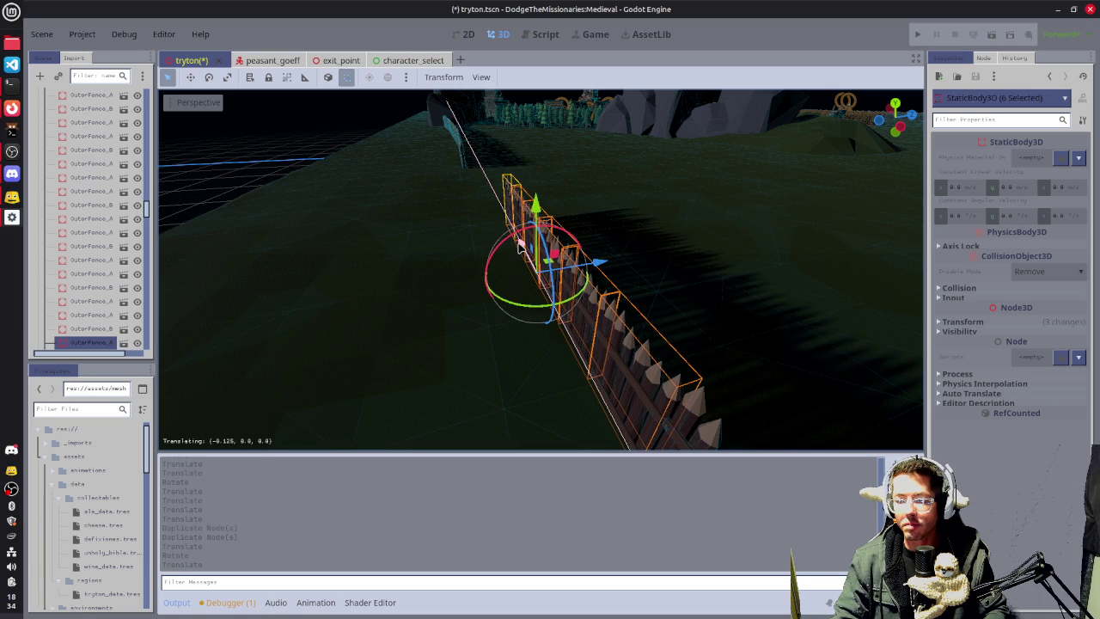
mouse_move(394, 260)
left_mouse_down()
mouse_move(477, 299)
mouse_move(533, 277)
mouse_move(409, 262)
mouse_move(457, 296)
left_mouse_up()
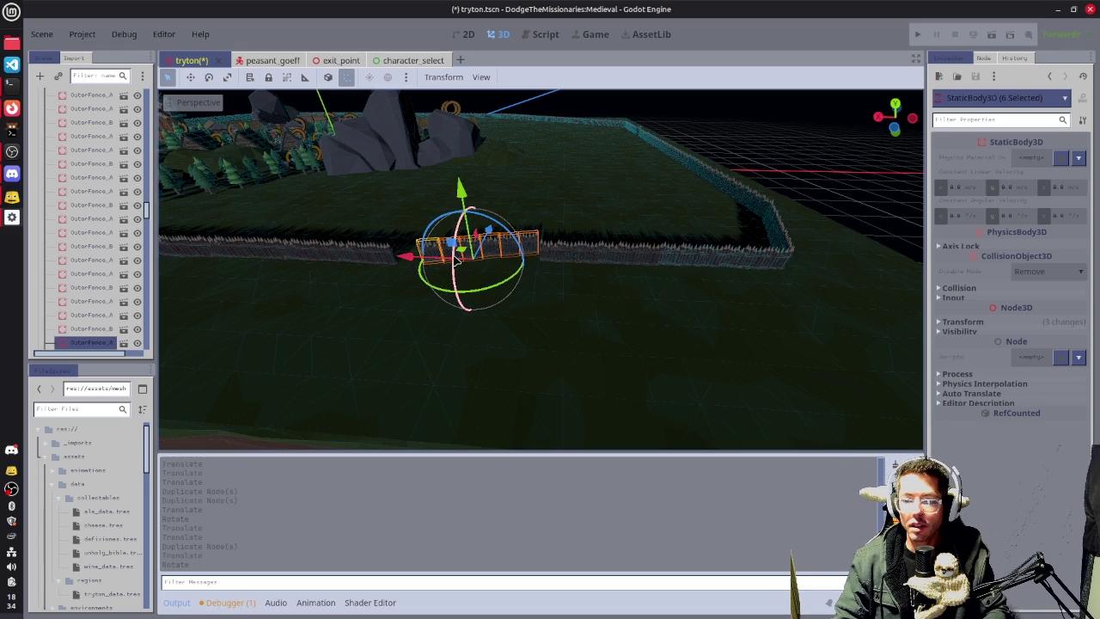
mouse_move(573, 212)
left_mouse_down()
mouse_move(385, 252)
mouse_move(366, 272)
mouse_move(552, 237)
left_mouse_up()
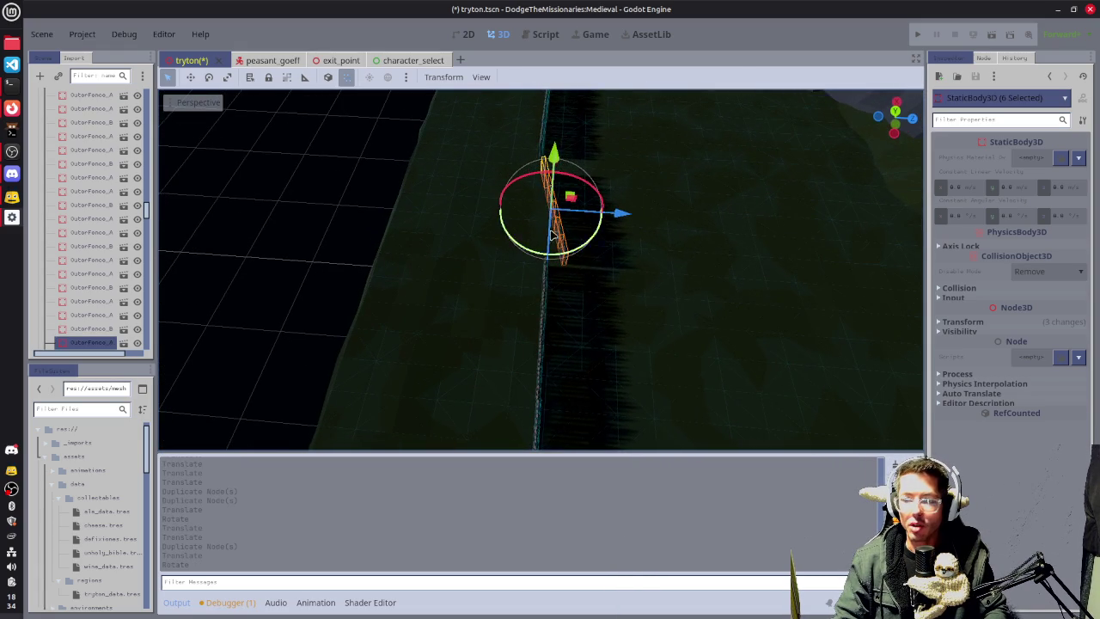
left_click_drag(624, 215, 611, 215)
mouse_move(435, 228)
left_mouse_down()
mouse_move(611, 214)
mouse_move(672, 190)
mouse_move(726, 355)
left_mouse_up()
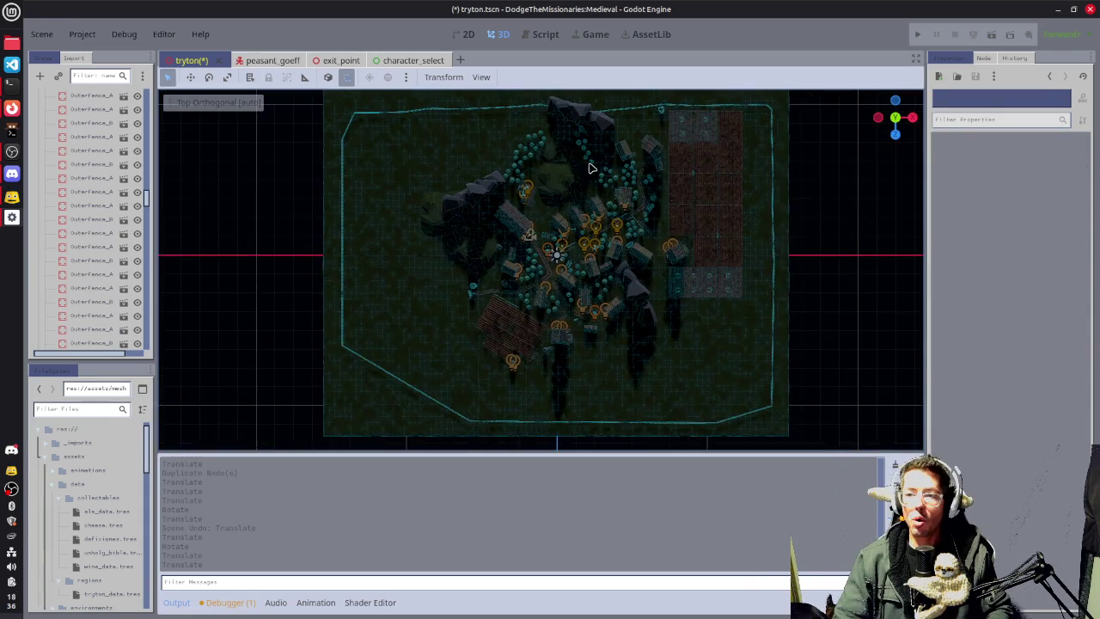
Save the tryton scene and collapse LANDSCAPE, PERIMETER, FLORA and BUILDINGS in the Scene dock.
key("ctrl+s")
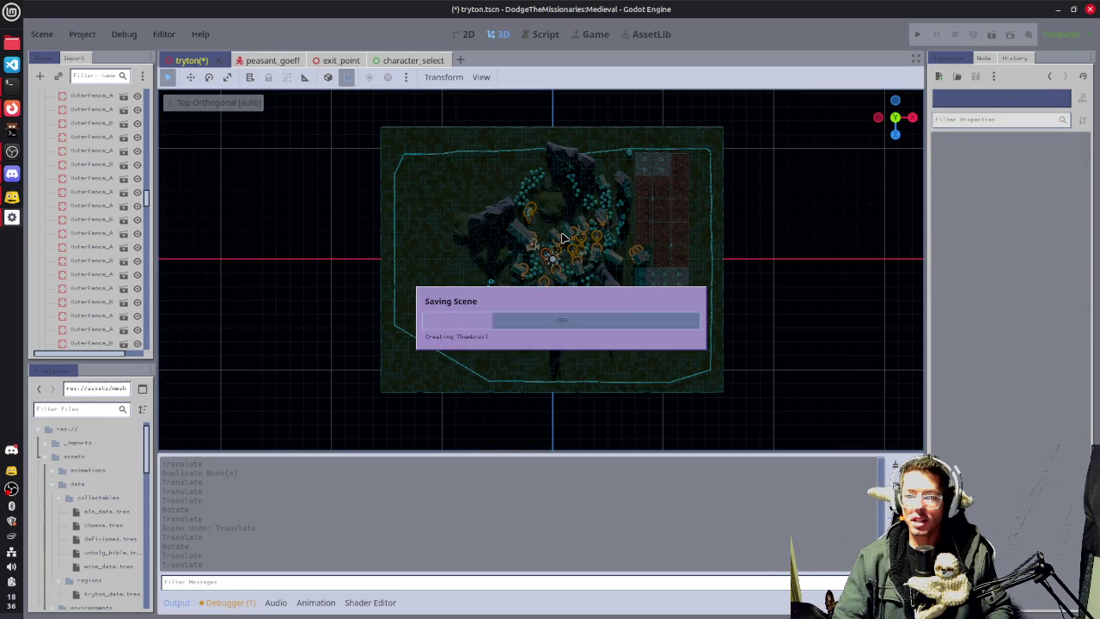
scroll(65, 206, "down", 2)
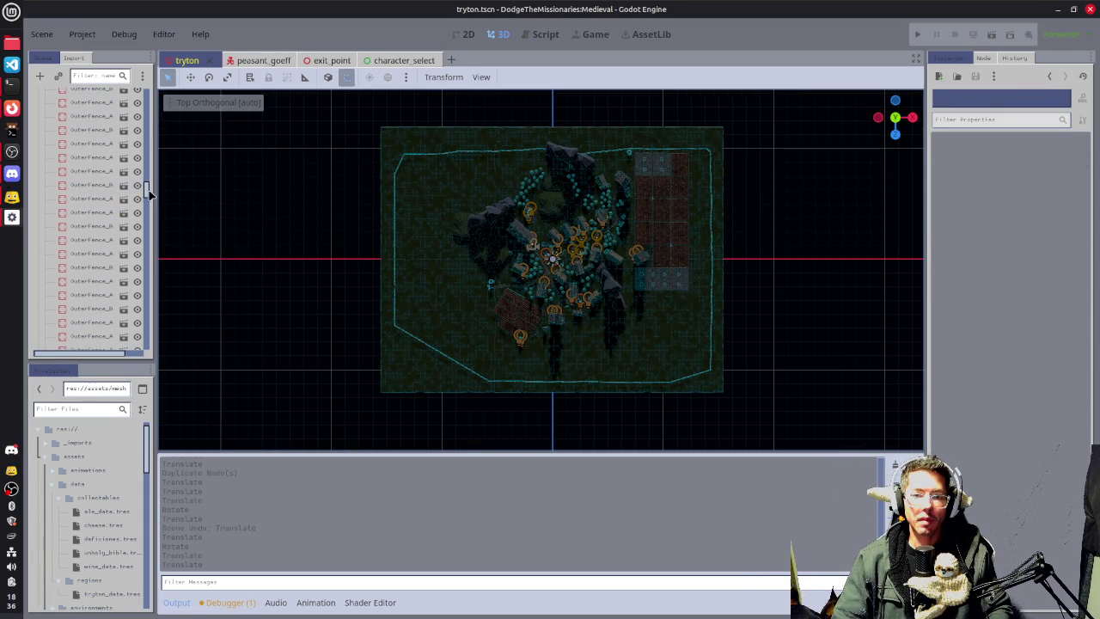
left_click_drag(147, 194, 130, 83)
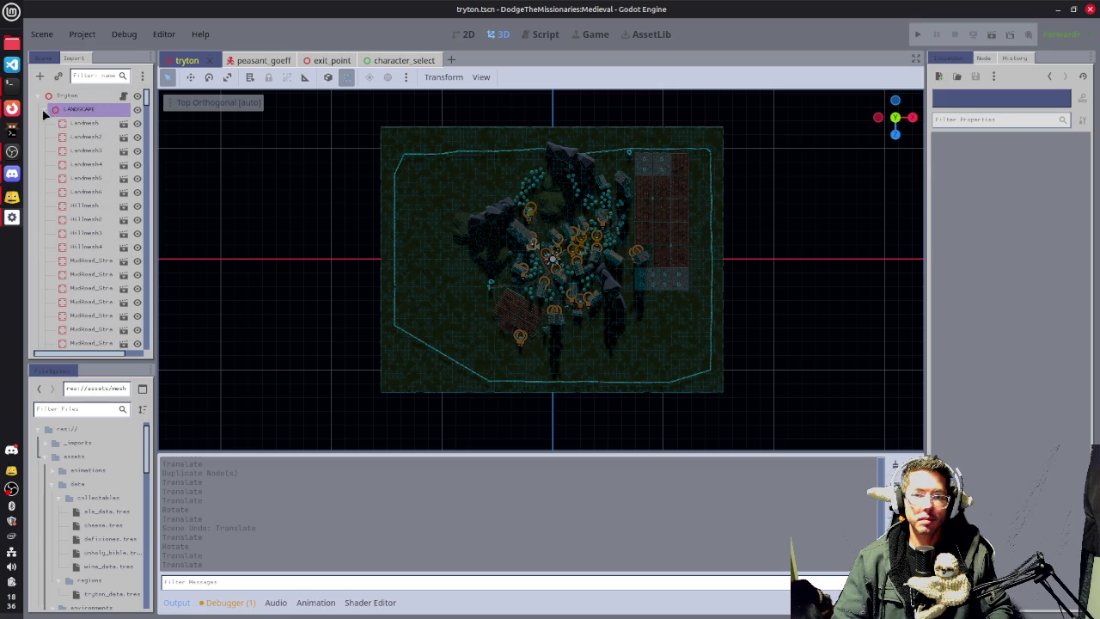
left_click(45, 109)
left_click(47, 122)
left_click(46, 137)
left_click(77, 150)
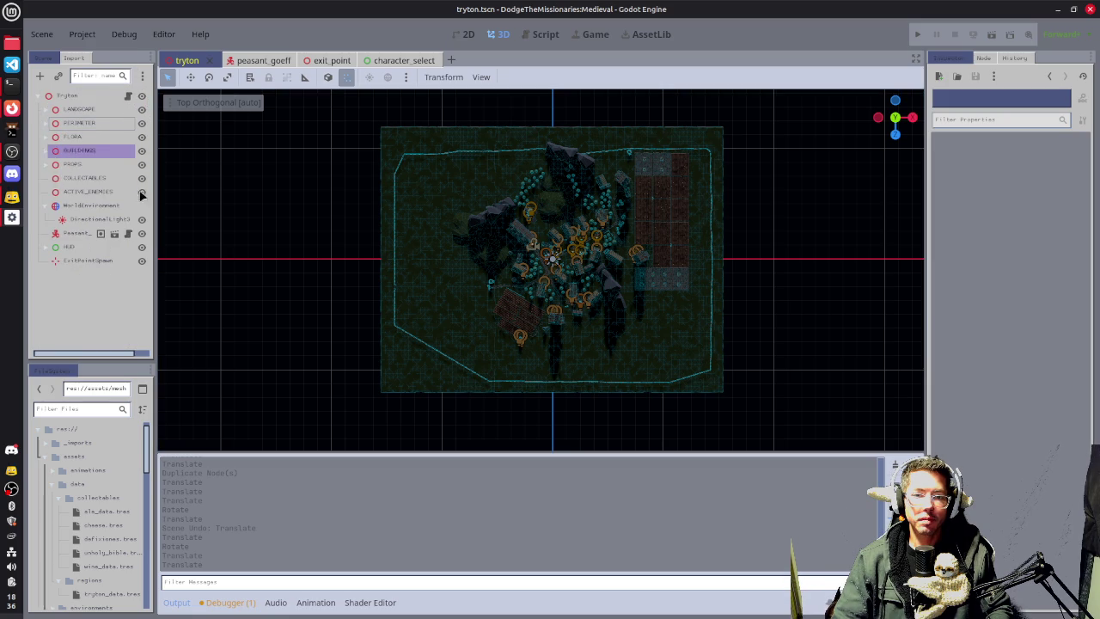
left_click(259, 168)
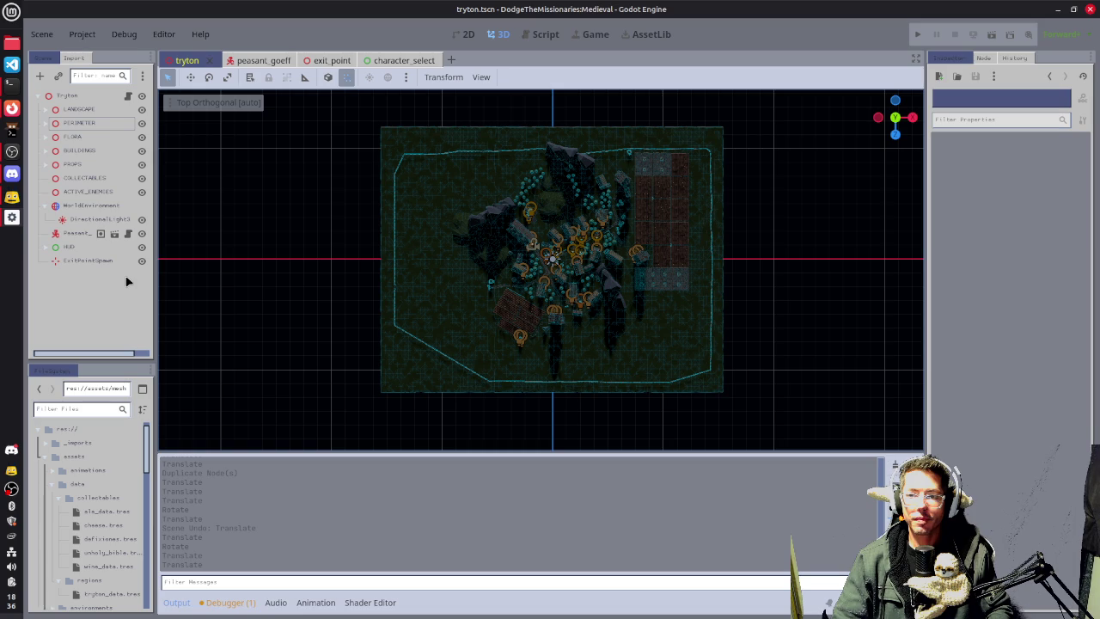
scroll(465, 294, "up", 5)
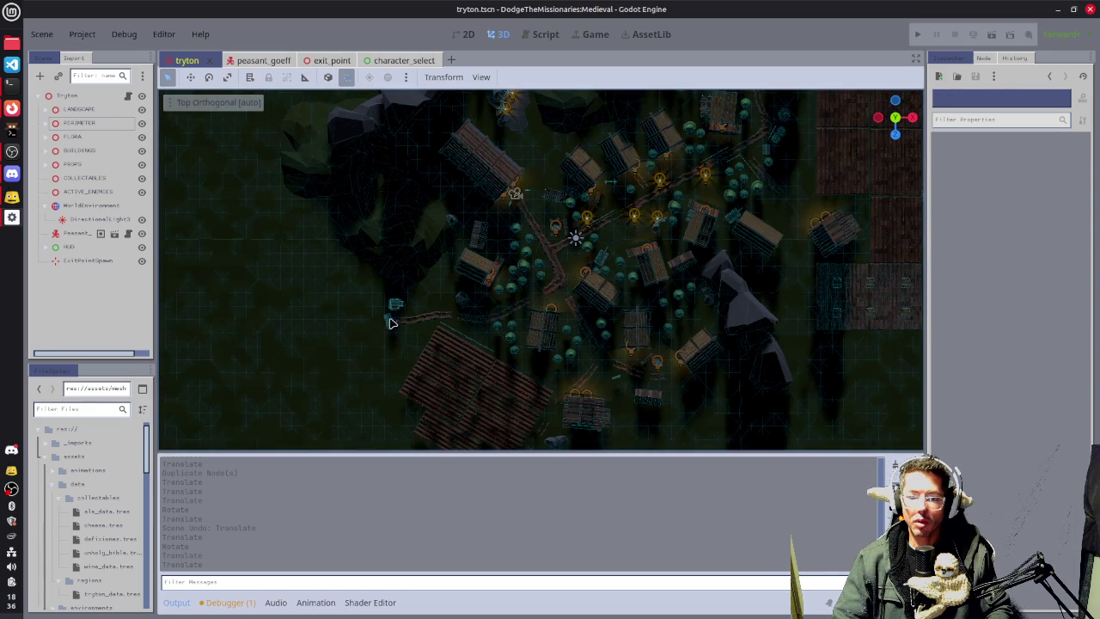
Select the five spike pieces from Spikes through StraightSpikes and frame them.
left_click(390, 322)
key("f")
scroll(541, 300, "up", 5)
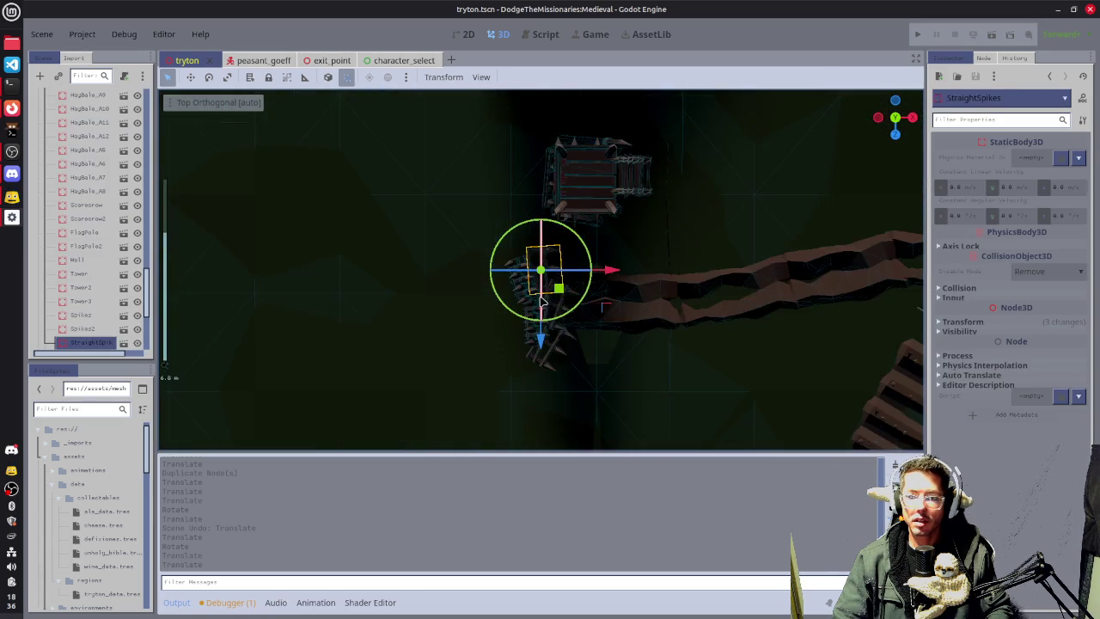
left_click_drag(699, 335, 612, 182)
scroll(109, 284, "down", 3)
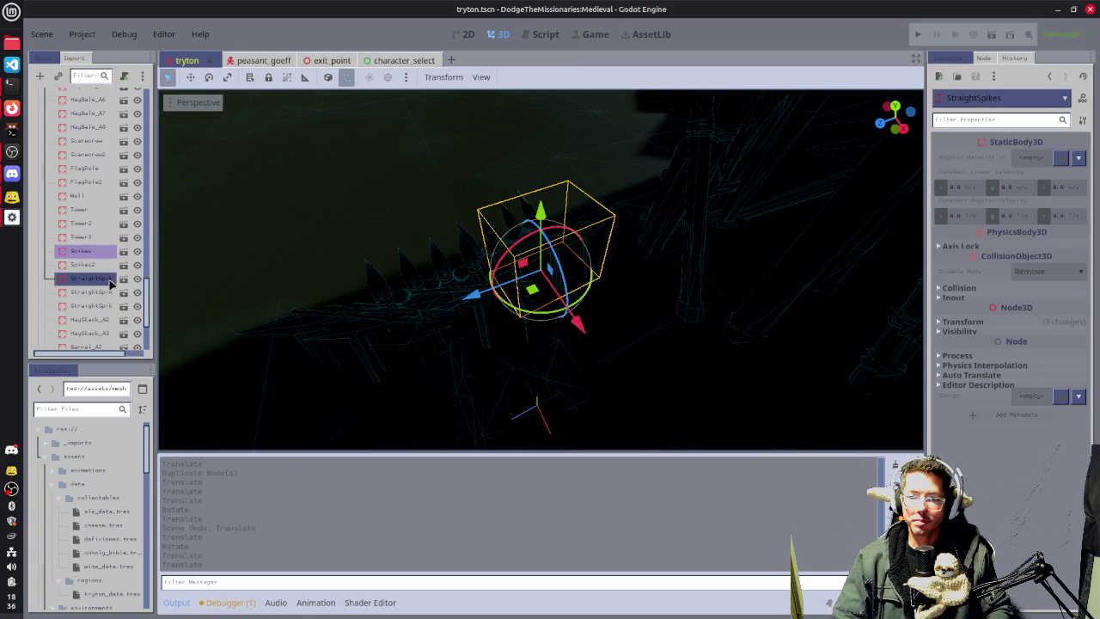
left_click(86, 251)
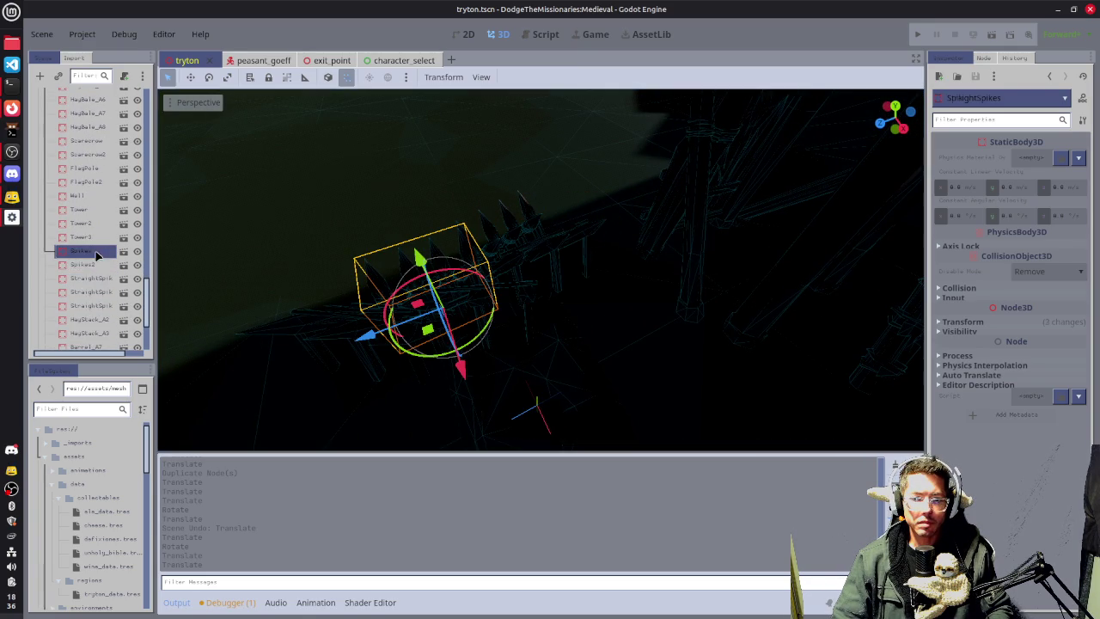
left_click(90, 306, "shift")
key("f")
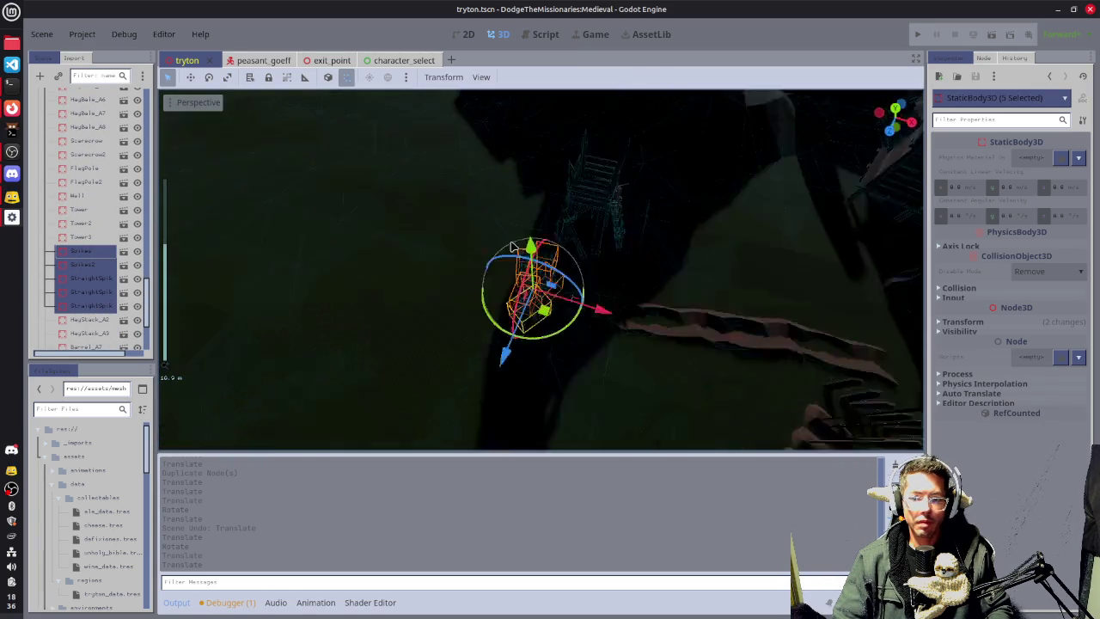
In Top view, move the spikes left onto the perimeter fence line and check from above.
key("KP_7")
scroll(514, 249, "down", 5)
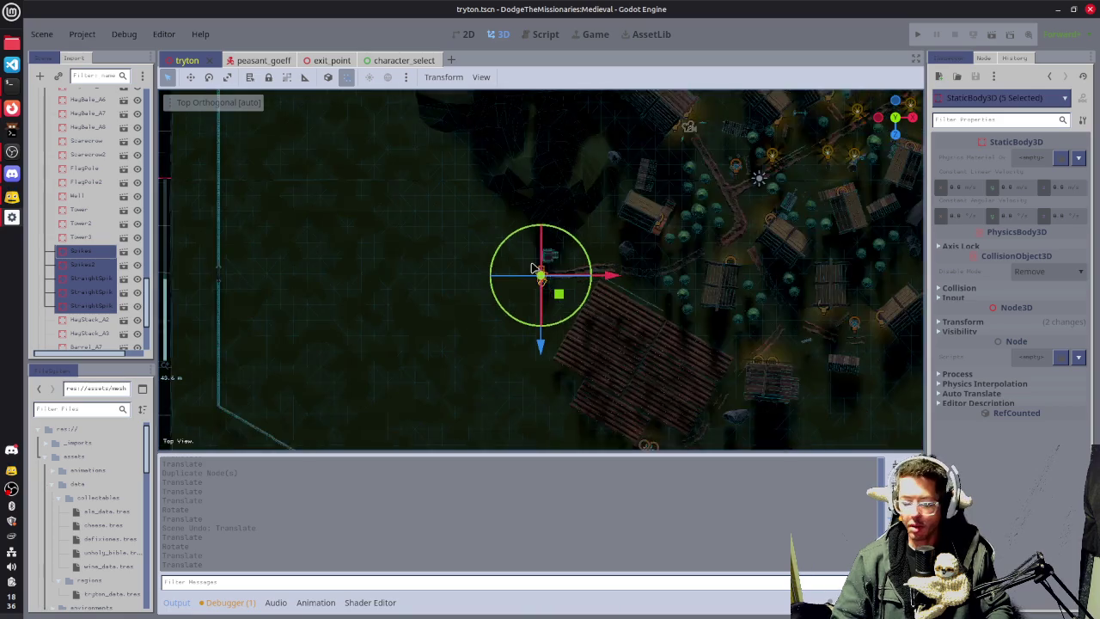
left_click_drag(622, 284, 467, 290)
scroll(410, 291, "up", 5)
key("f")
scroll(604, 287, "up", 3)
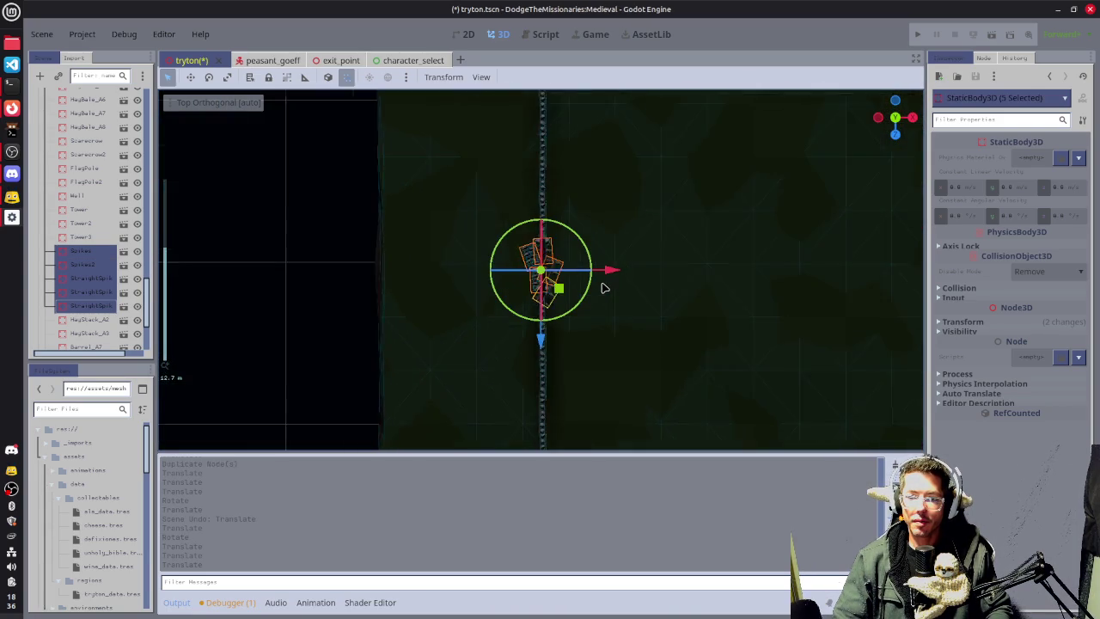
mouse_move(612, 275)
left_mouse_down()
mouse_move(641, 280)
mouse_move(472, 169)
mouse_move(489, 178)
left_mouse_up()
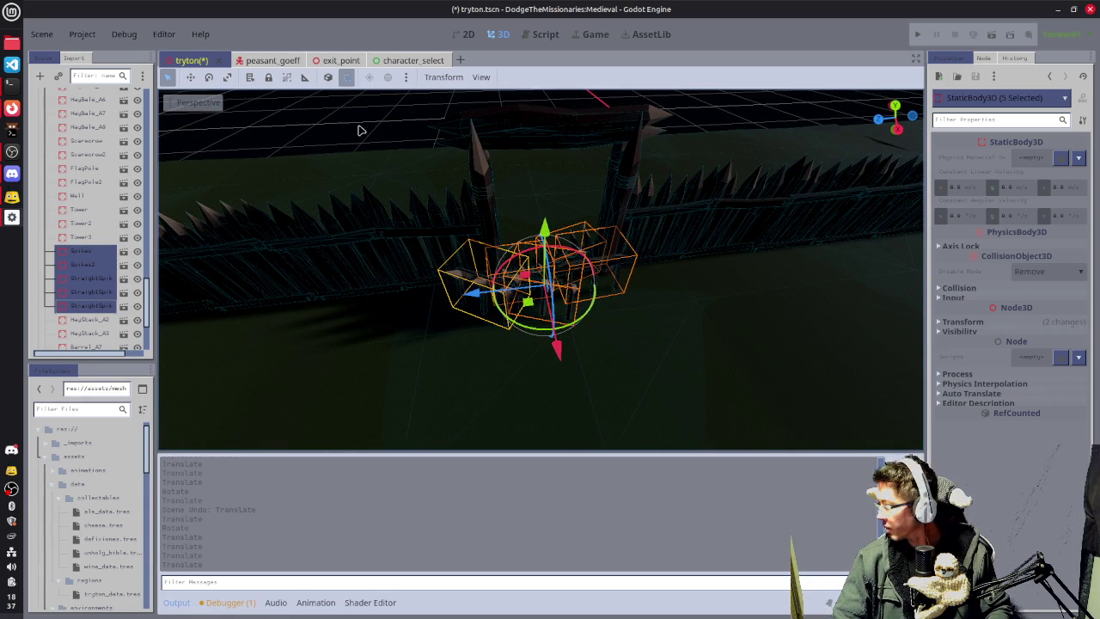
left_click(327, 126)
mouse_move(325, 159)
left_mouse_down()
mouse_move(655, 244)
mouse_move(601, 283)
left_mouse_up()
mouse_move(728, 313)
left_mouse_down()
mouse_move(599, 346)
mouse_move(712, 307)
mouse_move(667, 346)
mouse_move(703, 364)
left_mouse_up()
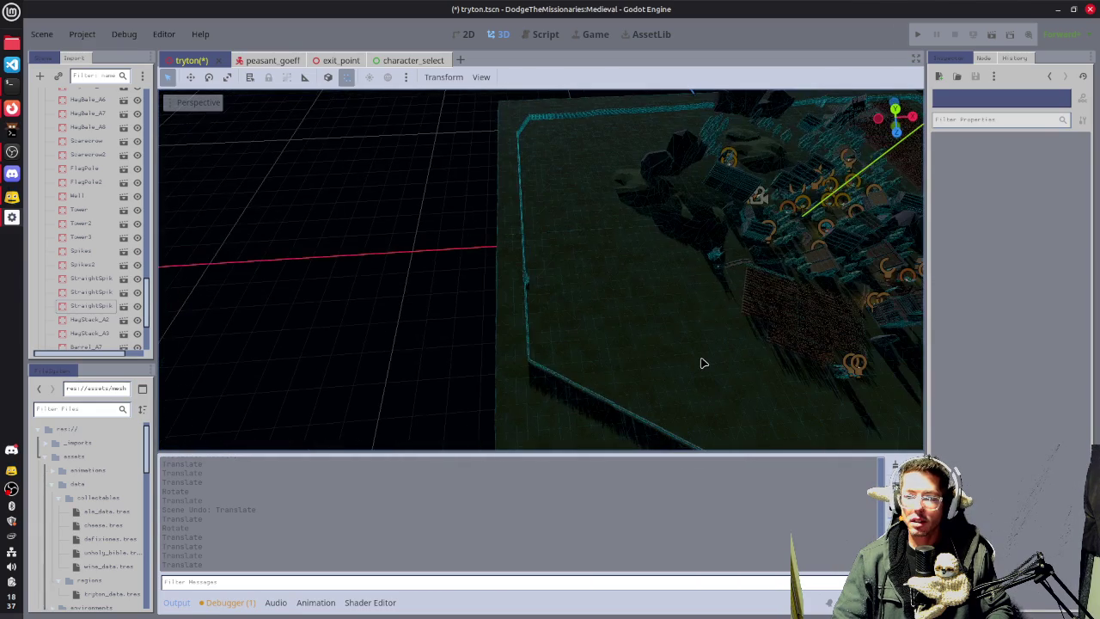
Select Tower2 and slide it slightly along X so it sits on the fence line.
left_click(718, 255)
key("f")
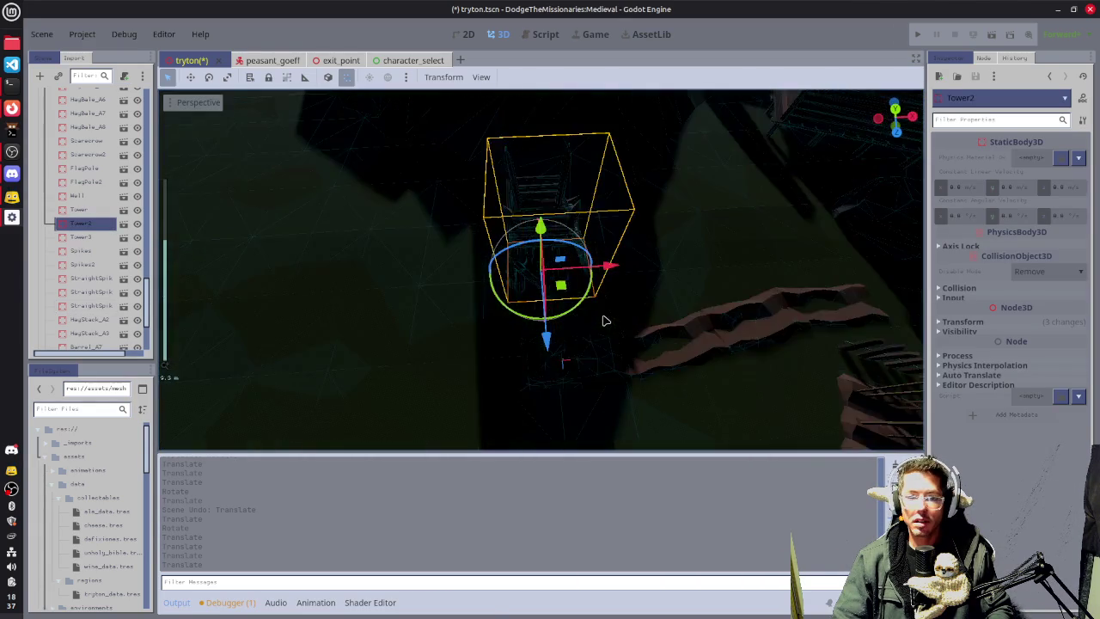
mouse_move(604, 321)
left_mouse_down()
mouse_move(714, 266)
mouse_move(576, 244)
left_mouse_up()
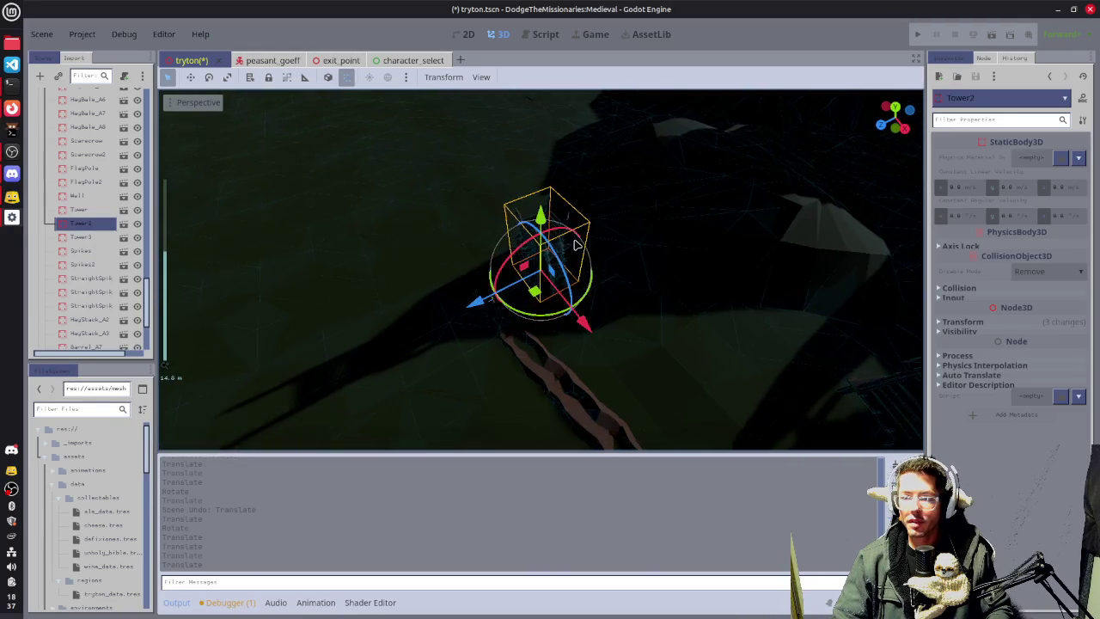
scroll(439, 272, "down", 5)
mouse_move(439, 272)
left_mouse_down()
mouse_move(559, 264)
mouse_move(609, 278)
mouse_move(609, 267)
mouse_move(335, 302)
left_mouse_up()
key("f")
mouse_move(403, 310)
left_mouse_down()
mouse_move(661, 292)
mouse_move(724, 253)
mouse_move(580, 290)
mouse_move(522, 276)
mouse_move(649, 332)
left_mouse_up()
left_click_drag(577, 342, 573, 328)
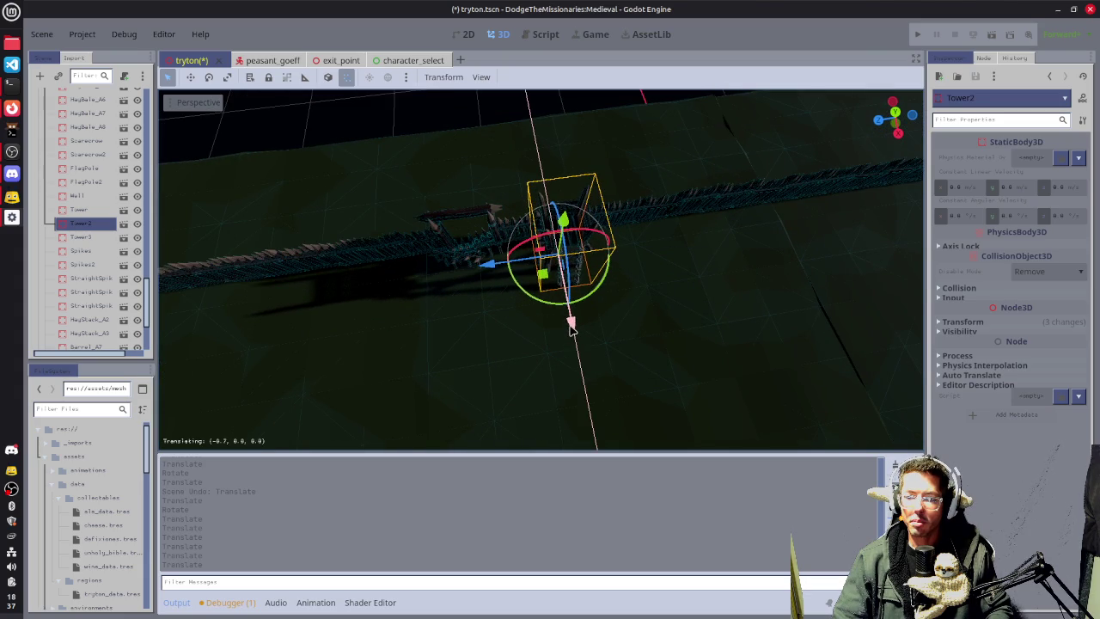
mouse_move(408, 337)
left_mouse_down()
mouse_move(655, 278)
mouse_move(603, 252)
mouse_move(669, 279)
mouse_move(739, 265)
mouse_move(564, 306)
mouse_move(699, 295)
mouse_move(469, 263)
left_mouse_up()
left_click(449, 223)
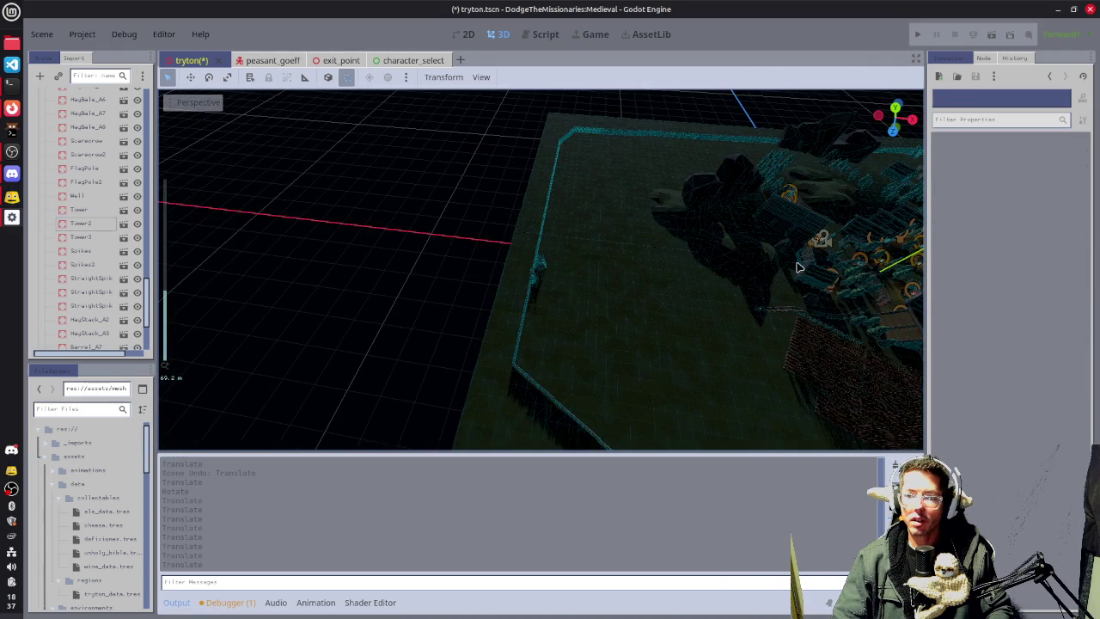
left_click_drag(449, 223, 687, 271)
Save the scene and launch the playtest with F6.
scroll(688, 271, "down", 5)
key("ctrl+s")
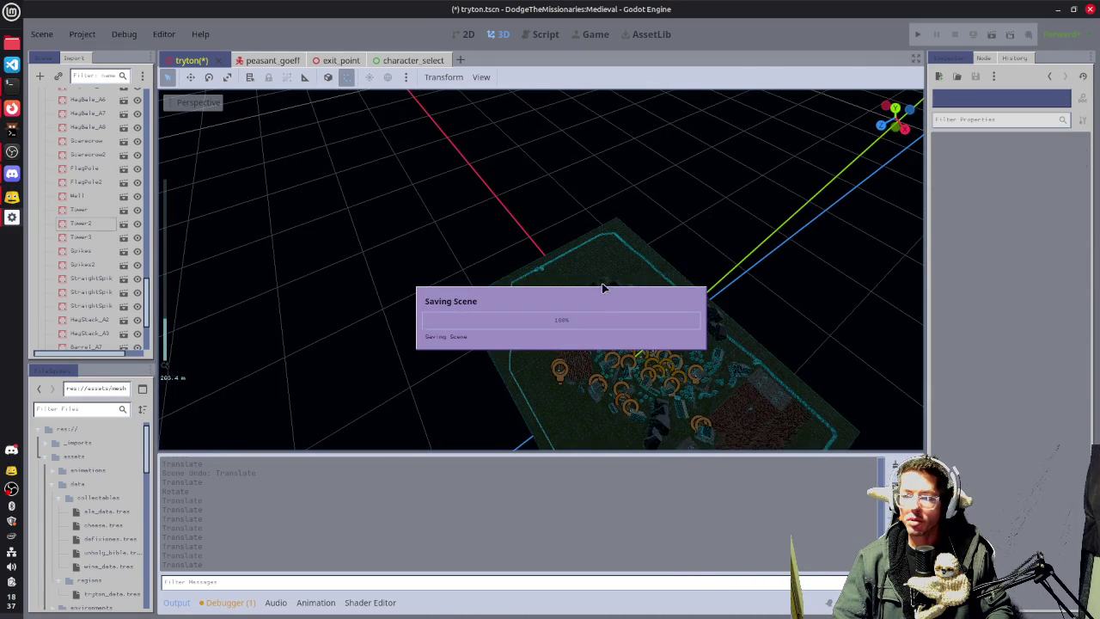
key("F6")
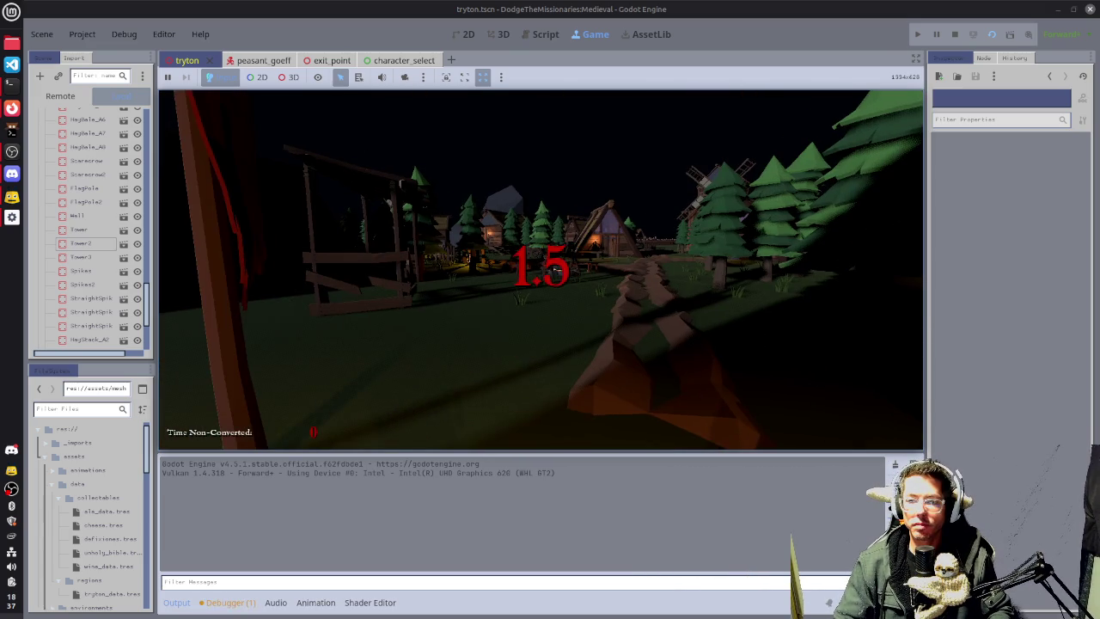
Walk the player through the village and forest into the field toward the rock and watchtower.
key("w")
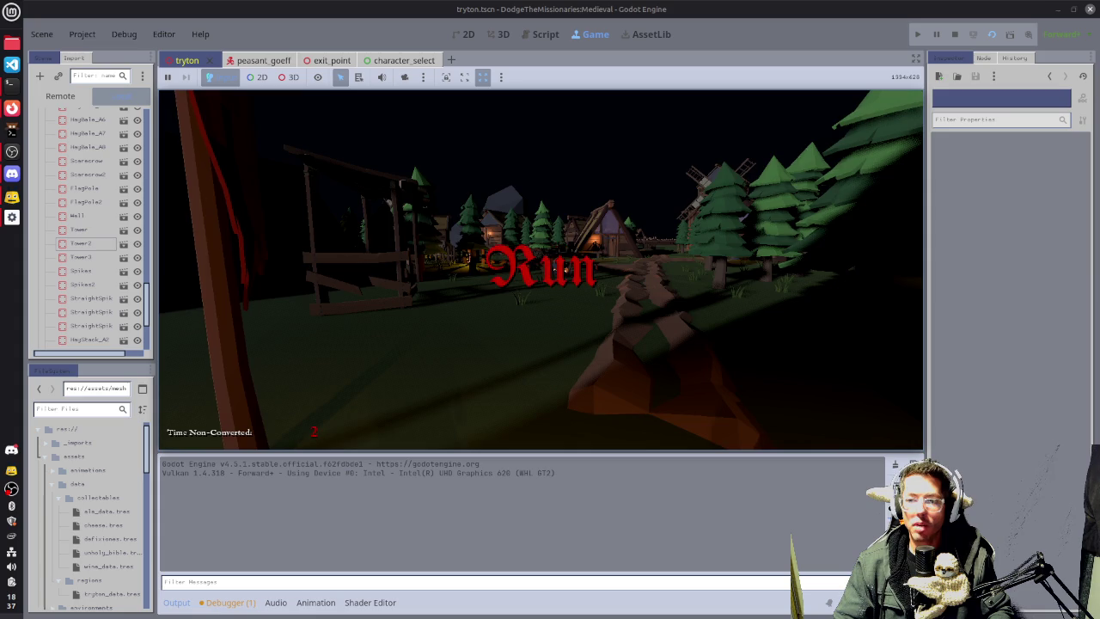
key("a")
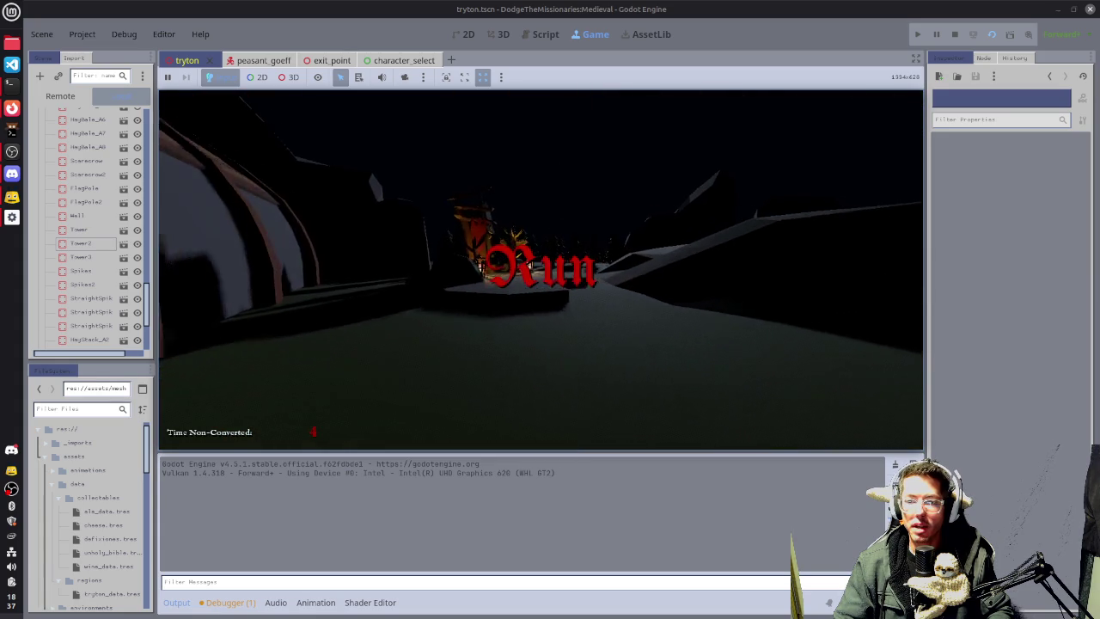
key("d")
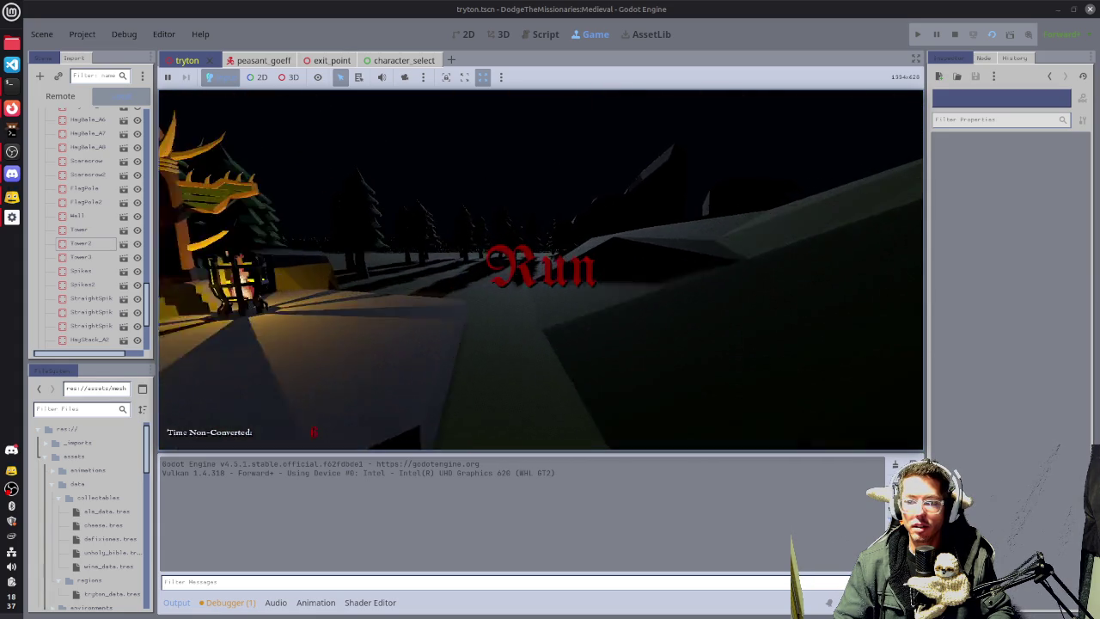
key("w")
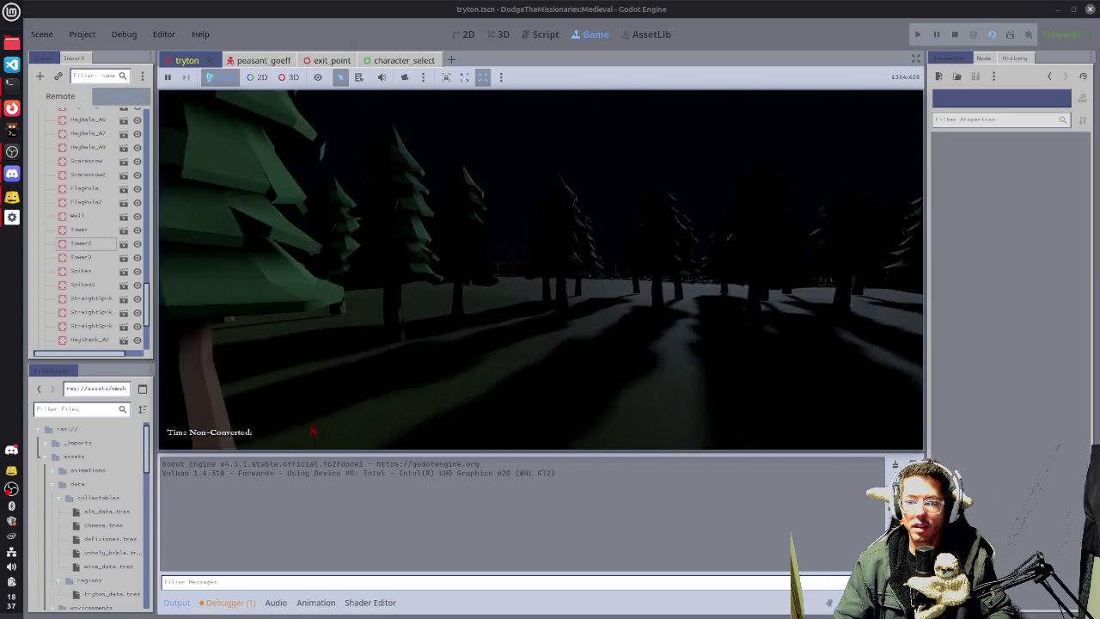
key("w")
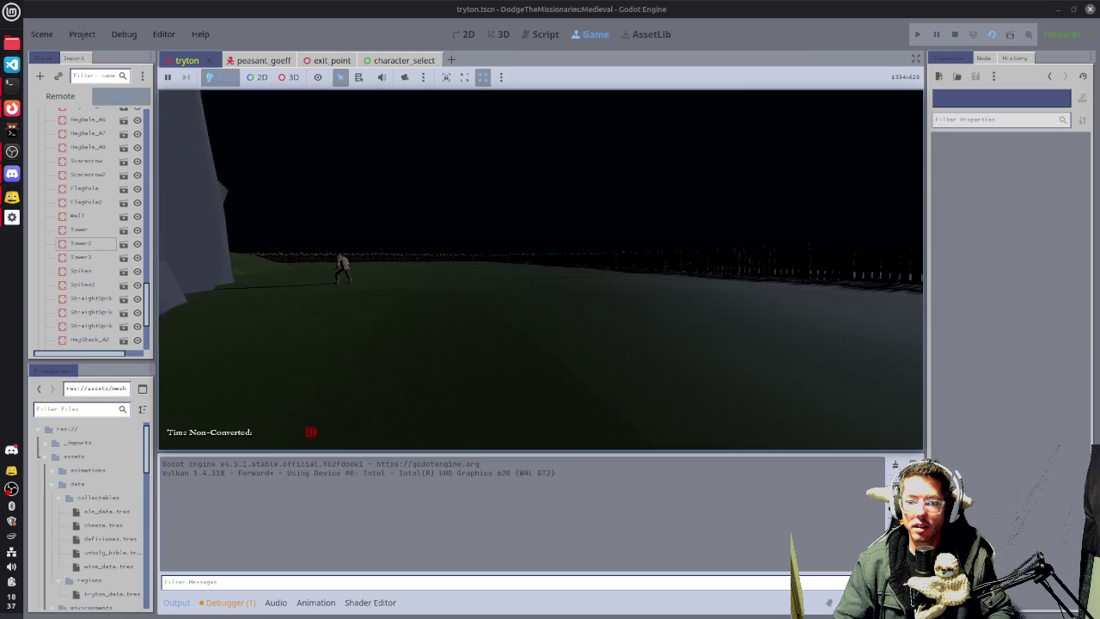
key("a")
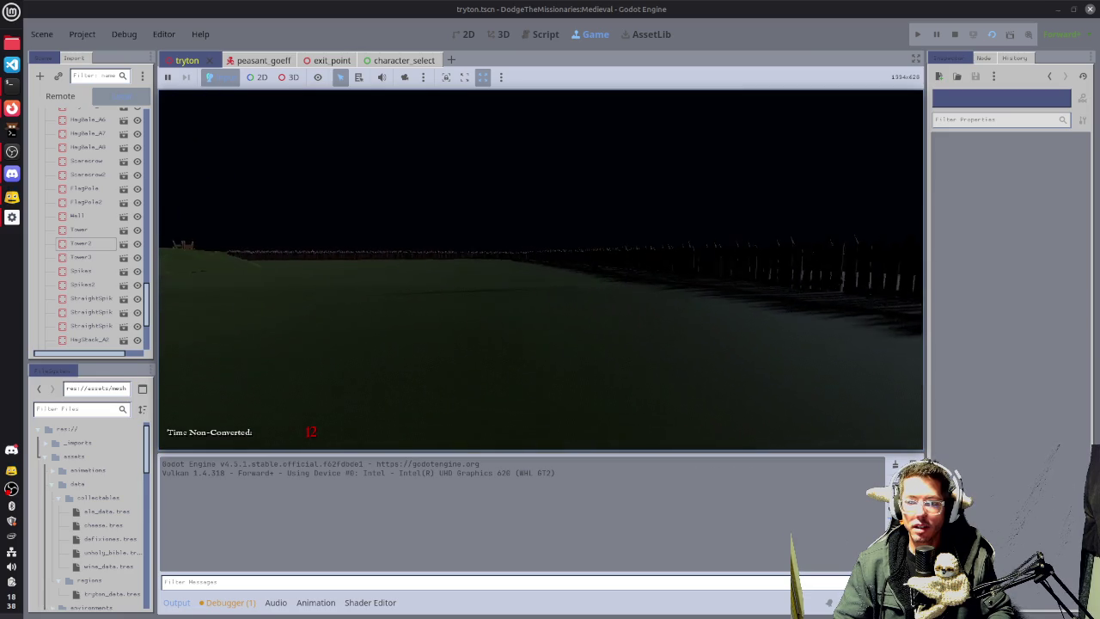
key("a")
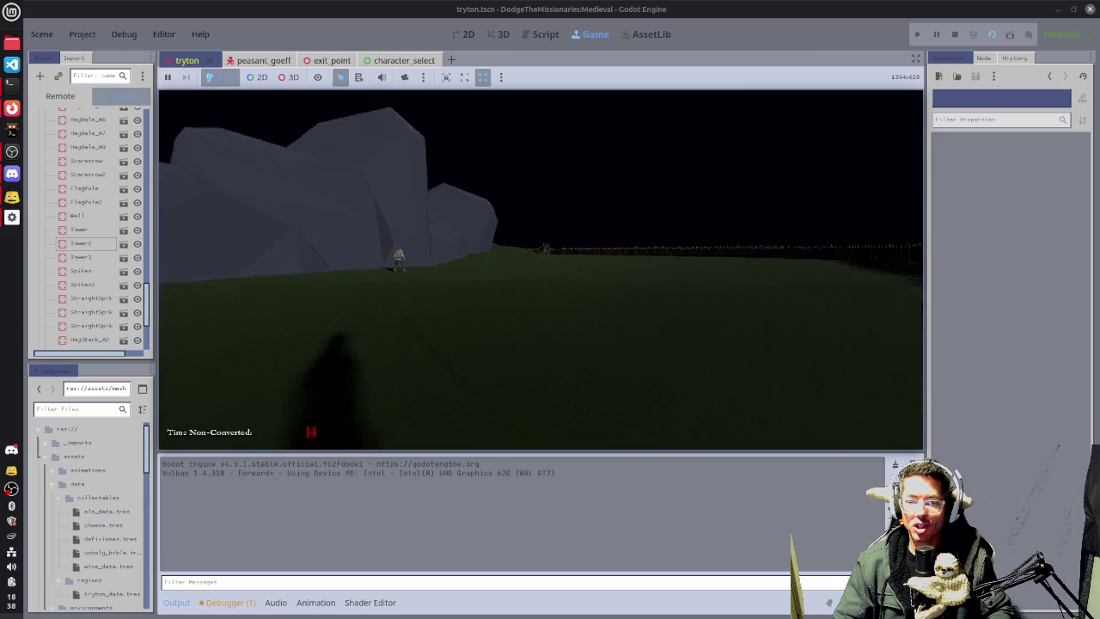
key("d")
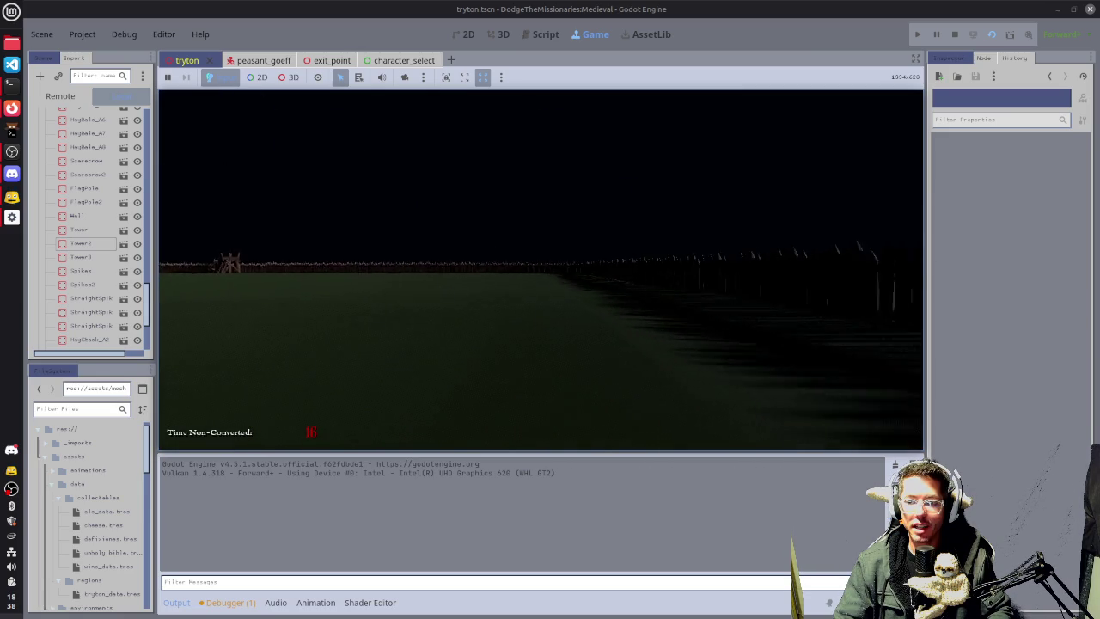
key("a")
key("a")
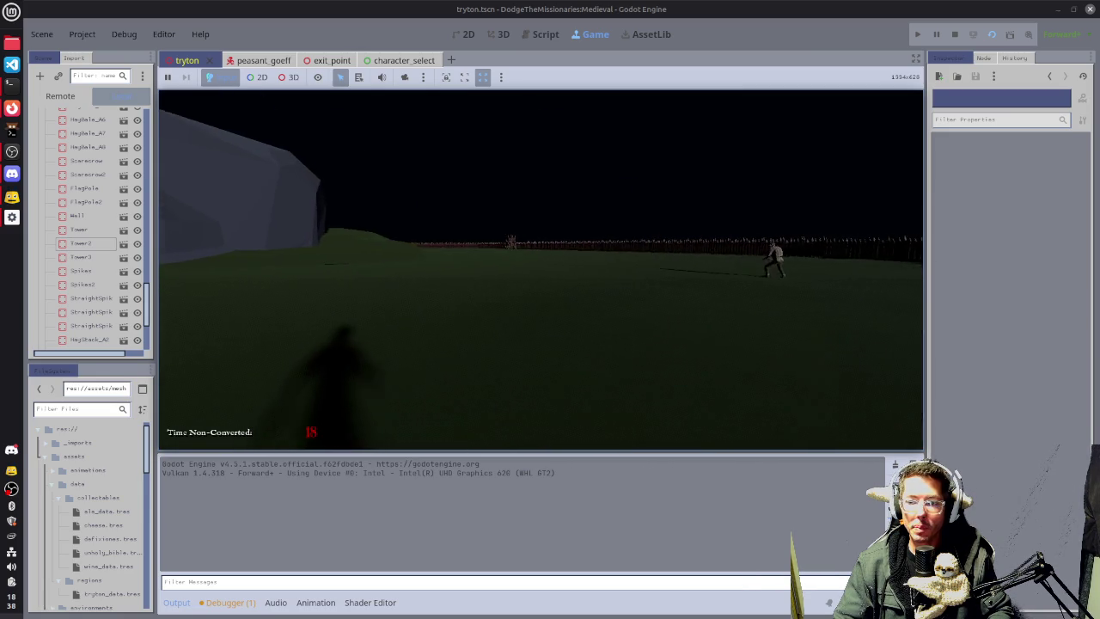
key("d")
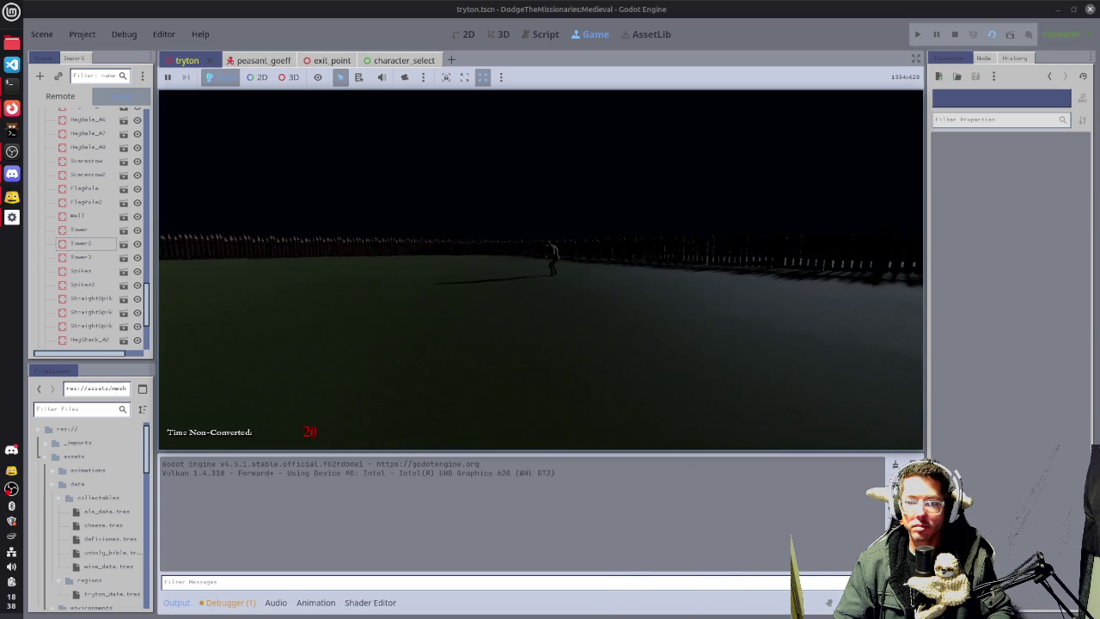
key("a")
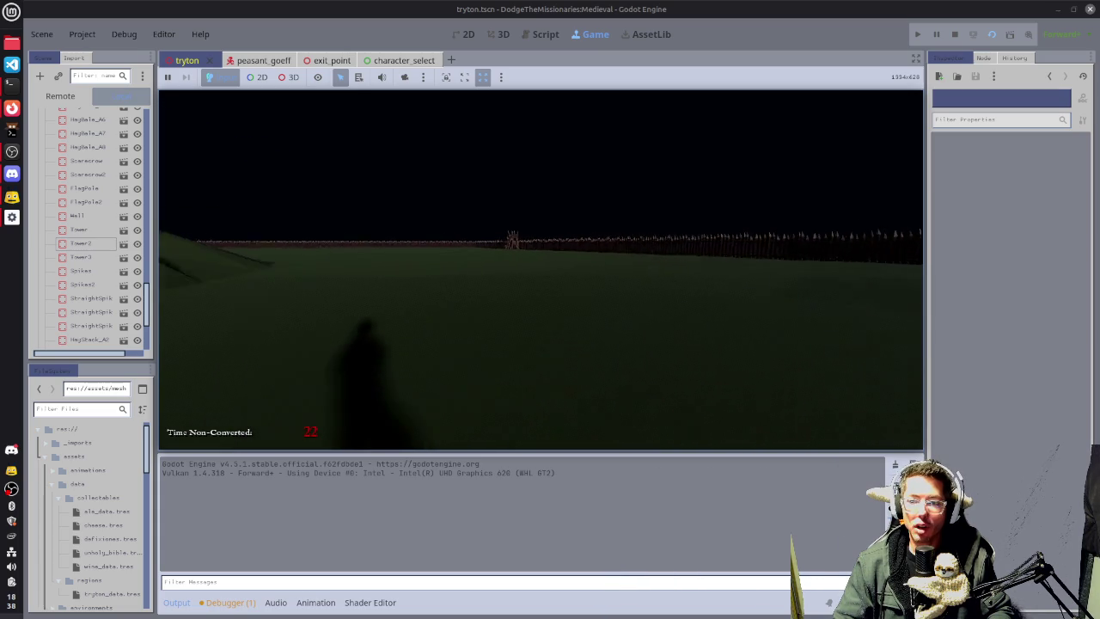
key("a")
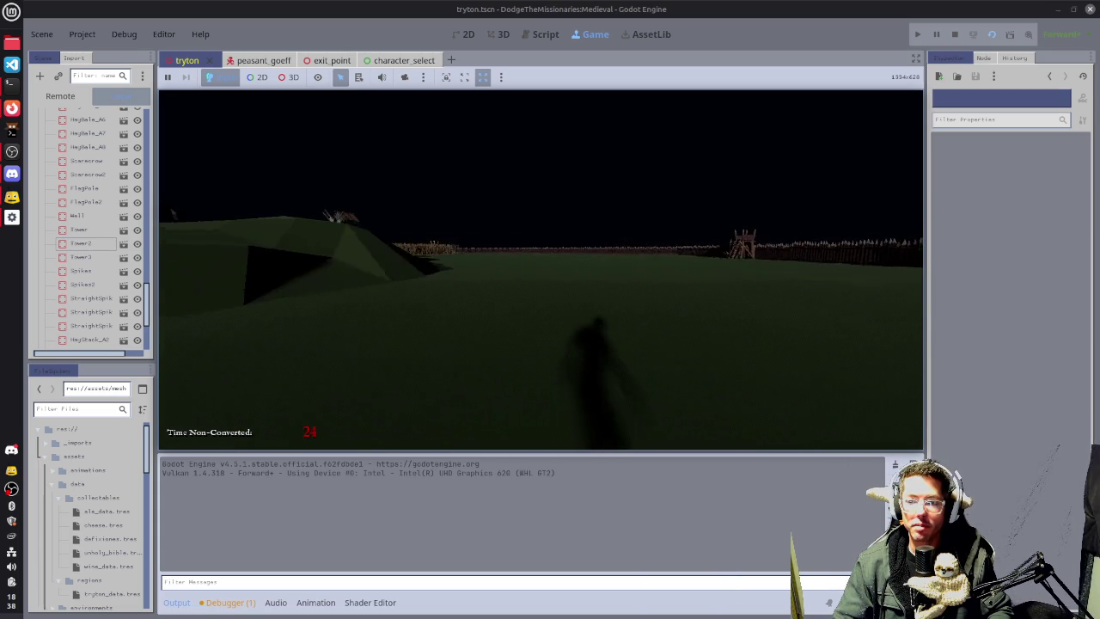
key("d")
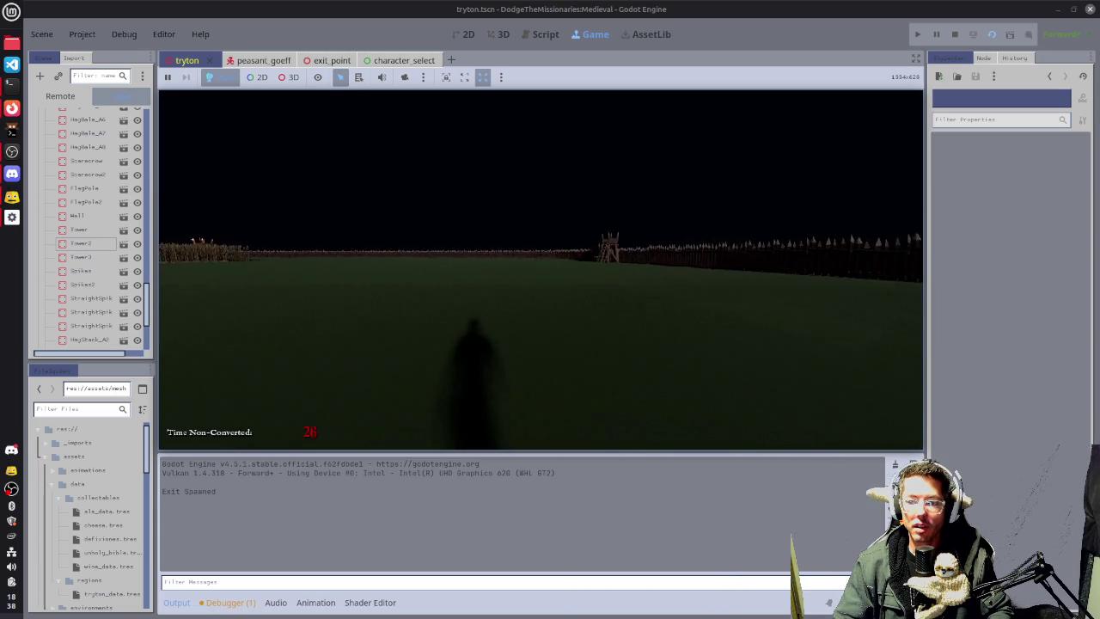
Walk toward the watchtower and collect the golden cheese pickup.
key("a")
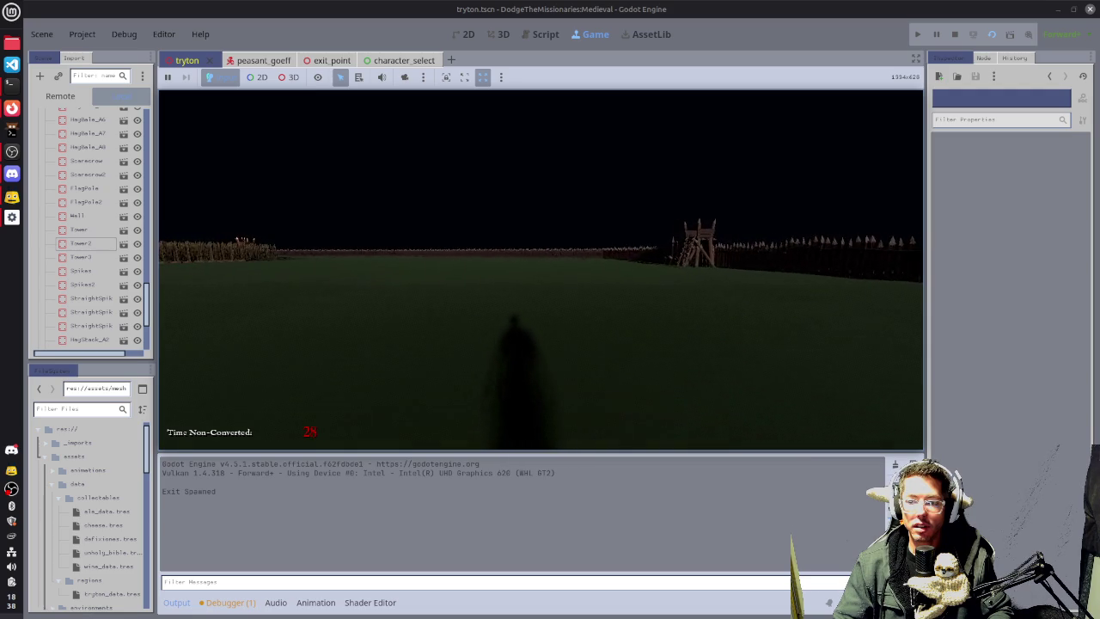
key("a")
key("w")
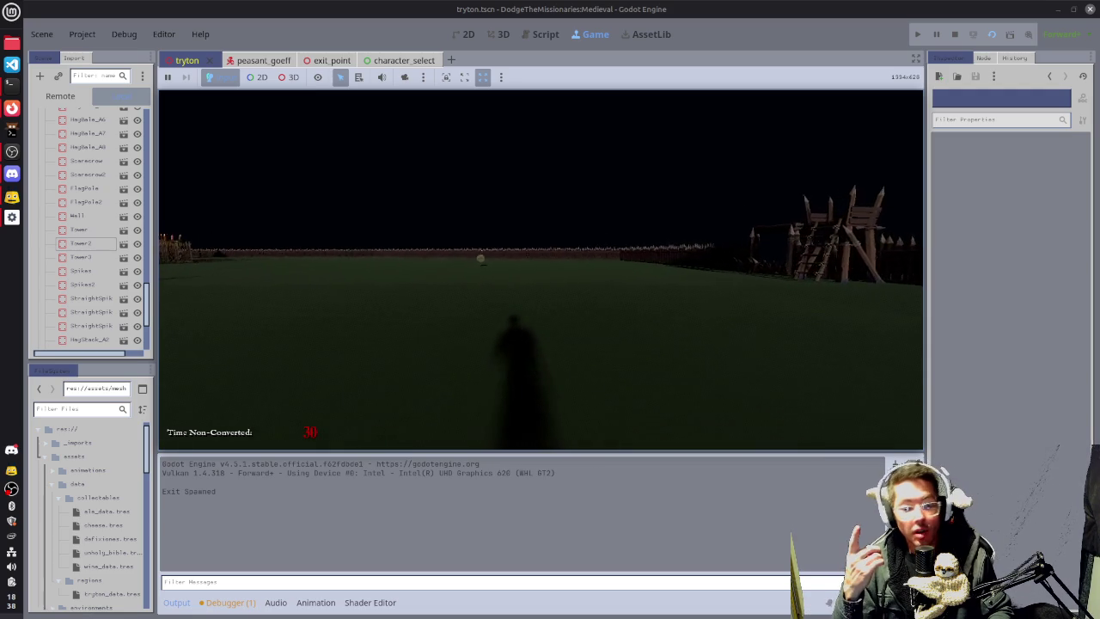
key("a")
key("a")
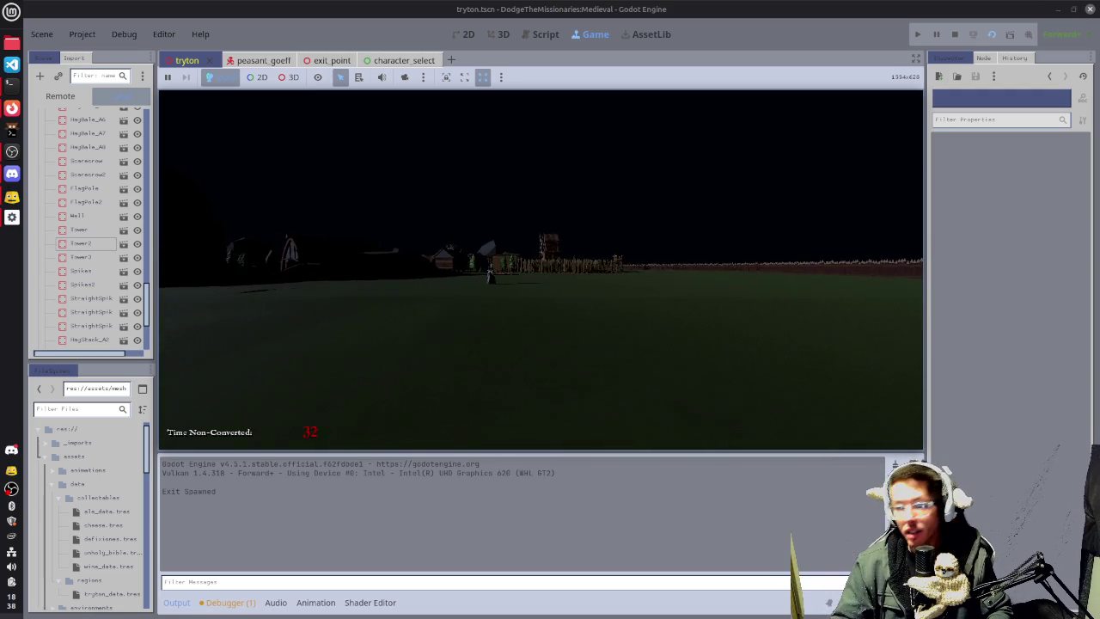
key("d")
key("w")
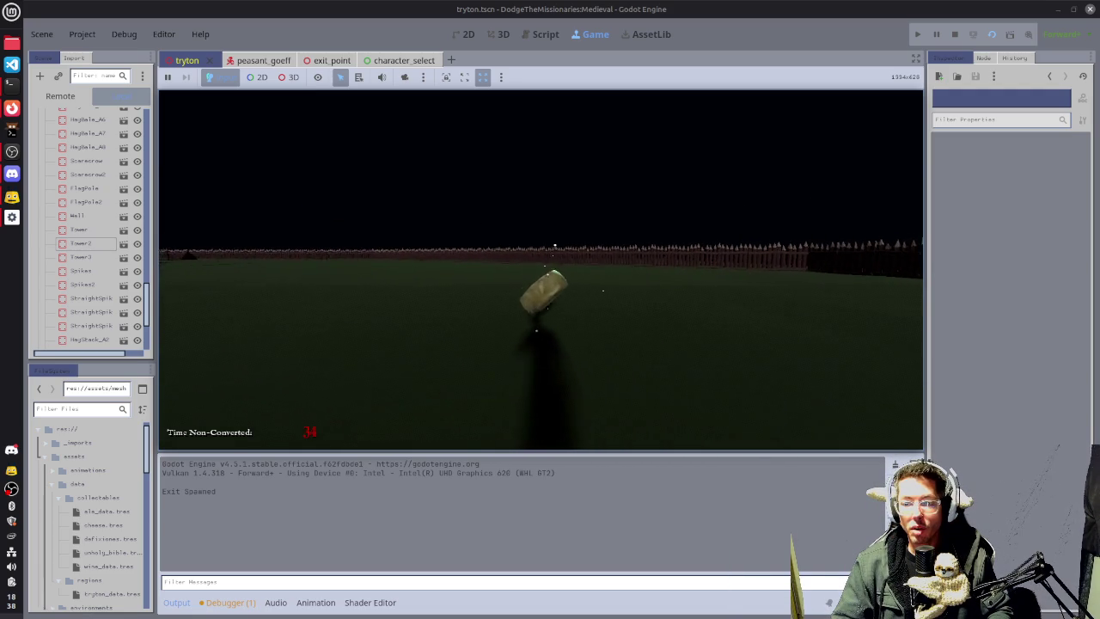
key("a")
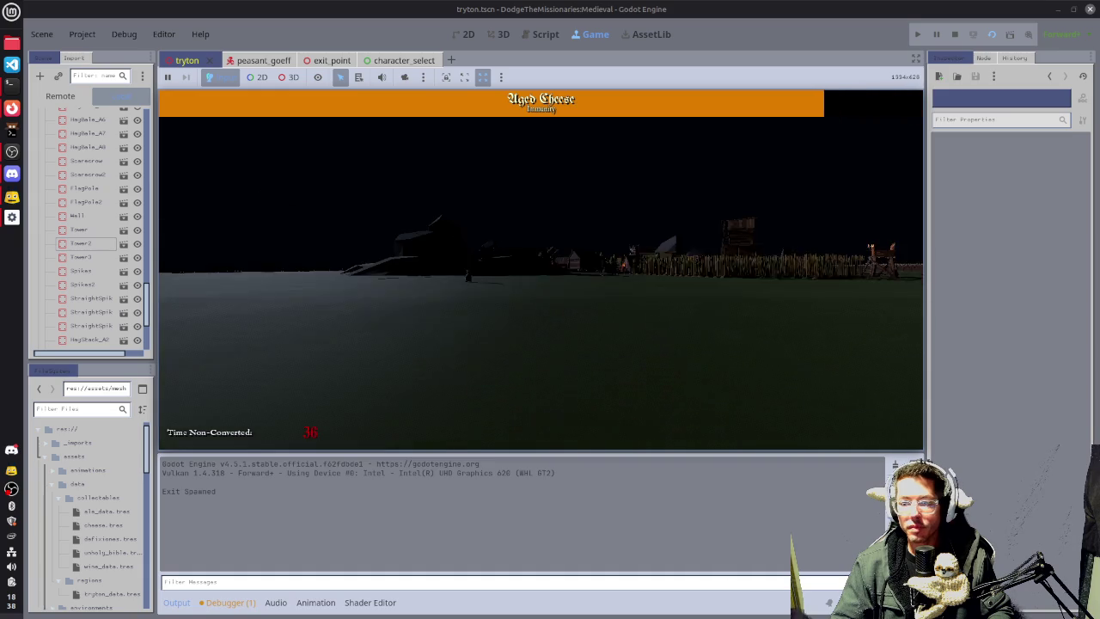
Walk along the spiked fence past a villager toward the distant structure.
key("d")
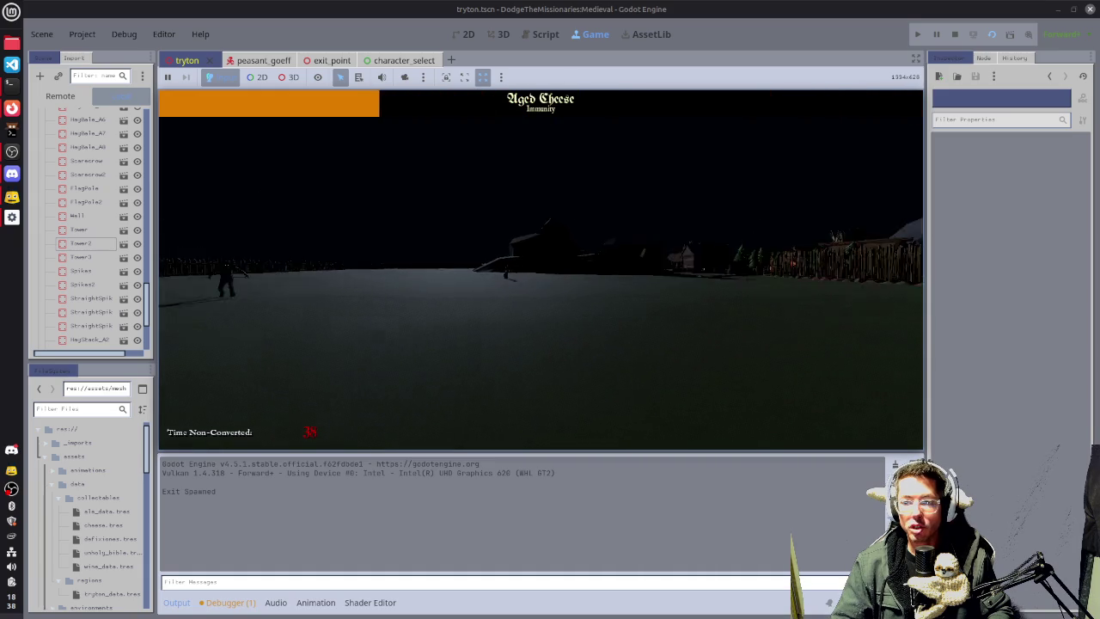
key("d")
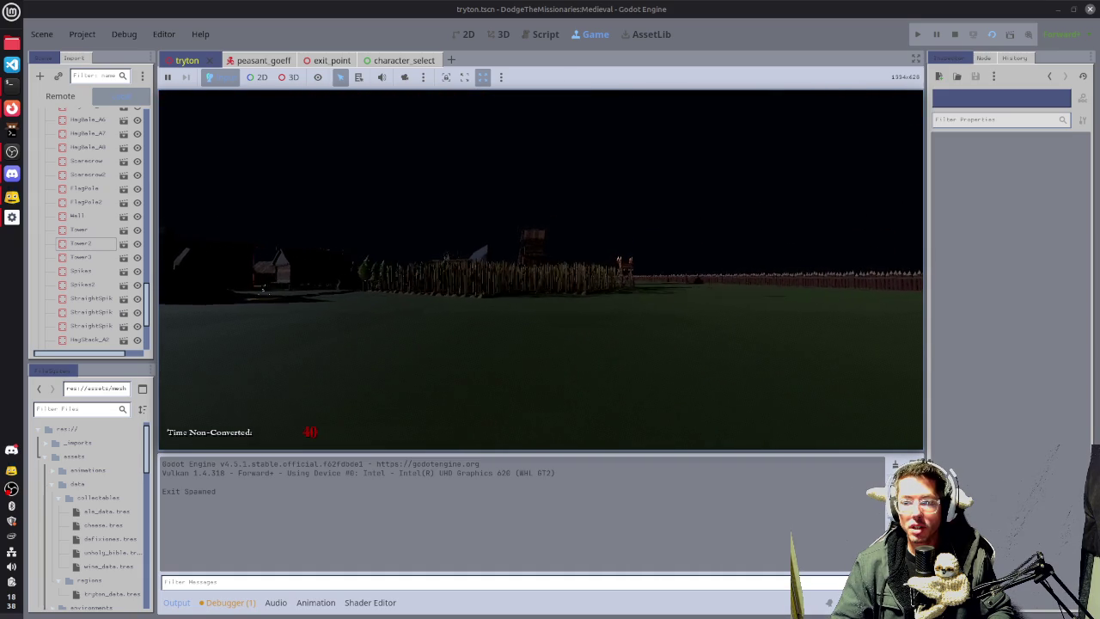
key("a")
key("w")
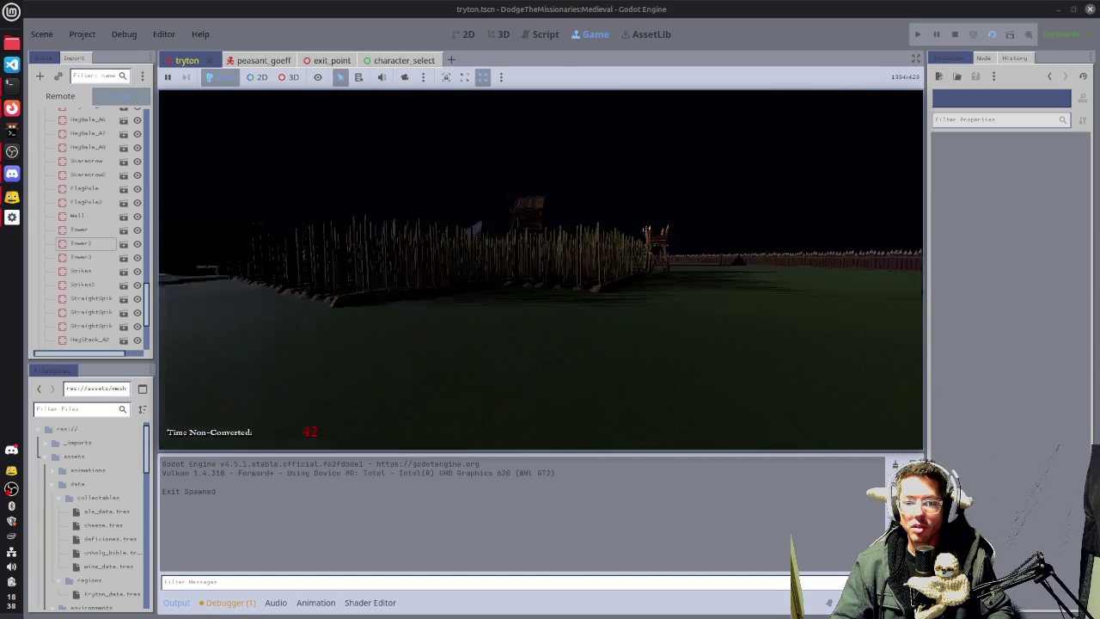
key("a")
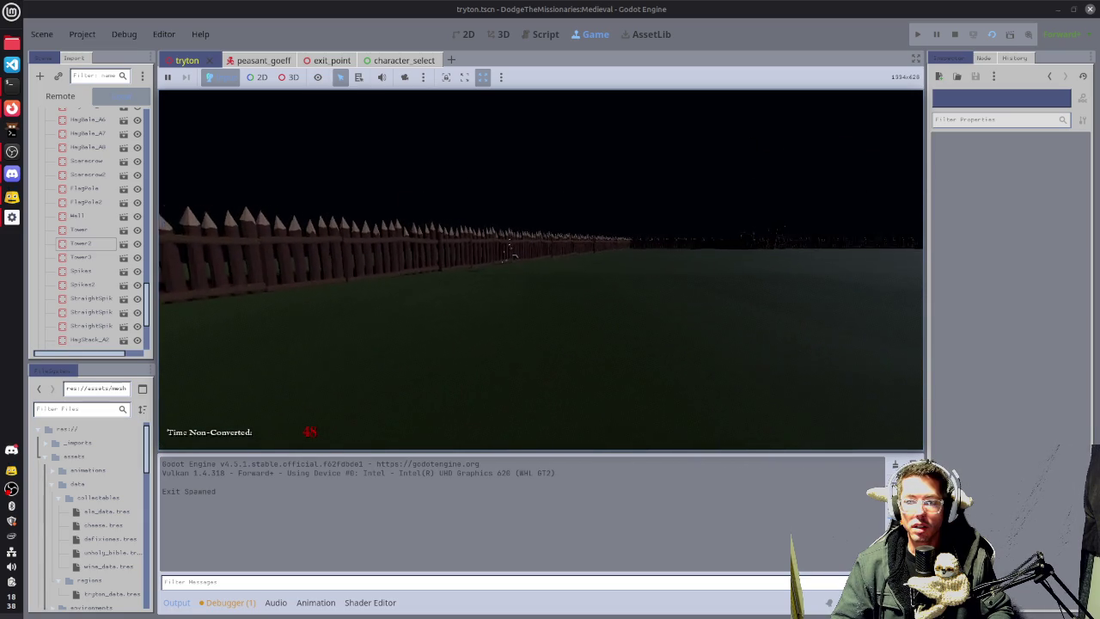
key("w")
key("w")
key("w")
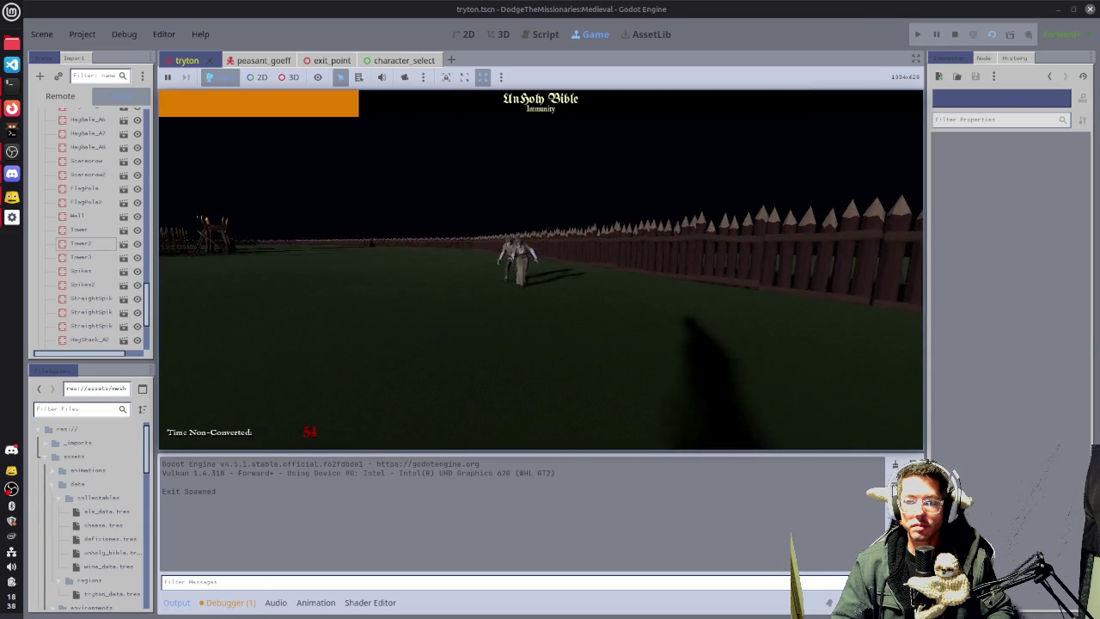
key("w")
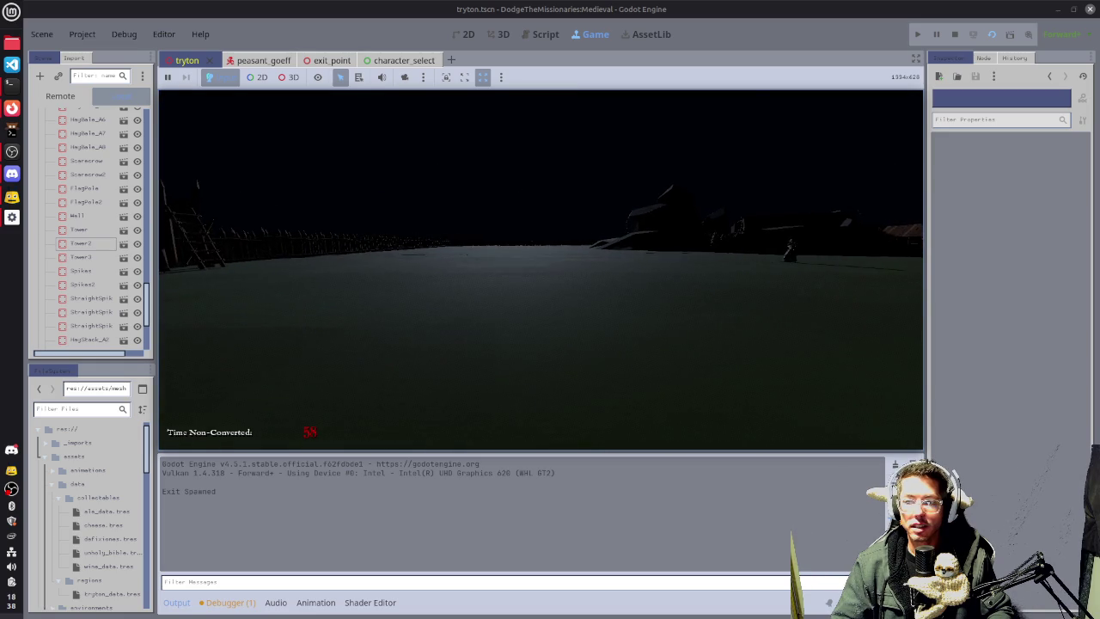
key("w")
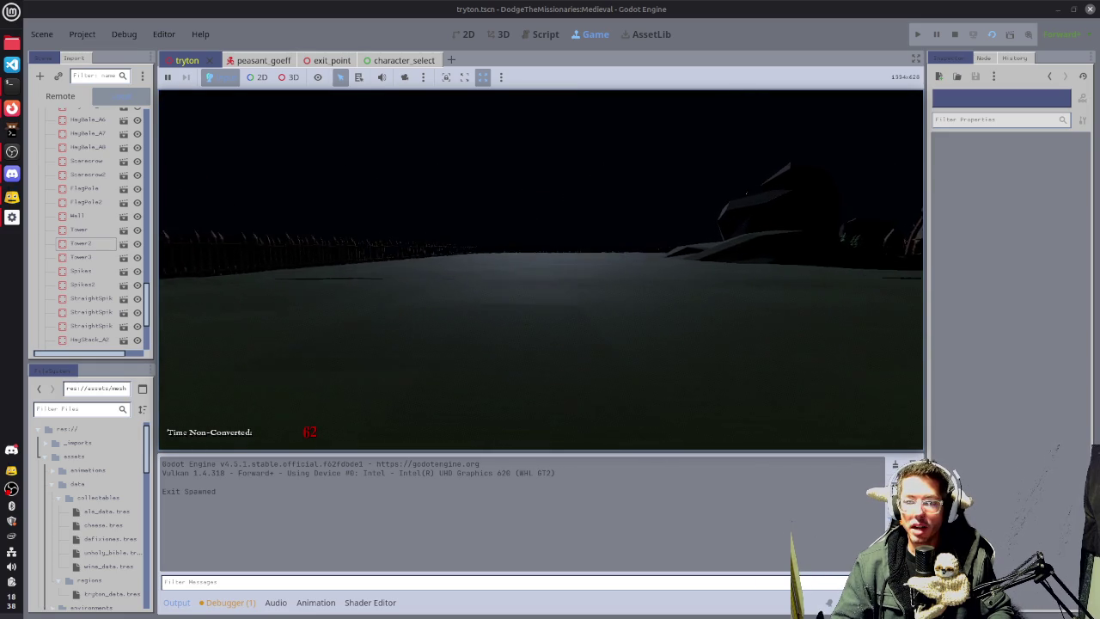
key("w")
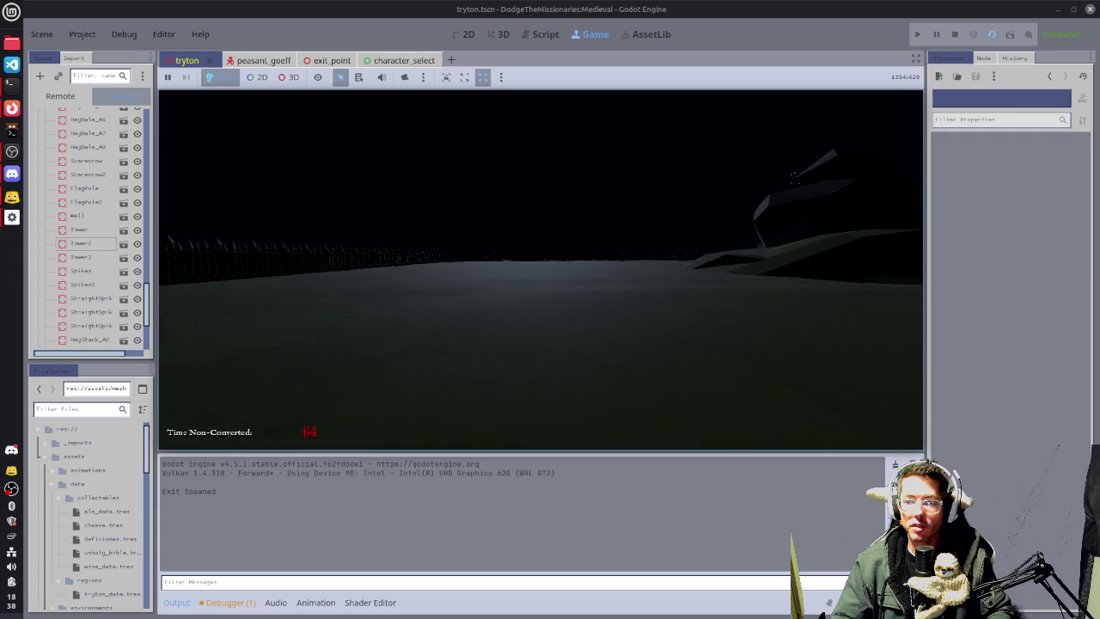
key("w")
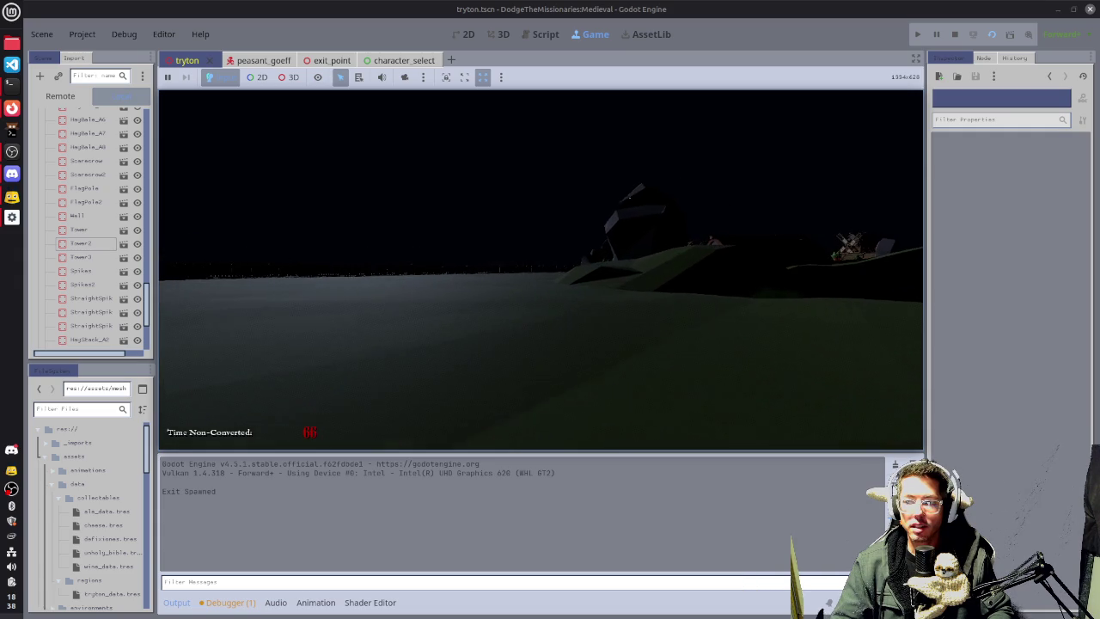
key("w")
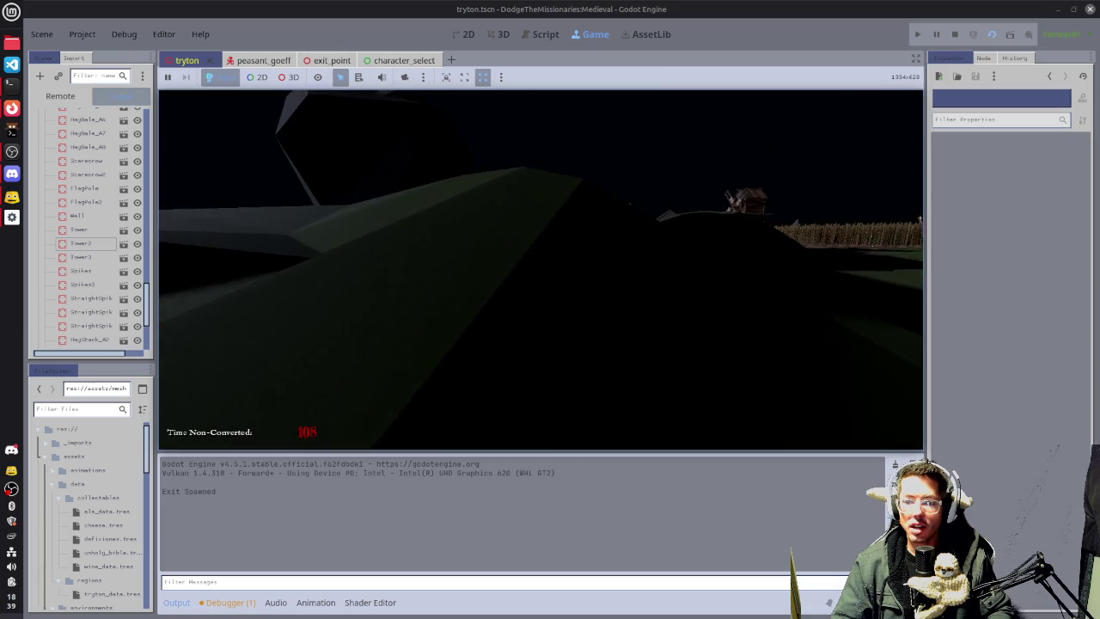
Stop the playtest with F8 and centre the fenced village in Top Orthogonal view.
key("F8")
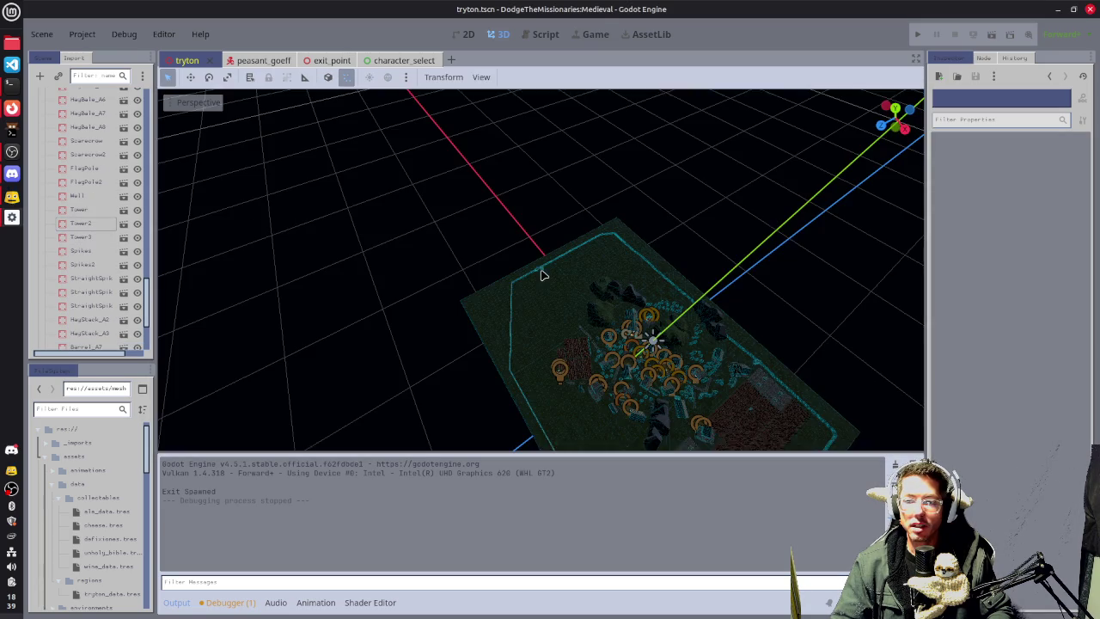
left_click_drag(647, 315, 611, 307)
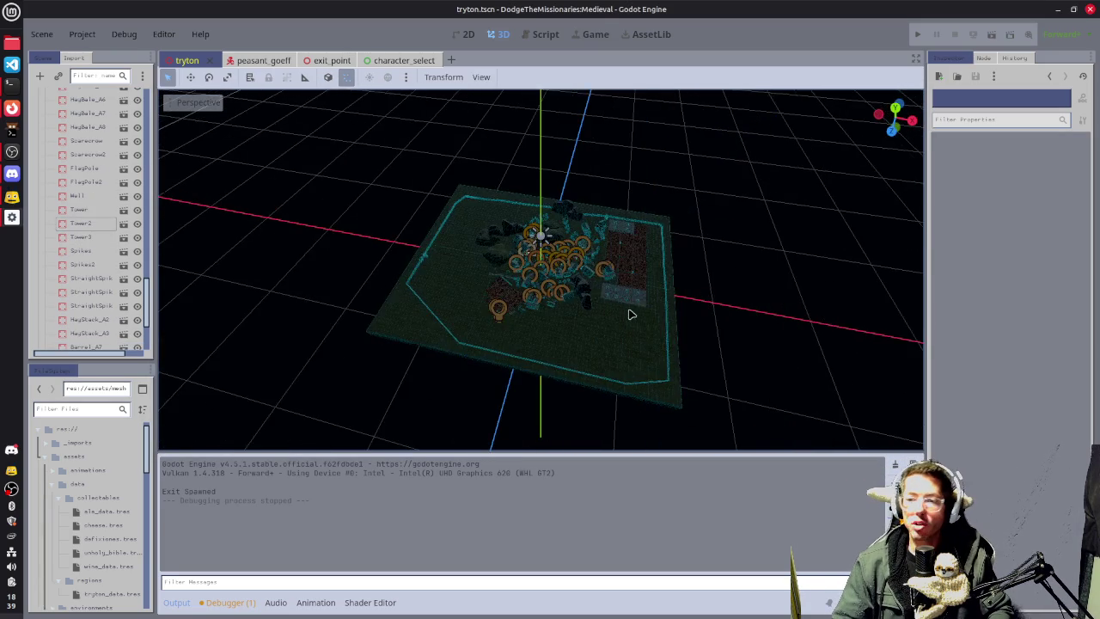
scroll(610, 307, "up", 6)
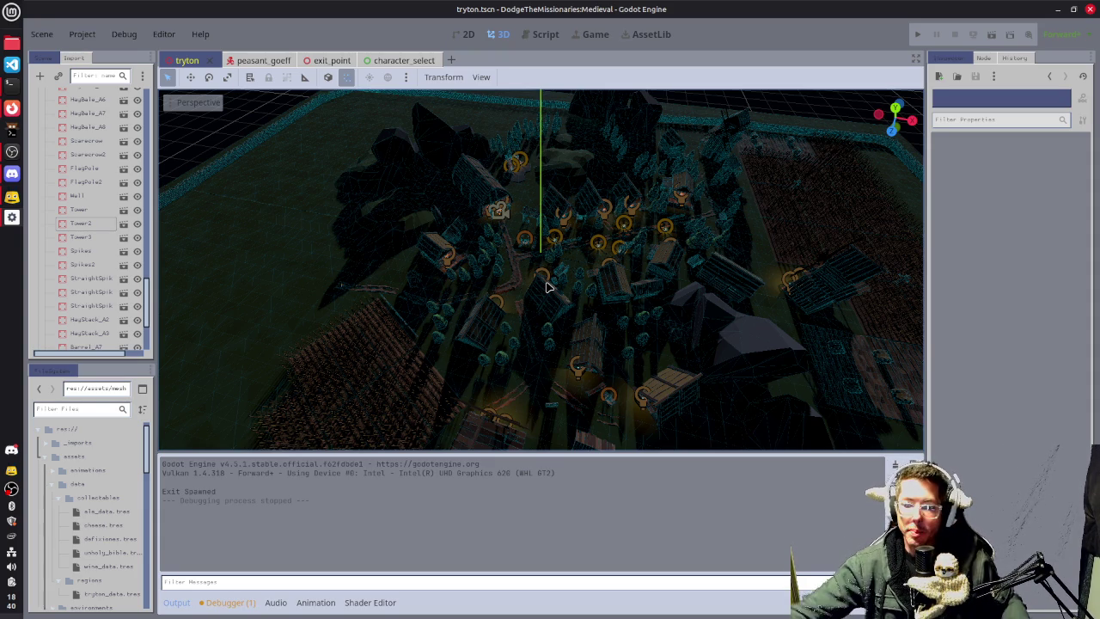
mouse_move(489, 294)
left_mouse_down()
mouse_move(626, 287)
mouse_move(670, 300)
mouse_move(819, 272)
left_mouse_up()
key("KP_7")
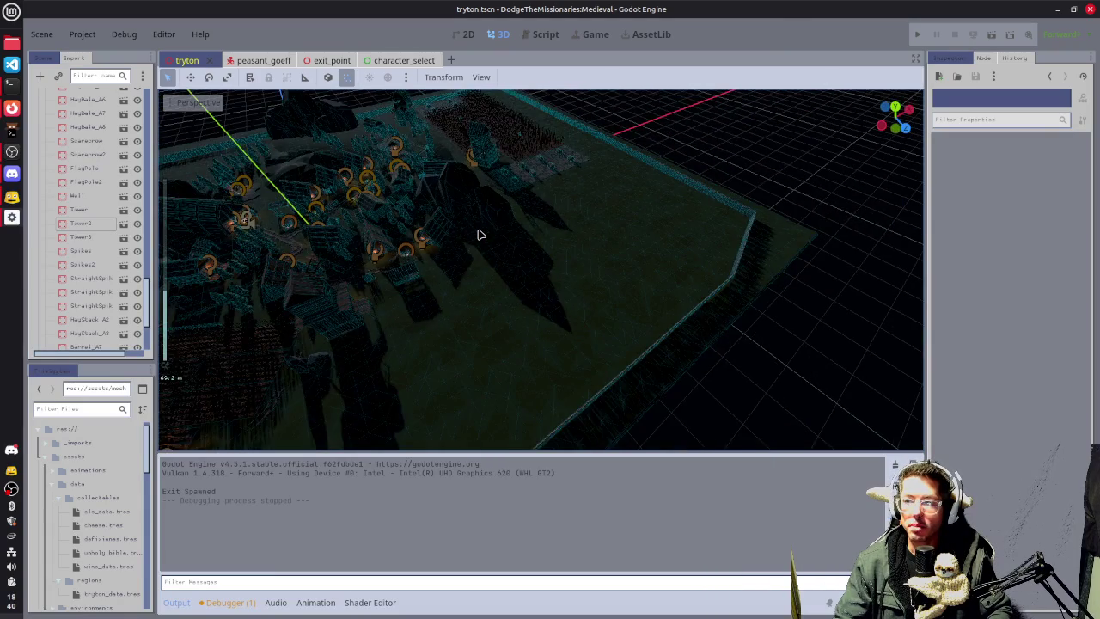
scroll(486, 216, "down", 2)
mouse_move(487, 215)
left_mouse_down()
mouse_move(611, 321)
mouse_move(584, 341)
left_mouse_up()
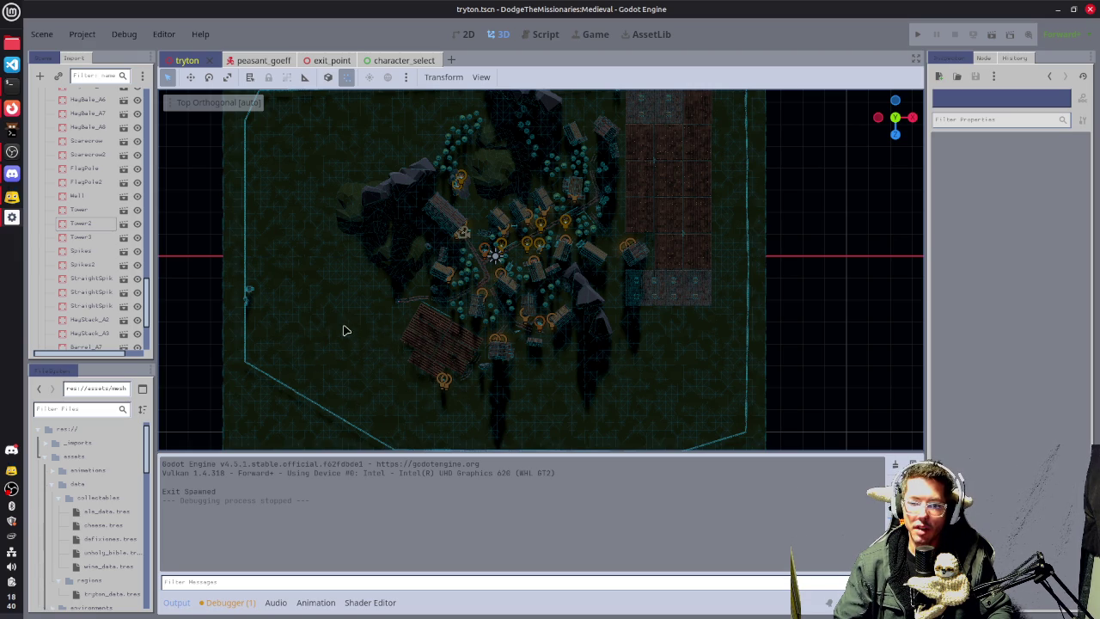
Zoom and tilt the viewport into a perspective view over the fenced village.
scroll(368, 244, "up", 5)
scroll(367, 244, "left", 5)
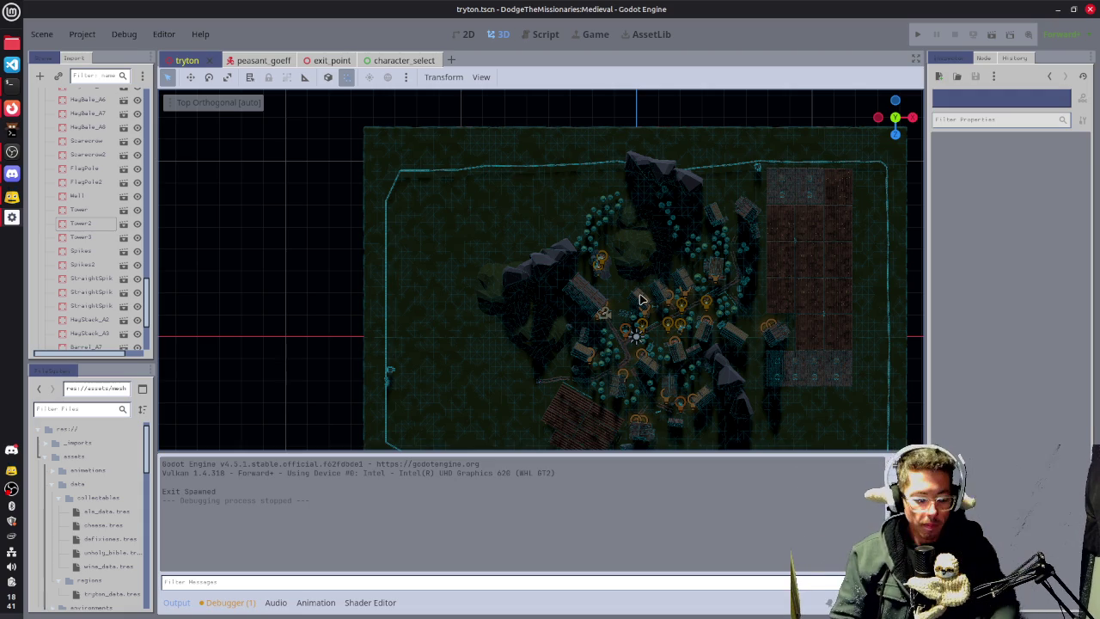
scroll(413, 327, "up", 5)
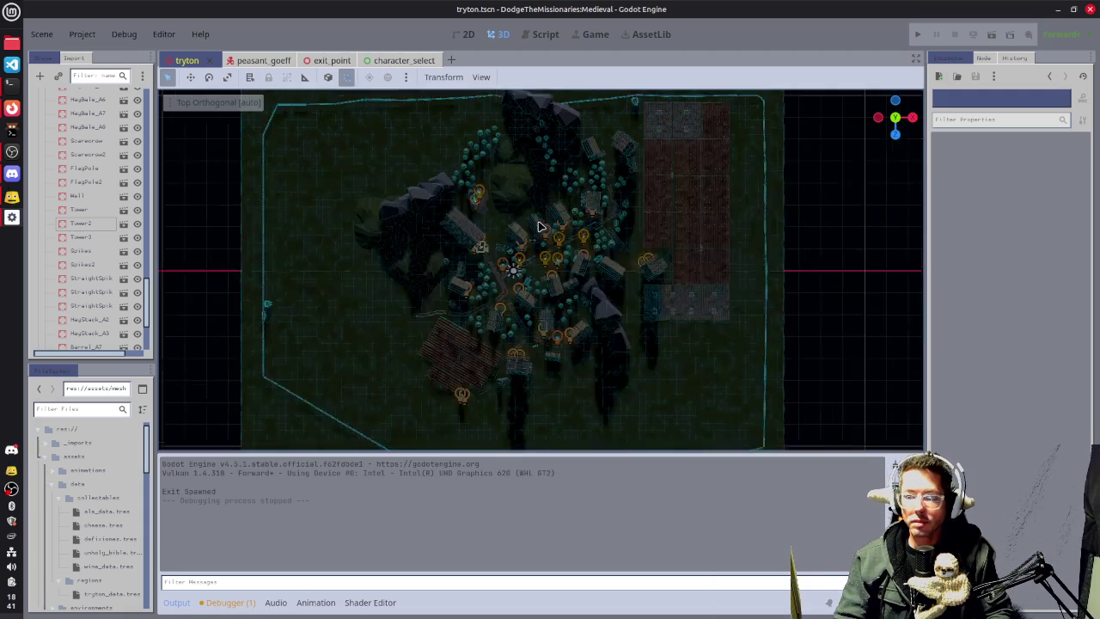
left_click_drag(399, 314, 436, 327)
scroll(435, 327, "down", 3)
scroll(540, 339, "down", 3)
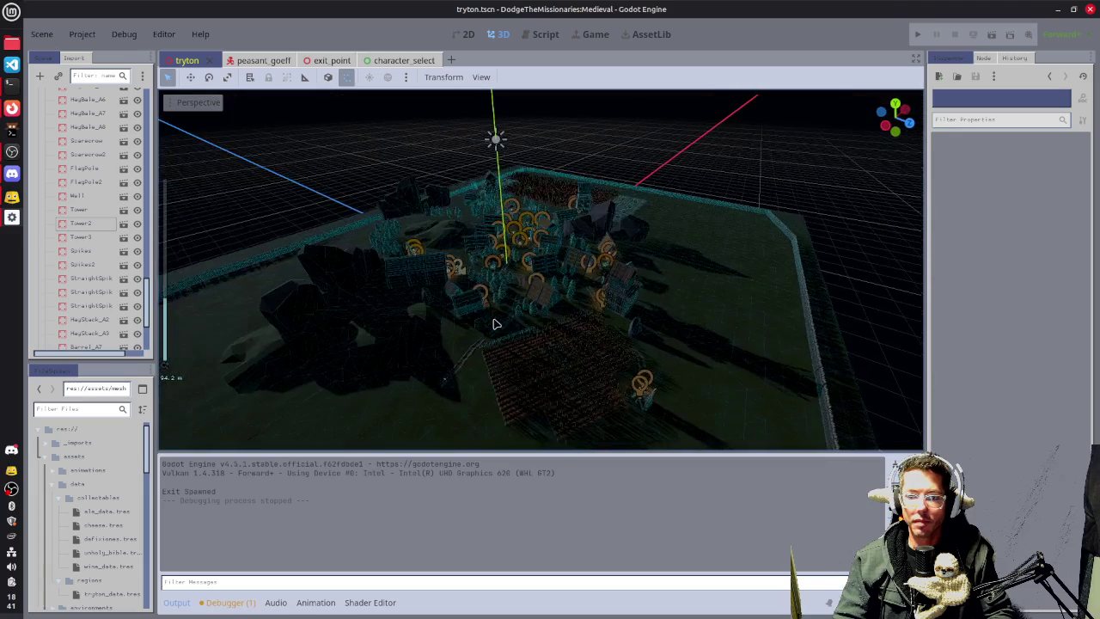
scroll(456, 304, "down", 4)
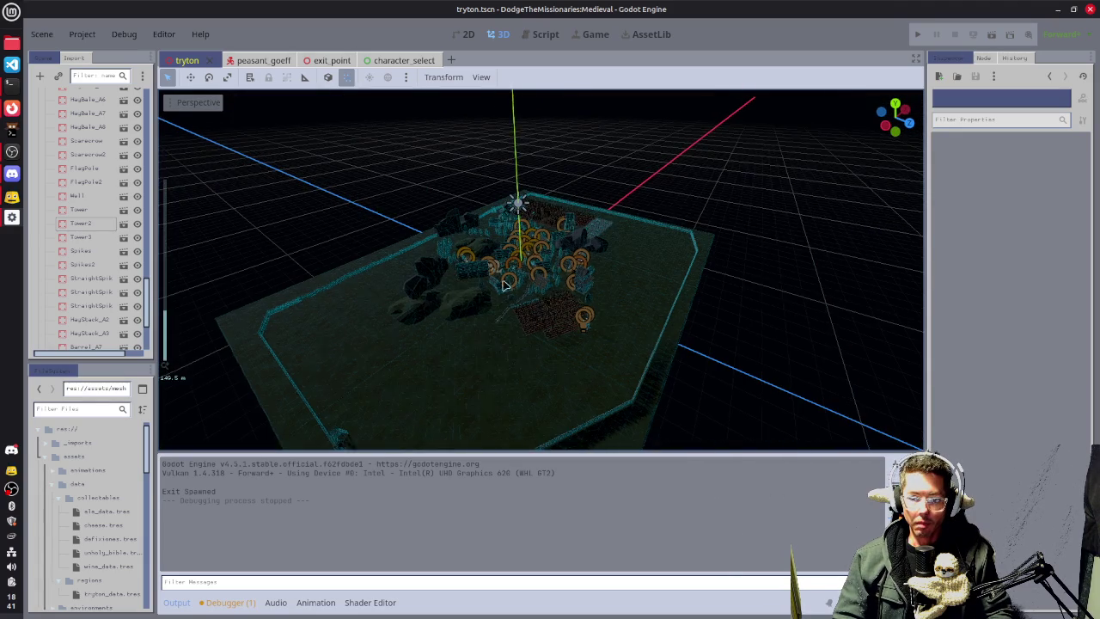
scroll(514, 283, "up", 1)
scroll(506, 300, "up", 5)
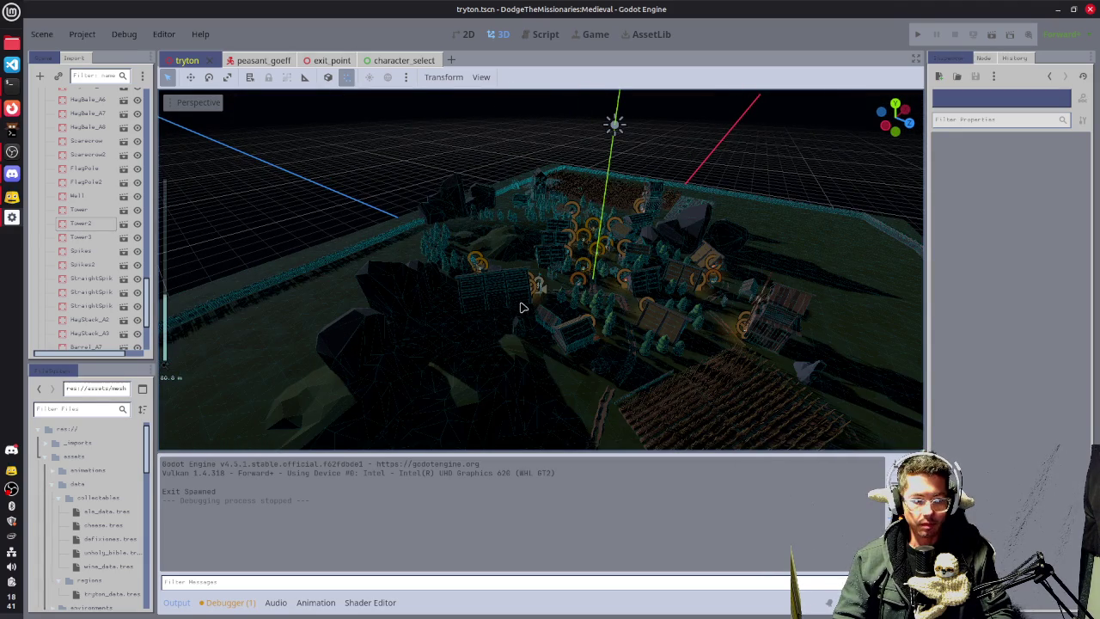
Return to the top-down view, pan right, and zoom in on the pines beside the rocky cliff.
key("KP_7")
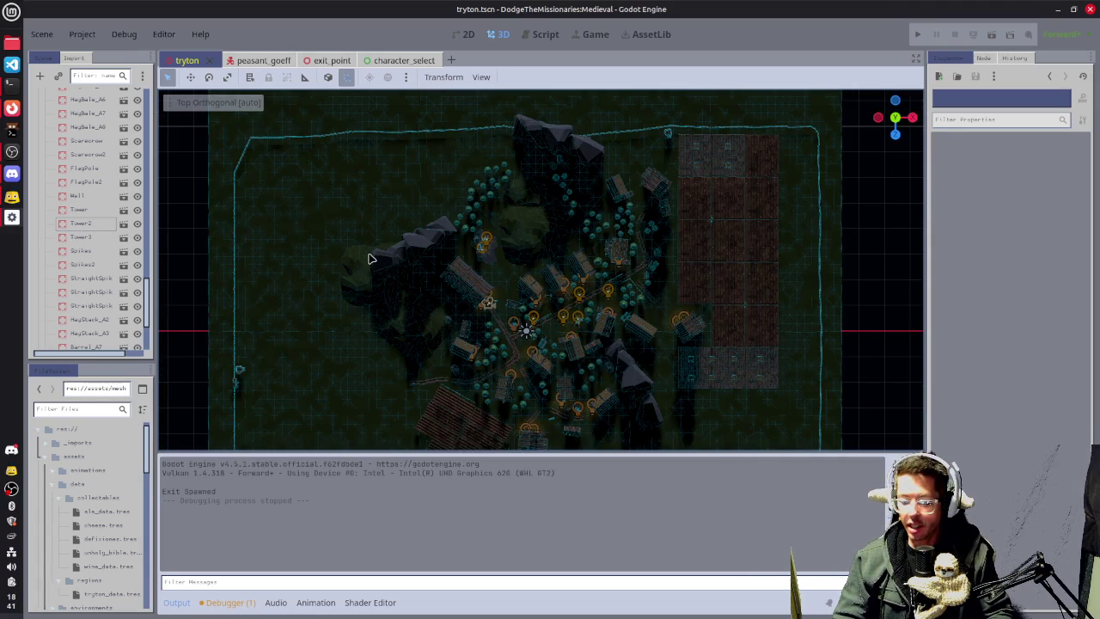
left_click_drag(368, 257, 537, 280)
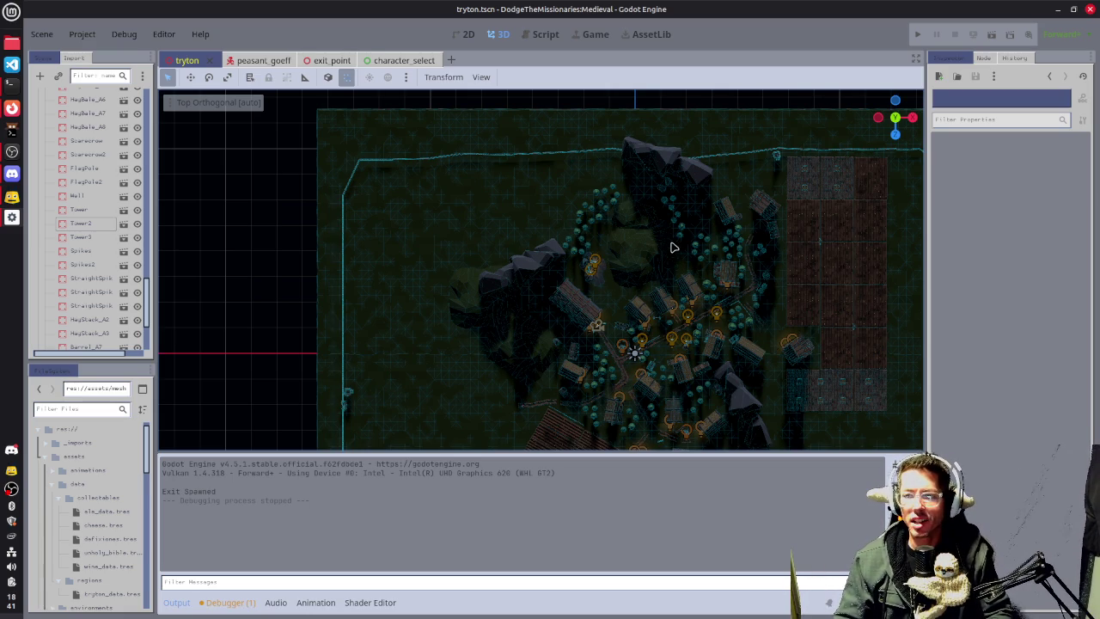
scroll(659, 216, "up", 2)
scroll(657, 215, "up", 2)
scroll(655, 214, "up", 1)
scroll(731, 132, "up", 2)
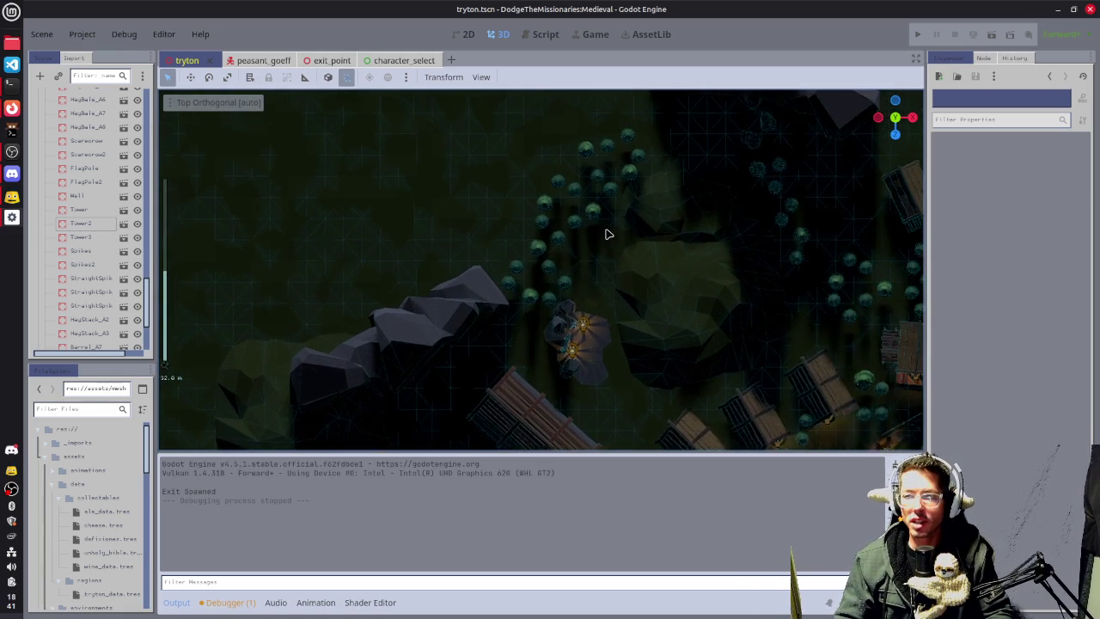
scroll(607, 233, "up", 1)
Box-select a group of forest trees, duplicate them, and move the copy left with a rotation.
mouse_move(444, 131)
left_mouse_down()
mouse_move(595, 314)
mouse_move(640, 252)
mouse_move(636, 265)
left_mouse_up()
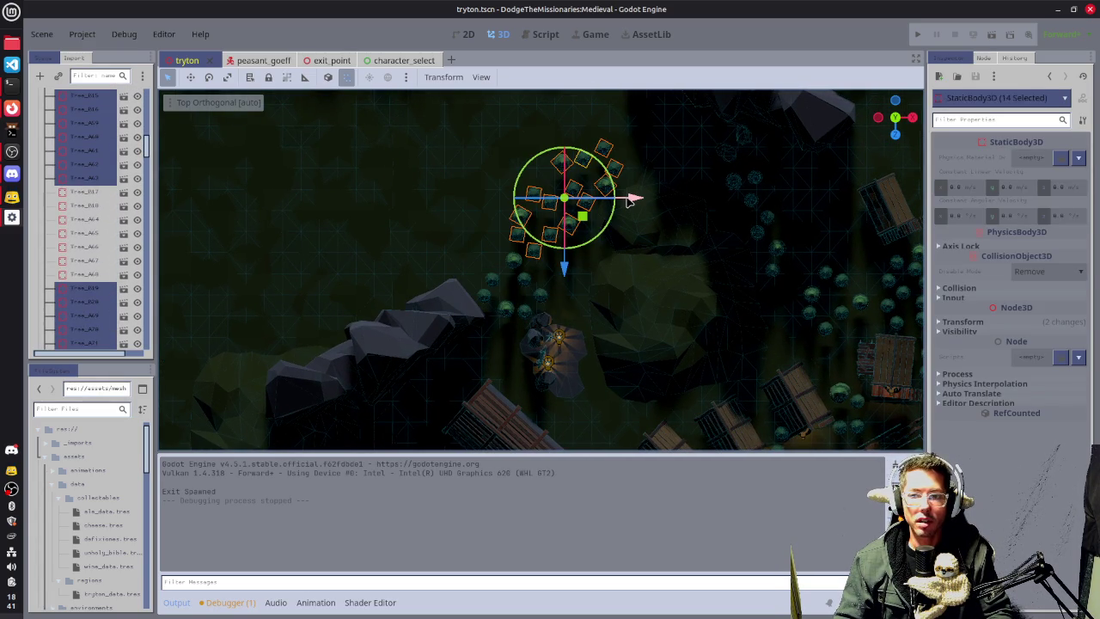
key("ctrl+d")
mouse_move(633, 199)
left_mouse_down()
mouse_move(463, 199)
mouse_move(521, 199)
left_mouse_up()
mouse_move(486, 243)
left_mouse_down()
mouse_move(524, 219)
mouse_move(539, 186)
mouse_move(523, 184)
mouse_move(582, 202)
left_mouse_up()
Duplicate the cluster again, move it north into the empty gap, rotate it, and check in perspective.
key("ctrl+d")
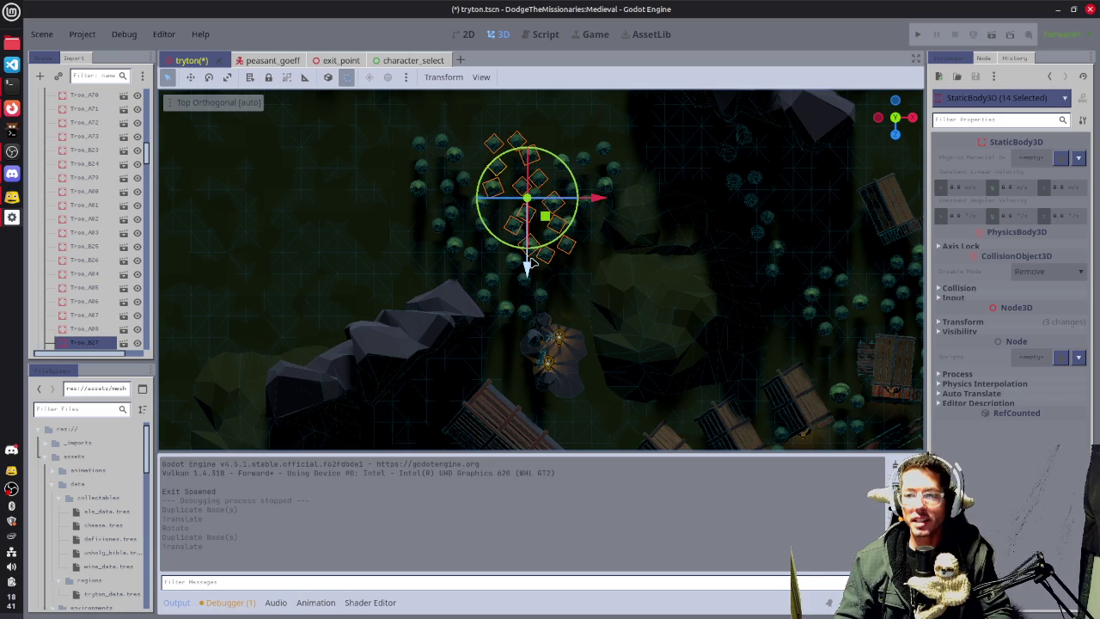
left_click_drag(528, 269, 523, 184)
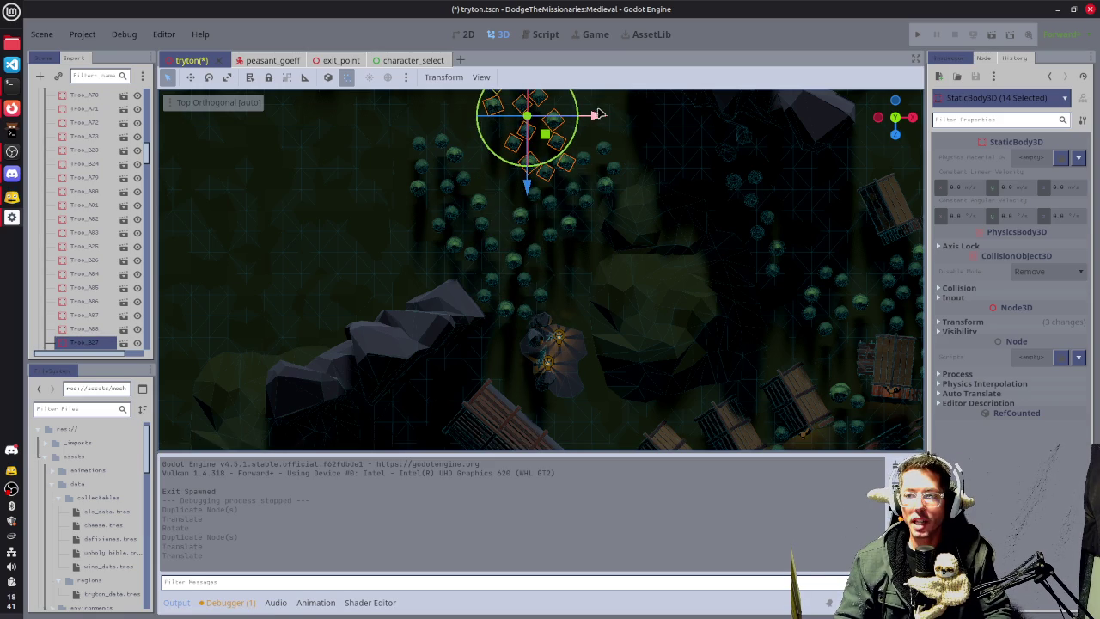
left_click_drag(597, 116, 558, 118)
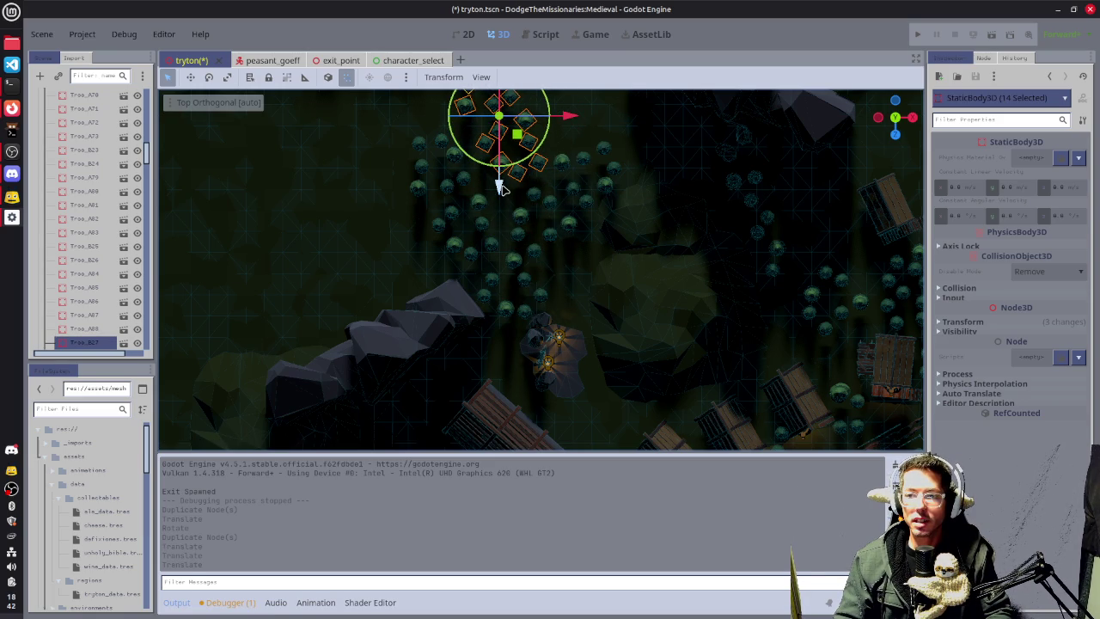
left_click_drag(500, 180, 499, 197)
scroll(413, 185, "down", 4)
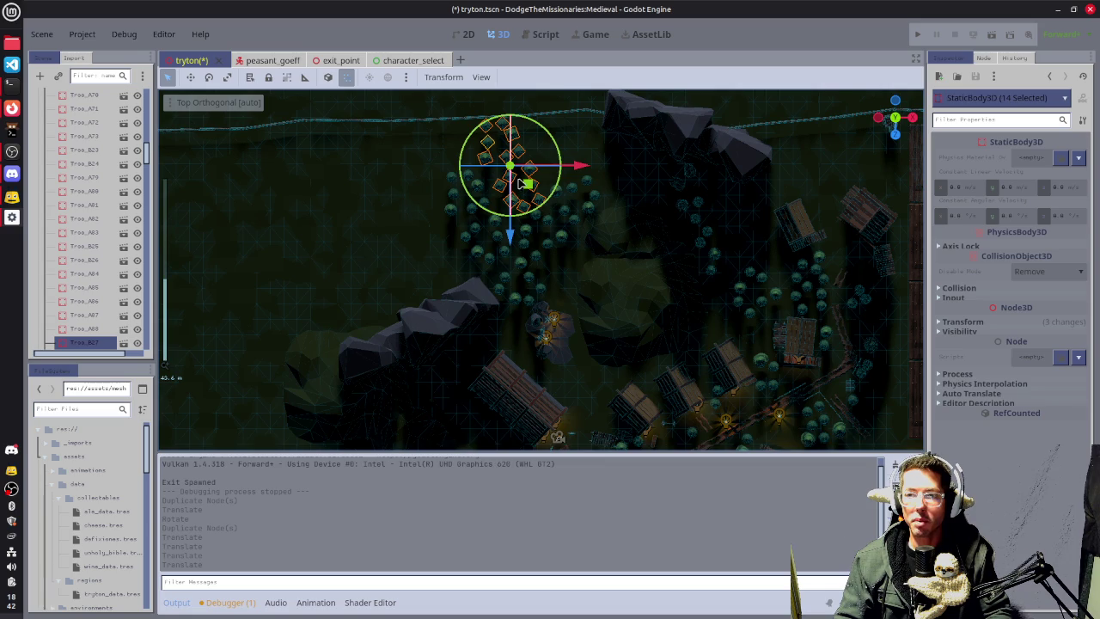
mouse_move(497, 217)
left_mouse_down()
mouse_move(557, 203)
mouse_move(567, 168)
left_mouse_up()
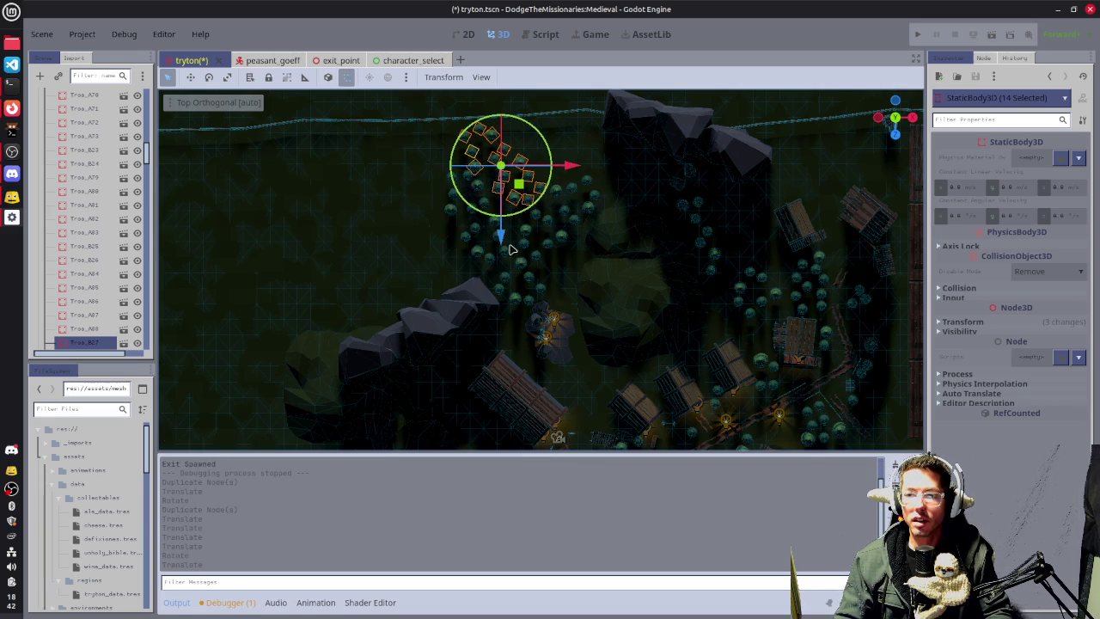
mouse_move(430, 229)
left_mouse_down()
mouse_move(550, 164)
mouse_move(677, 149)
left_mouse_up()
key("KP_7")
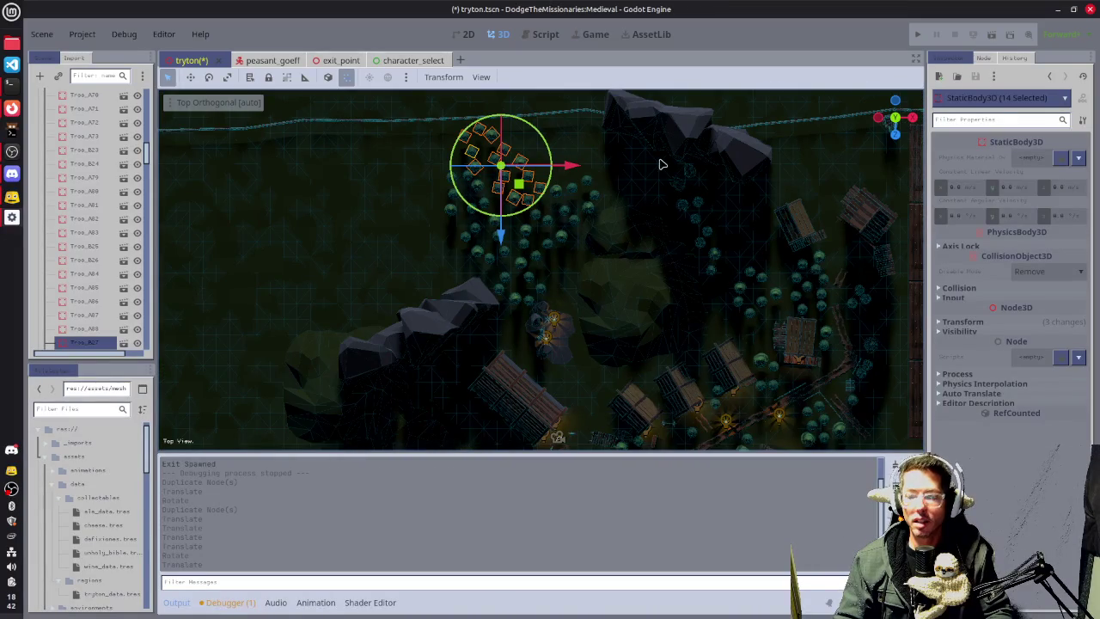
Add another tree cluster copy, shifted west and south toward the northern fence.
key("ctrl+d")
left_click_drag(572, 172, 454, 175)
mouse_move(383, 238)
left_mouse_down()
mouse_move(378, 320)
mouse_move(402, 290)
mouse_move(340, 291)
mouse_move(383, 298)
left_mouse_up()
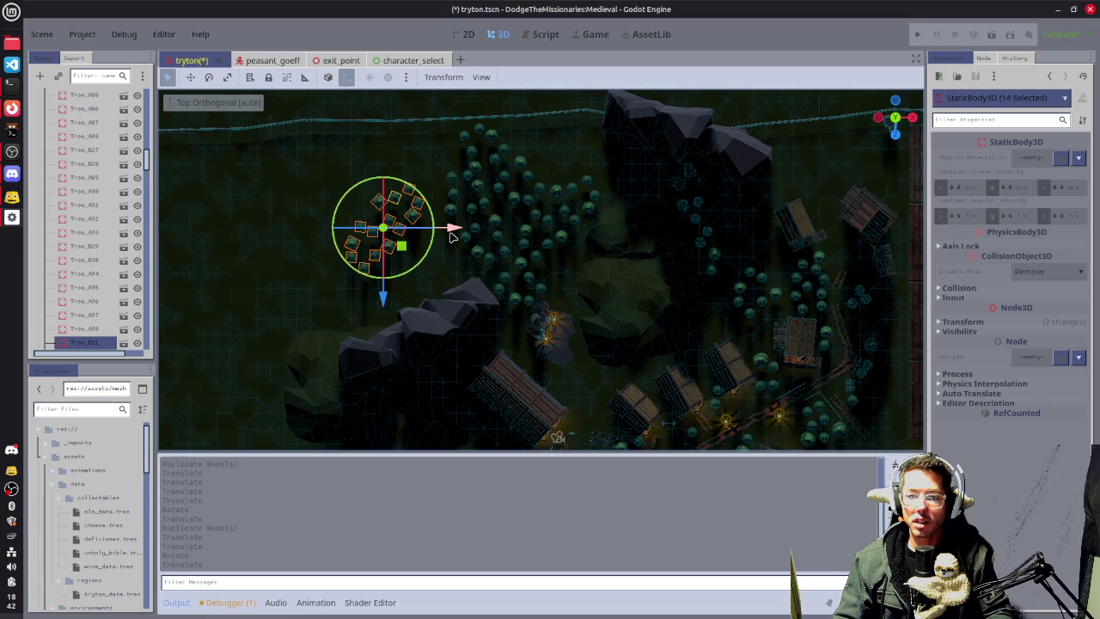
mouse_move(451, 230)
left_mouse_down()
mouse_move(471, 236)
mouse_move(467, 227)
mouse_move(390, 230)
left_mouse_up()
Duplicate the trees once more, moving the copy north and nudging it into place.
key("ctrl+d")
mouse_move(326, 295)
left_mouse_down()
mouse_move(326, 247)
mouse_move(355, 238)
mouse_move(369, 157)
mouse_move(429, 182)
left_mouse_up()
left_click_drag(364, 249, 364, 239)
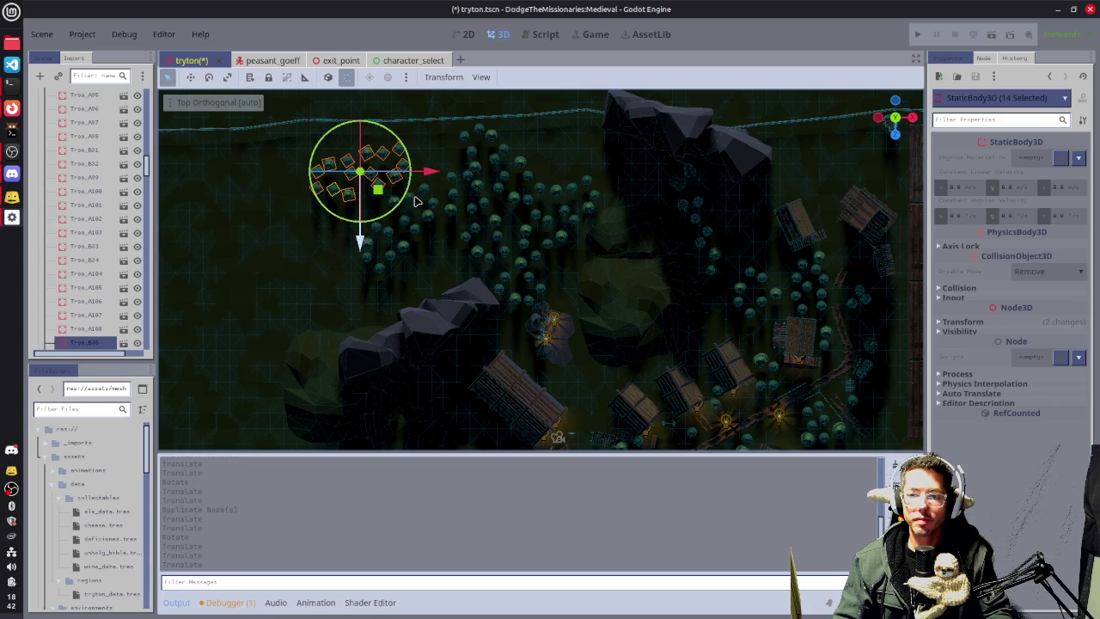
mouse_move(423, 175)
left_mouse_down()
mouse_move(454, 178)
mouse_move(380, 230)
left_mouse_up()
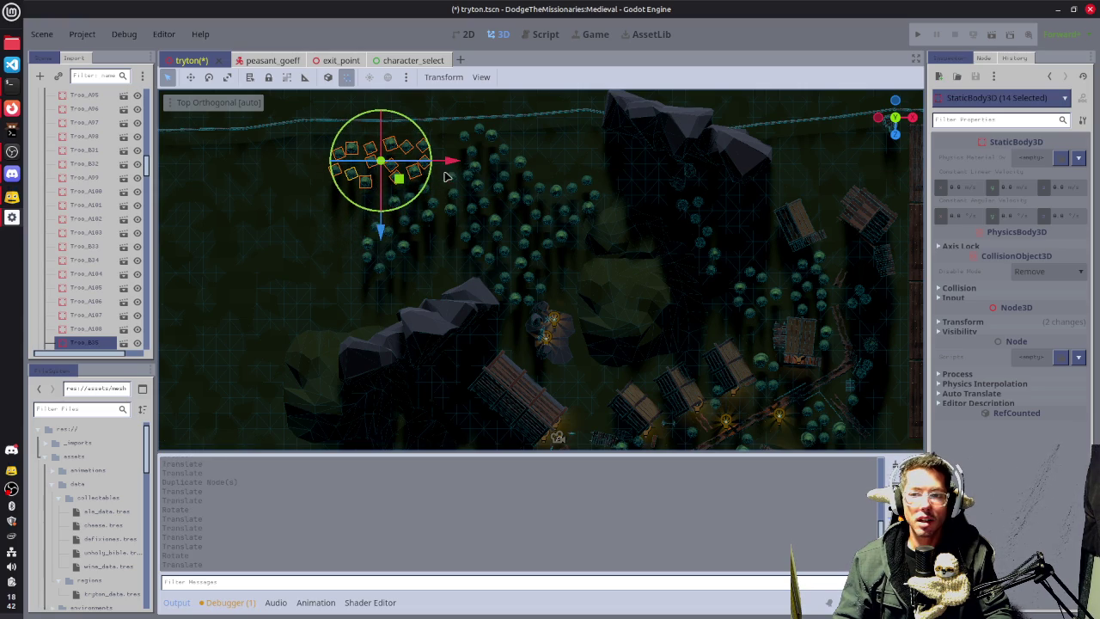
Nudge the last cluster north toward the fence, then place a new copy further west and south.
left_click_drag(456, 165, 476, 166)
left_click_drag(400, 233, 401, 225)
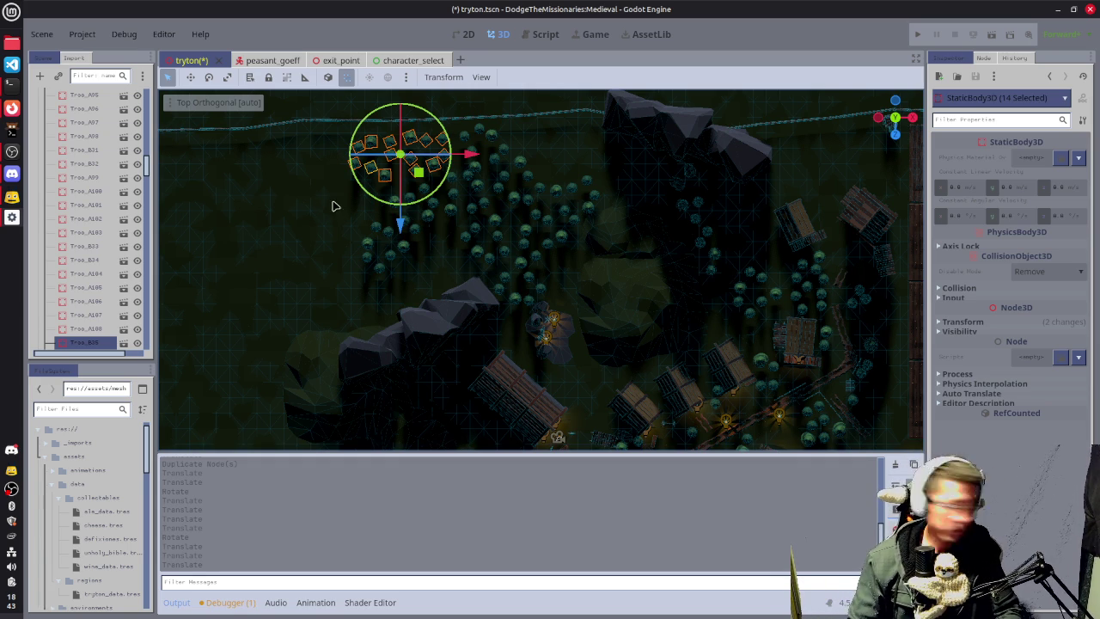
key("ctrl+d")
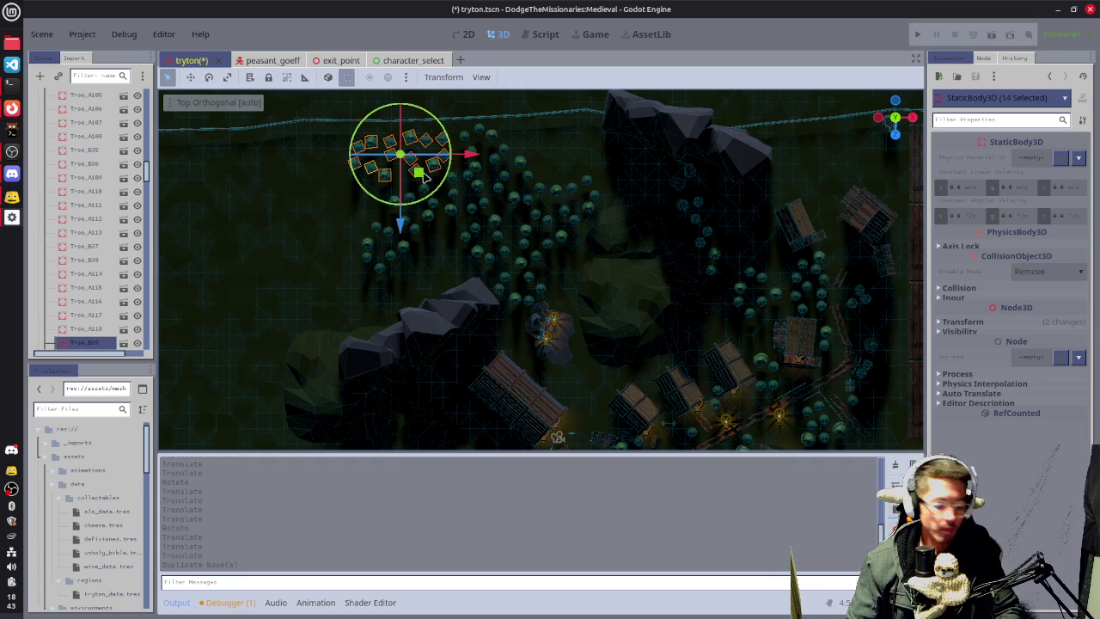
mouse_move(418, 171)
left_mouse_down()
mouse_move(315, 251)
mouse_move(361, 215)
mouse_move(348, 223)
left_mouse_up()
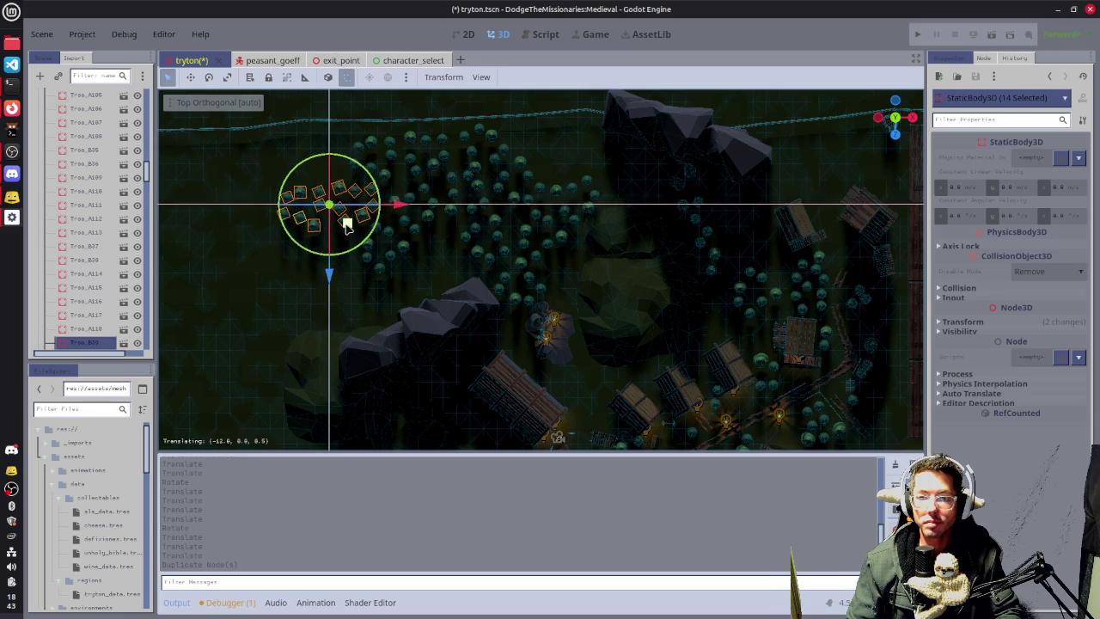
mouse_move(385, 274)
left_mouse_down()
mouse_move(429, 238)
mouse_move(385, 255)
mouse_move(391, 262)
left_mouse_up()
key("KP_7")
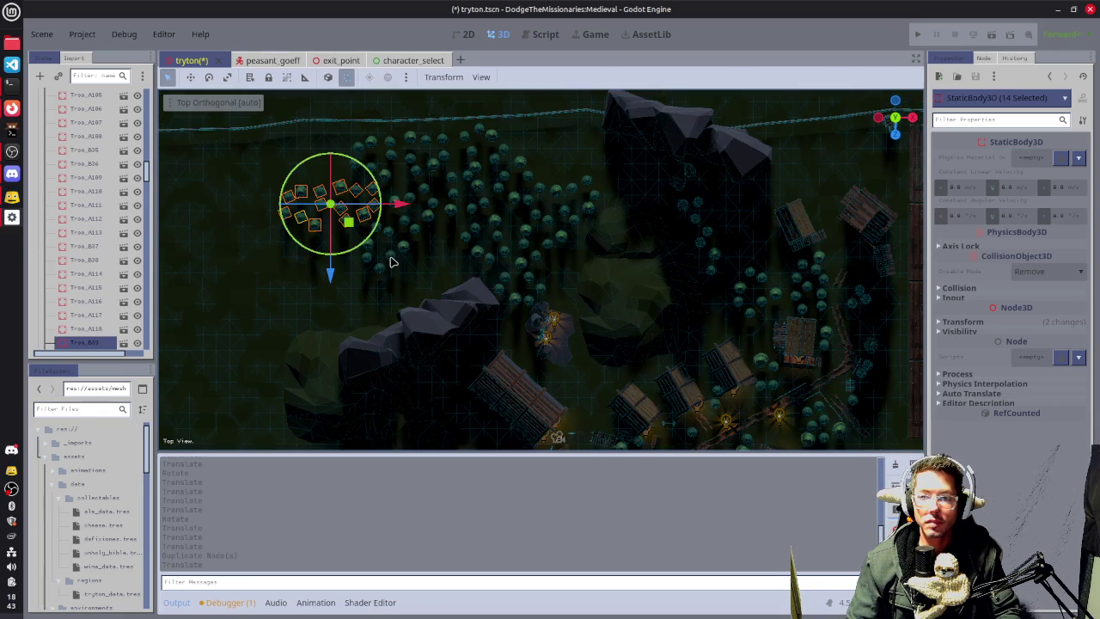
Add another cluster copy near the rock ridge, shifted east and rotated slightly.
key("ctrl+d")
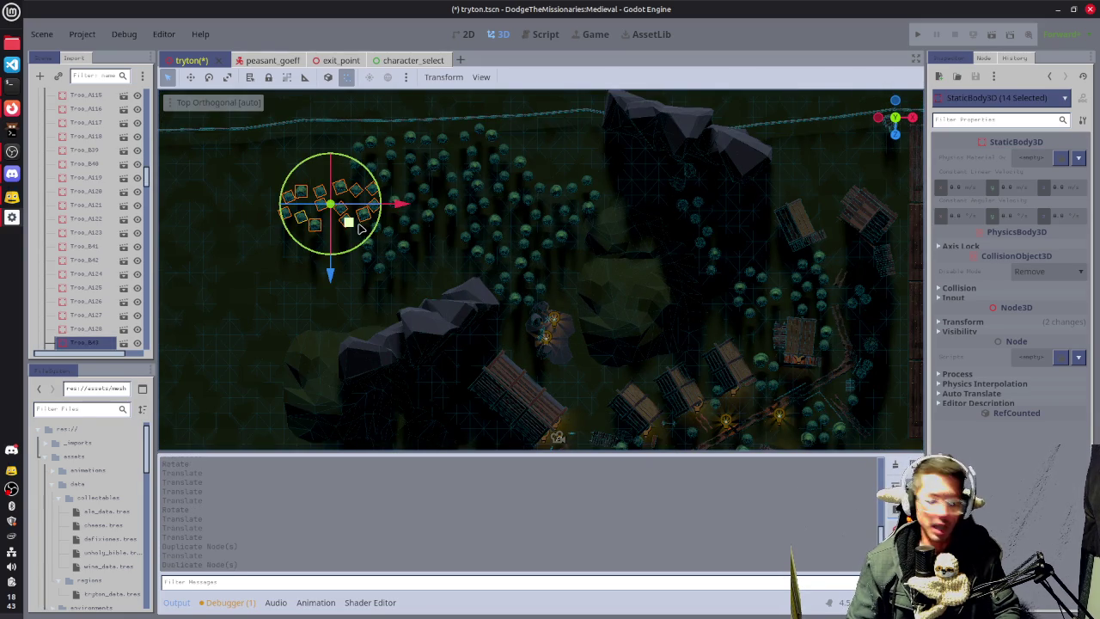
mouse_move(349, 222)
left_mouse_down()
mouse_move(339, 229)
mouse_move(337, 296)
mouse_move(325, 297)
mouse_move(309, 344)
left_mouse_up()
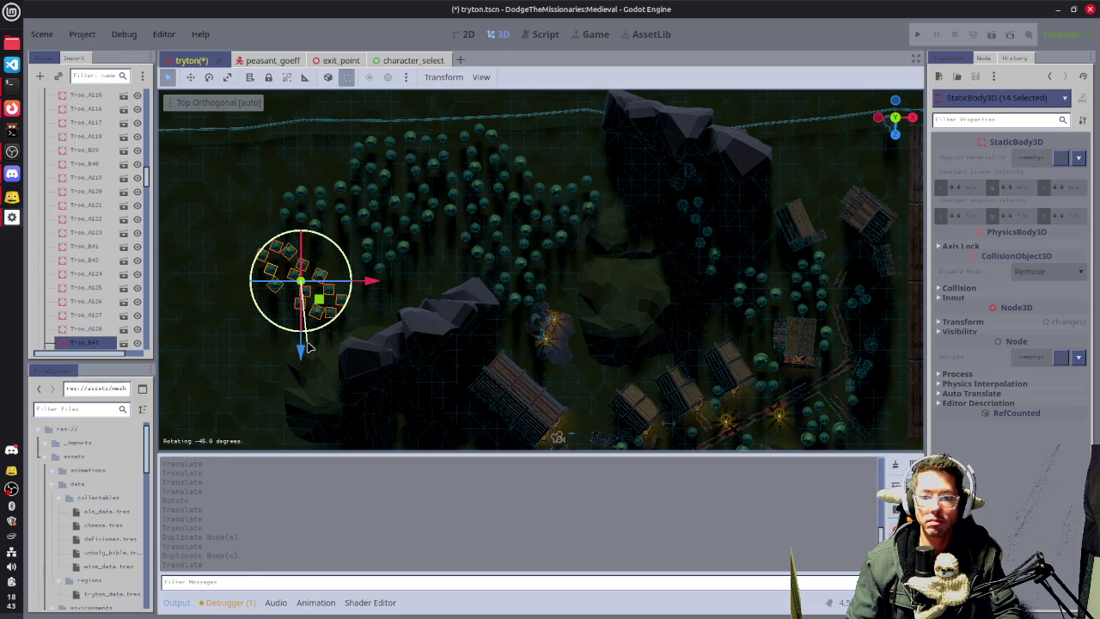
left_click_drag(370, 282, 410, 284)
left_click_drag(368, 322, 368, 330)
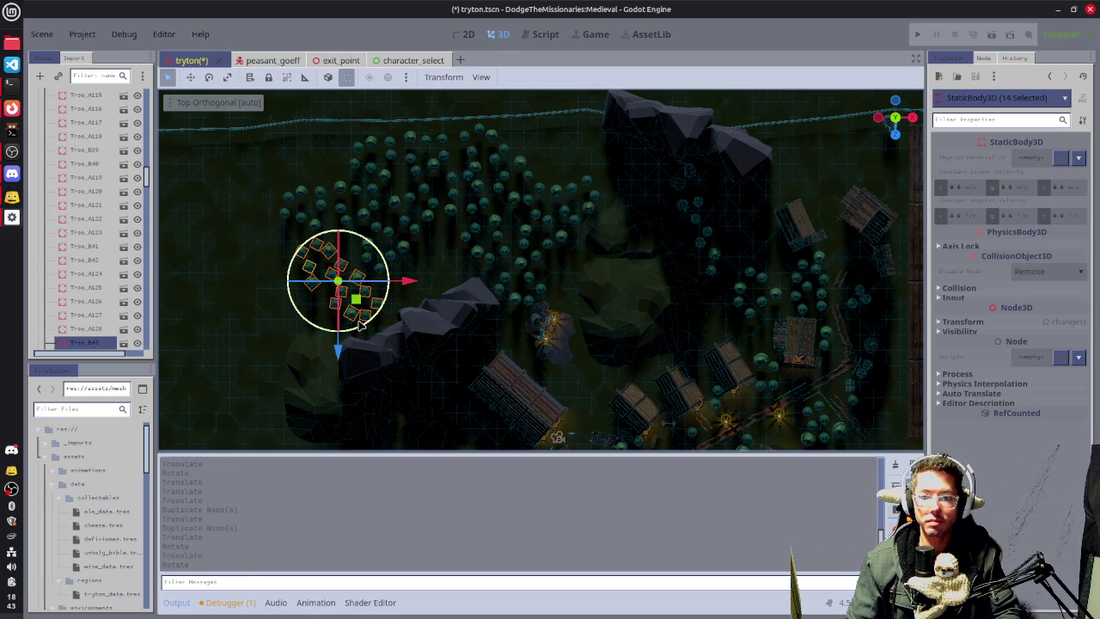
left_click(12, 110)
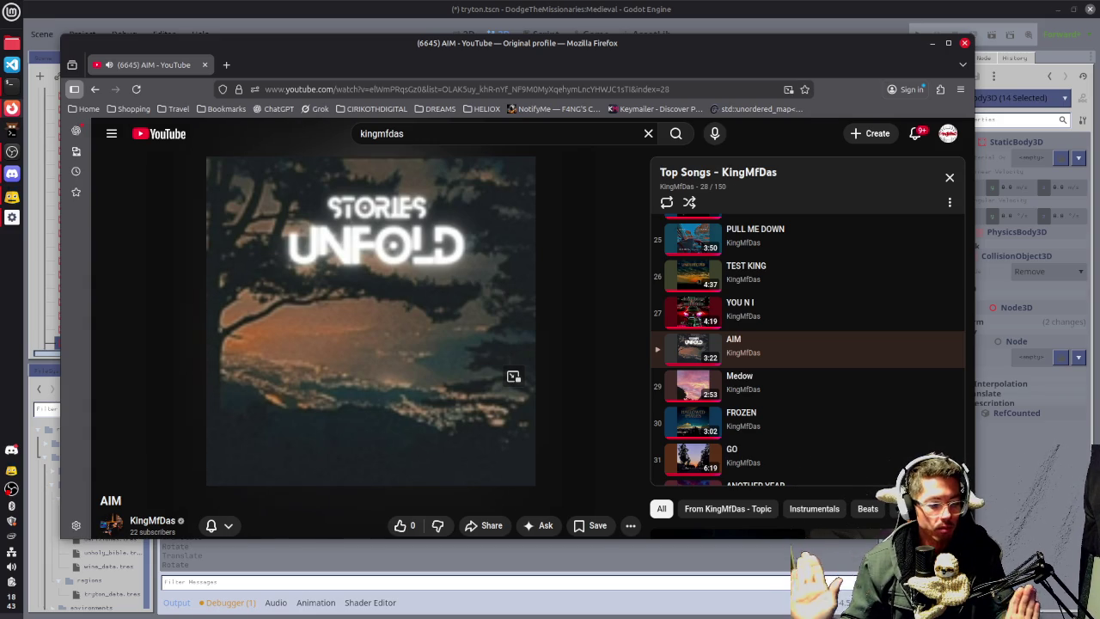
left_click(932, 42)
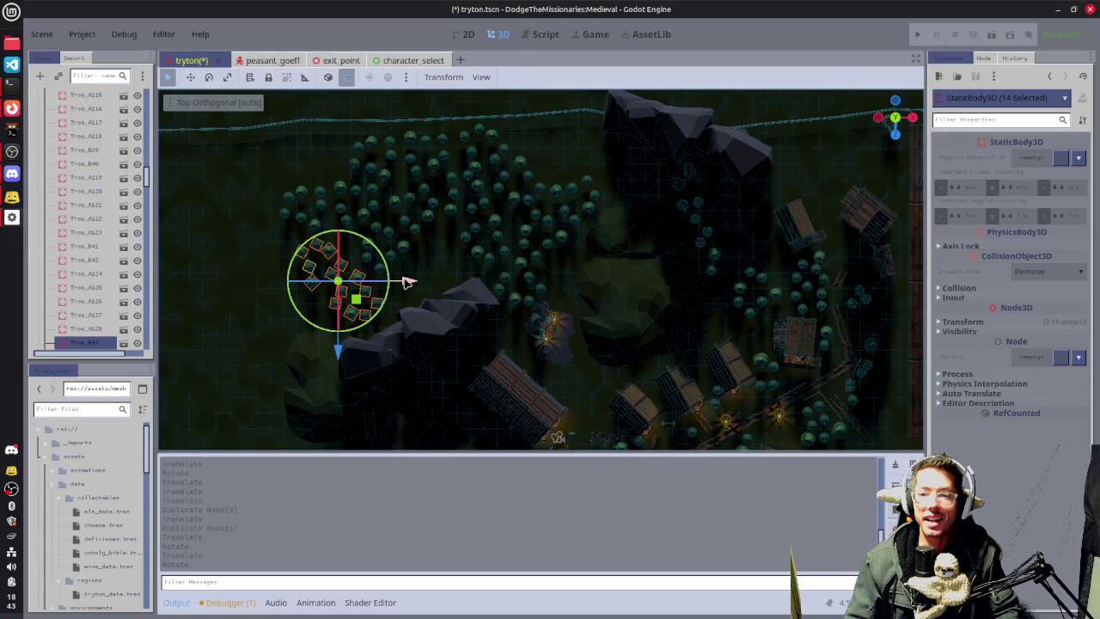
Adjust the last cluster, then place a copy west by the fence rotated about 66 degrees.
left_click_drag(408, 281, 415, 281)
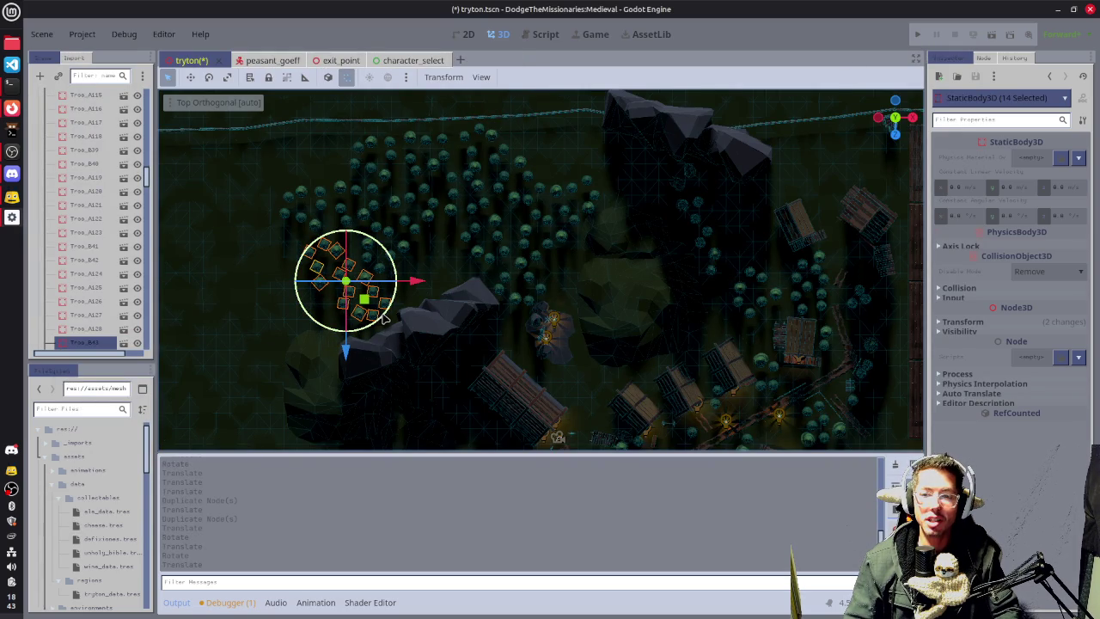
left_click_drag(382, 316, 378, 321)
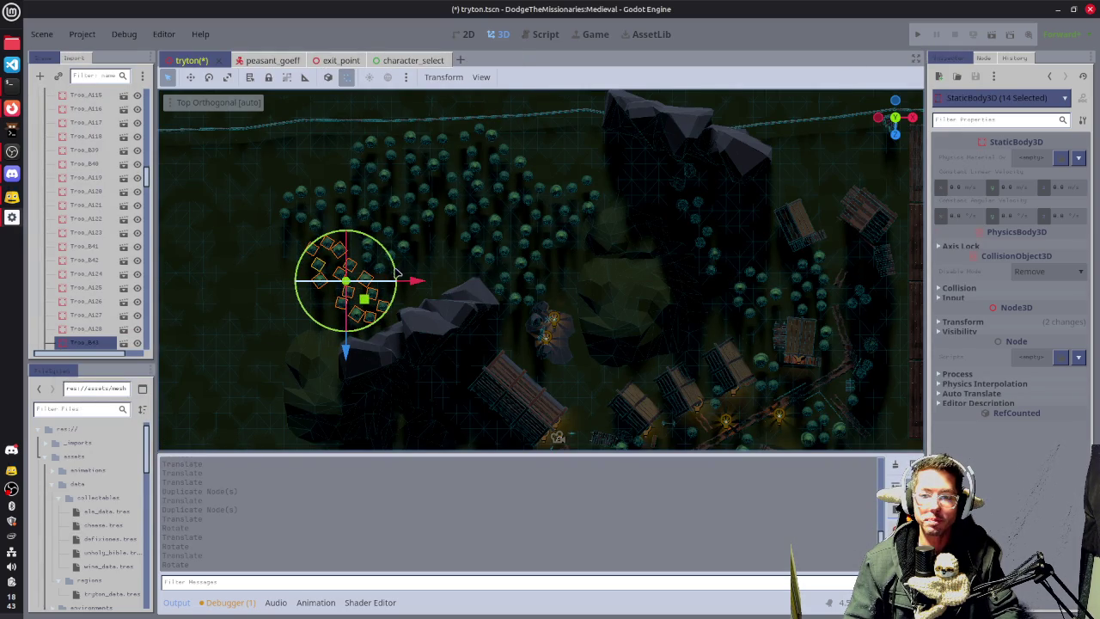
key("ctrl+d")
mouse_move(416, 281)
left_mouse_down()
mouse_move(309, 281)
mouse_move(332, 283)
left_mouse_up()
mouse_move(305, 323)
left_mouse_down()
mouse_move(266, 348)
mouse_move(189, 331)
mouse_move(191, 315)
left_mouse_up()
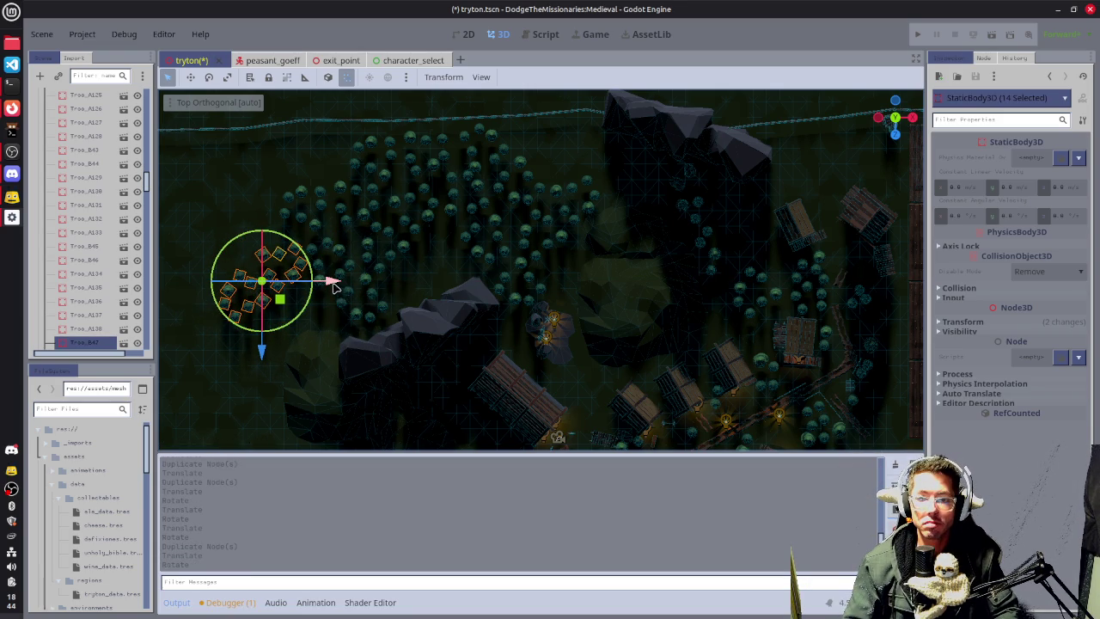
left_click_drag(331, 282, 326, 283)
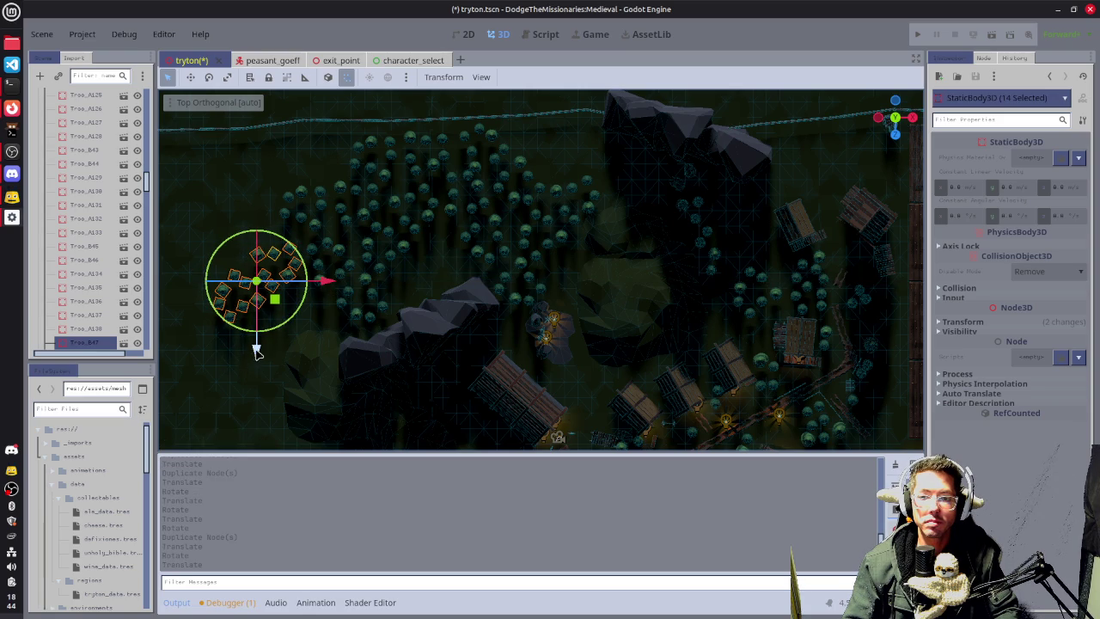
left_click_drag(255, 347, 256, 338)
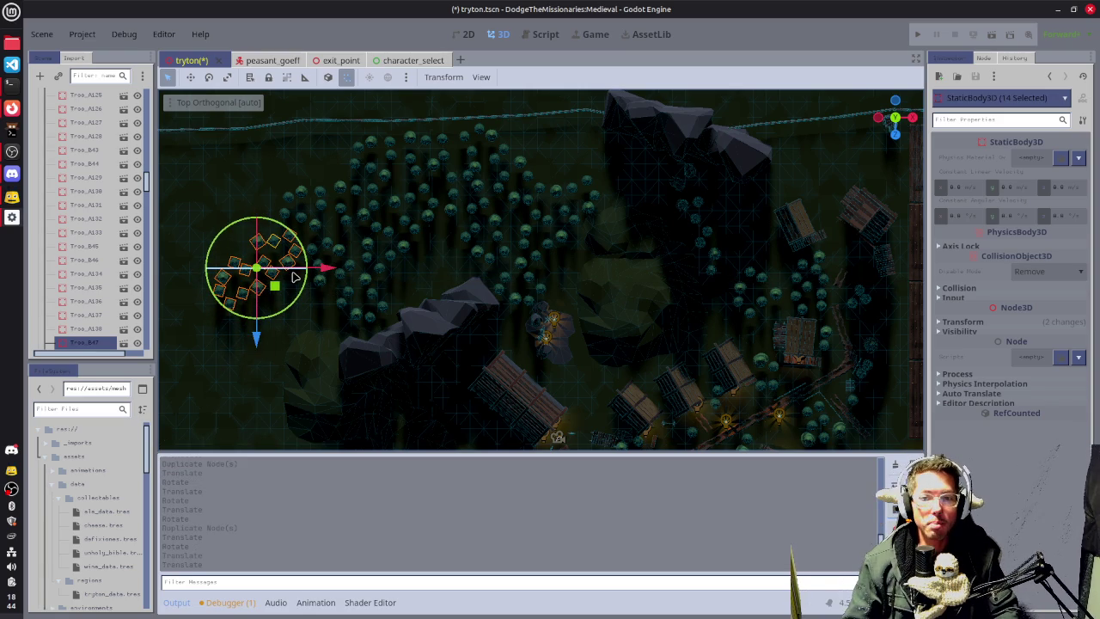
Fill the northwest corner with another cluster copy rotated about 55 degrees, and save the scene.
mouse_move(339, 254)
left_mouse_down()
mouse_move(565, 197)
mouse_move(553, 191)
left_mouse_up()
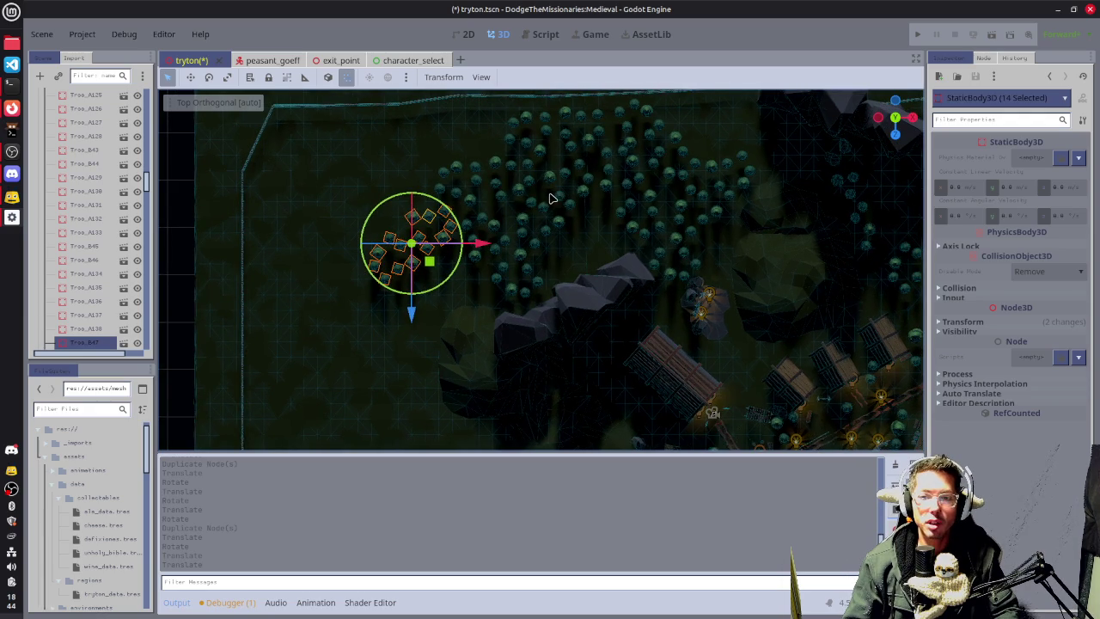
key("ctrl+d")
left_click_drag(480, 243, 425, 246)
mouse_move(358, 312)
left_mouse_down()
mouse_move(356, 238)
mouse_move(359, 262)
left_mouse_up()
mouse_move(404, 203)
left_mouse_down()
mouse_move(379, 235)
mouse_move(363, 240)
mouse_move(360, 219)
left_mouse_up()
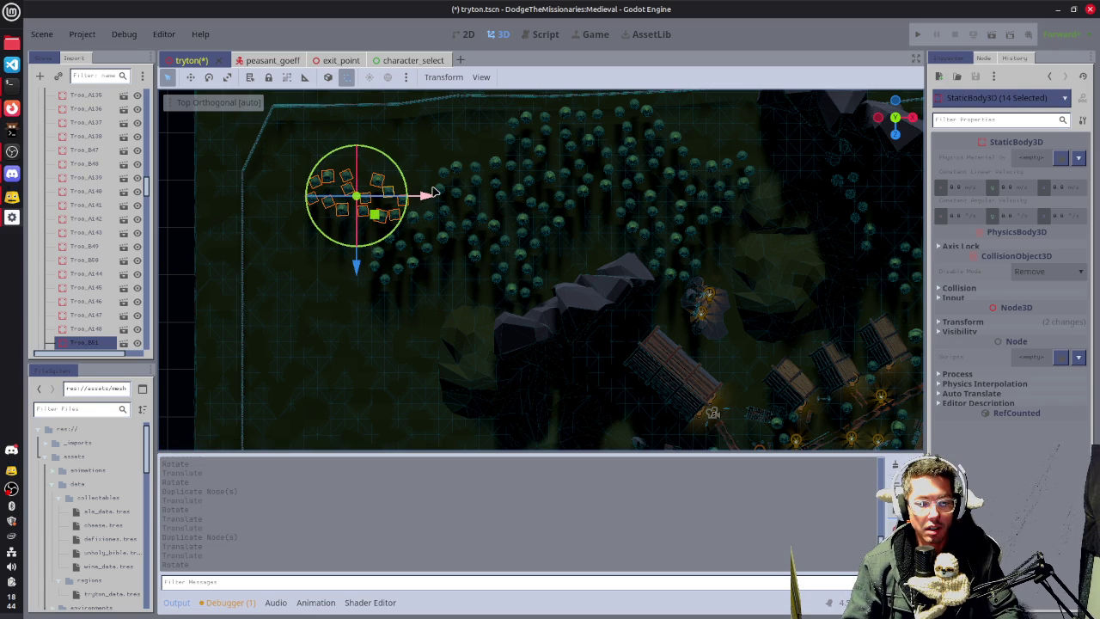
key("ctrl+s")
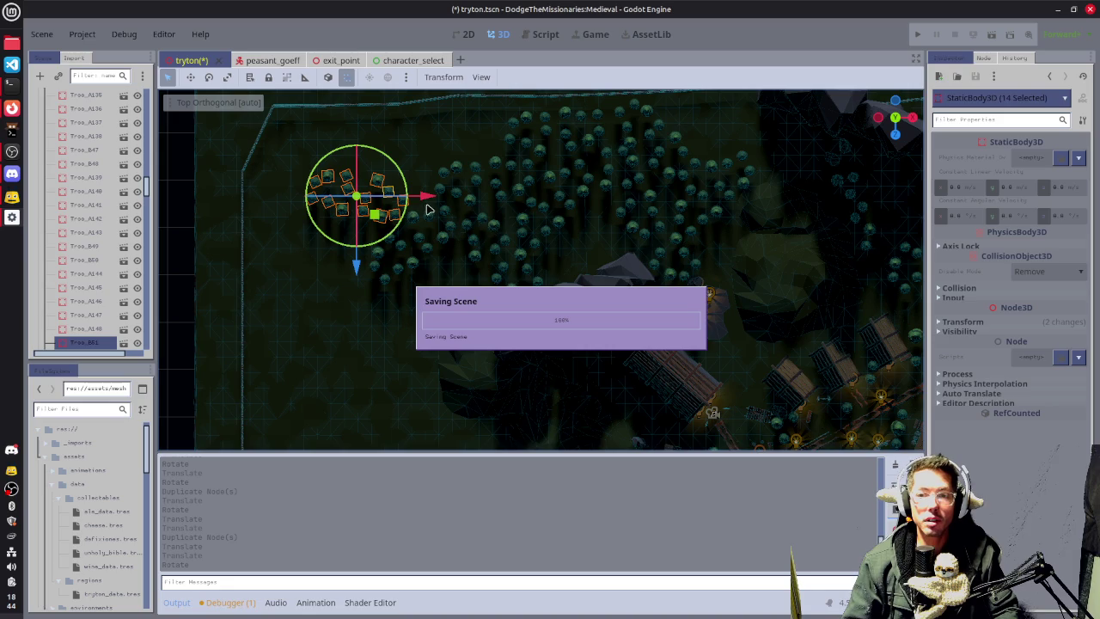
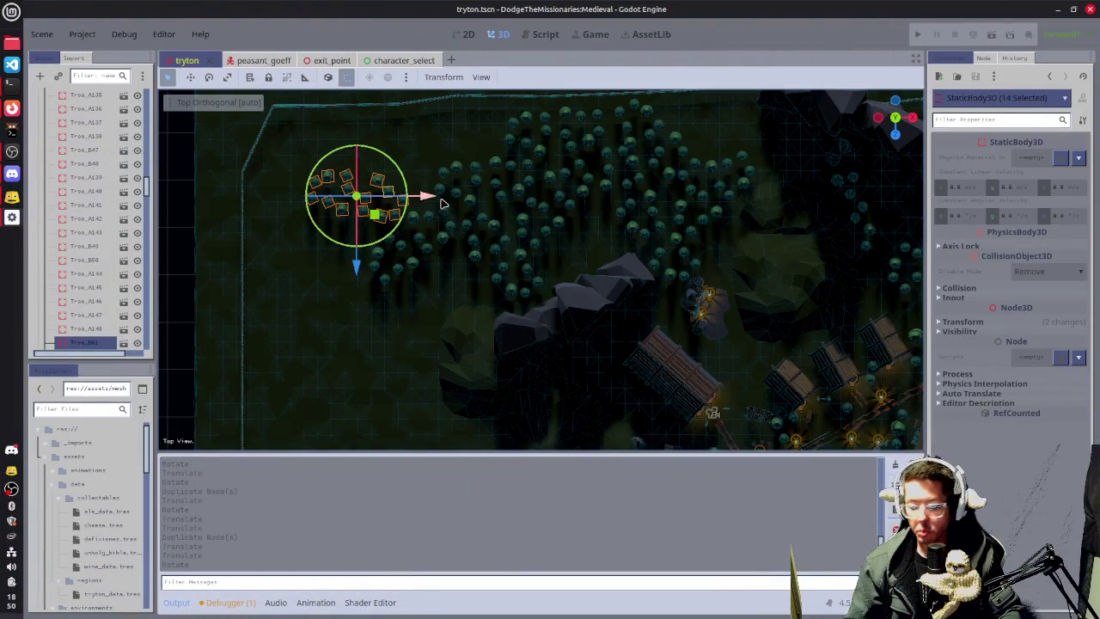
Duplicate the 14-tree cluster, then shift and rotate the copy along the forest edge.
left_click_drag(462, 178, 553, 253)
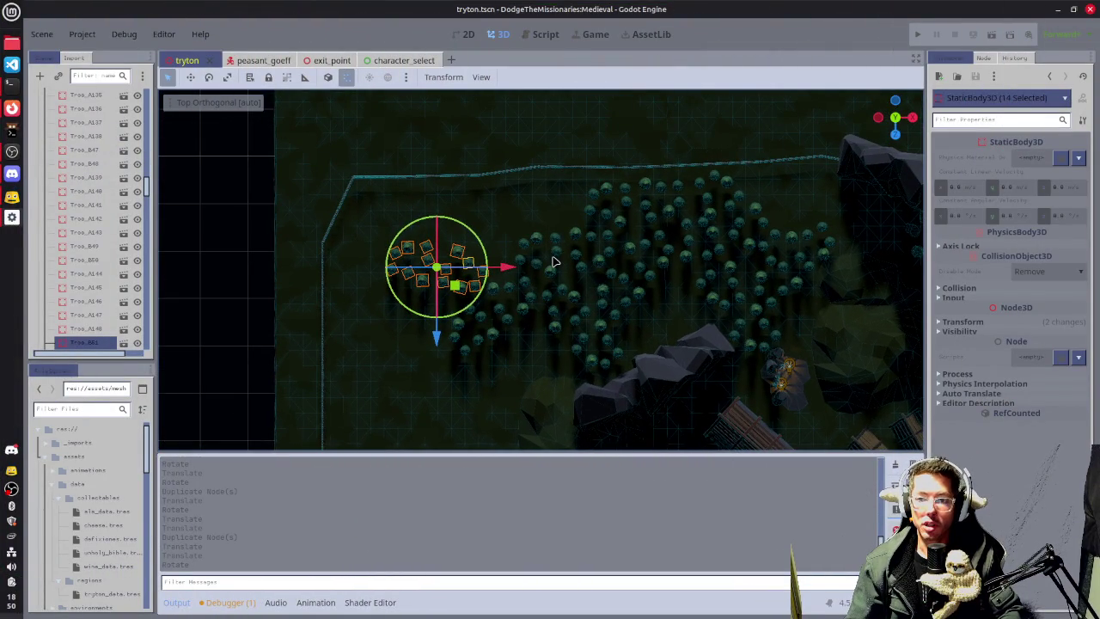
key("ctrl+d")
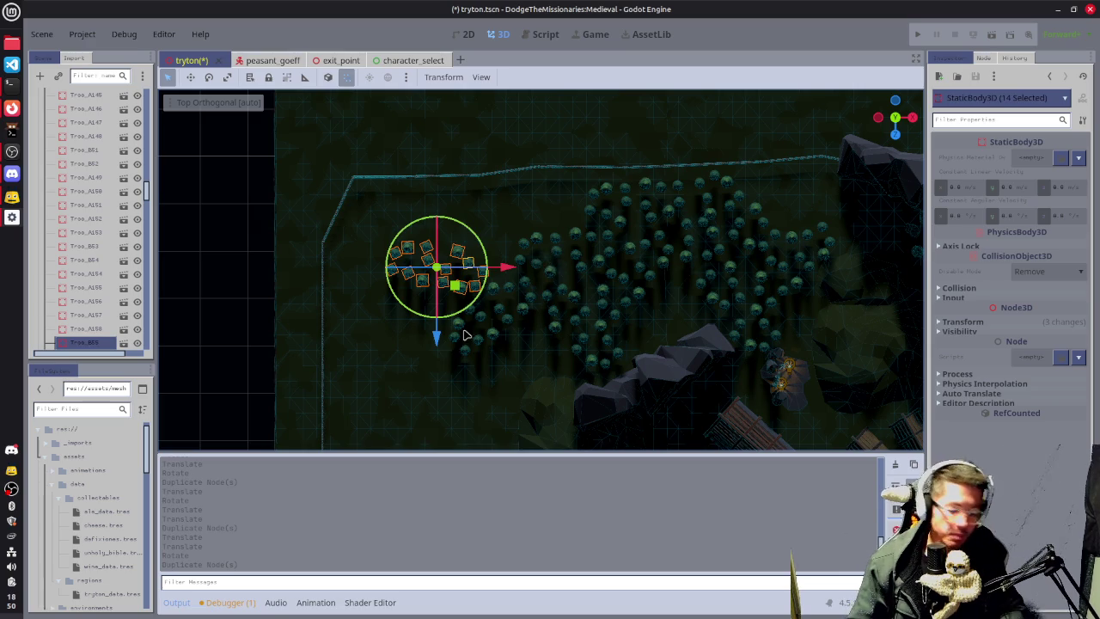
left_click_drag(437, 338, 437, 286)
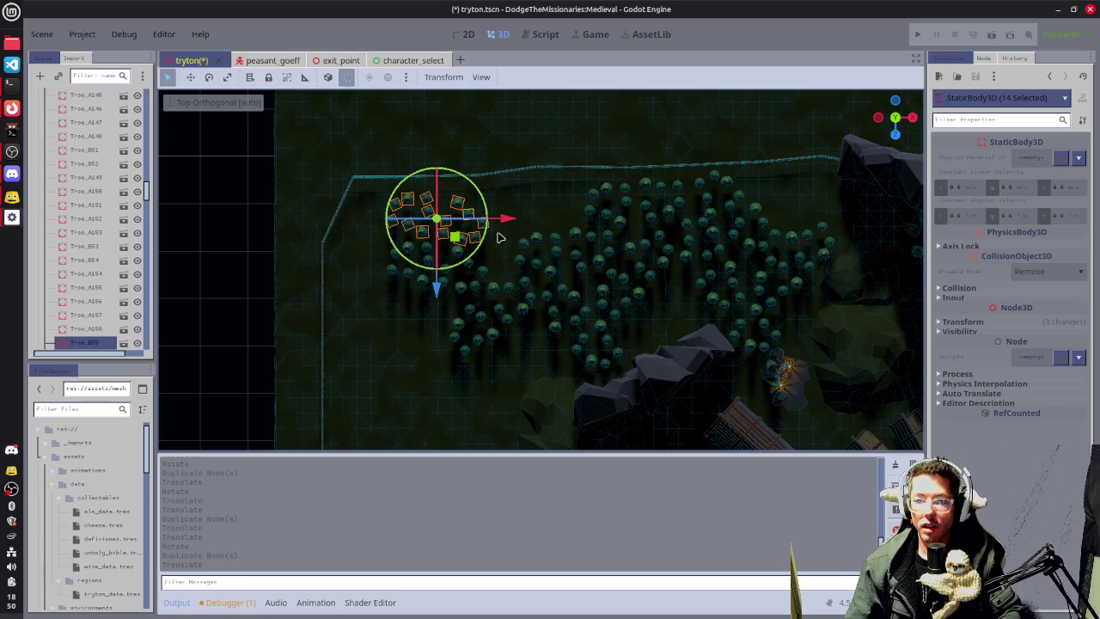
left_click_drag(509, 220, 529, 231)
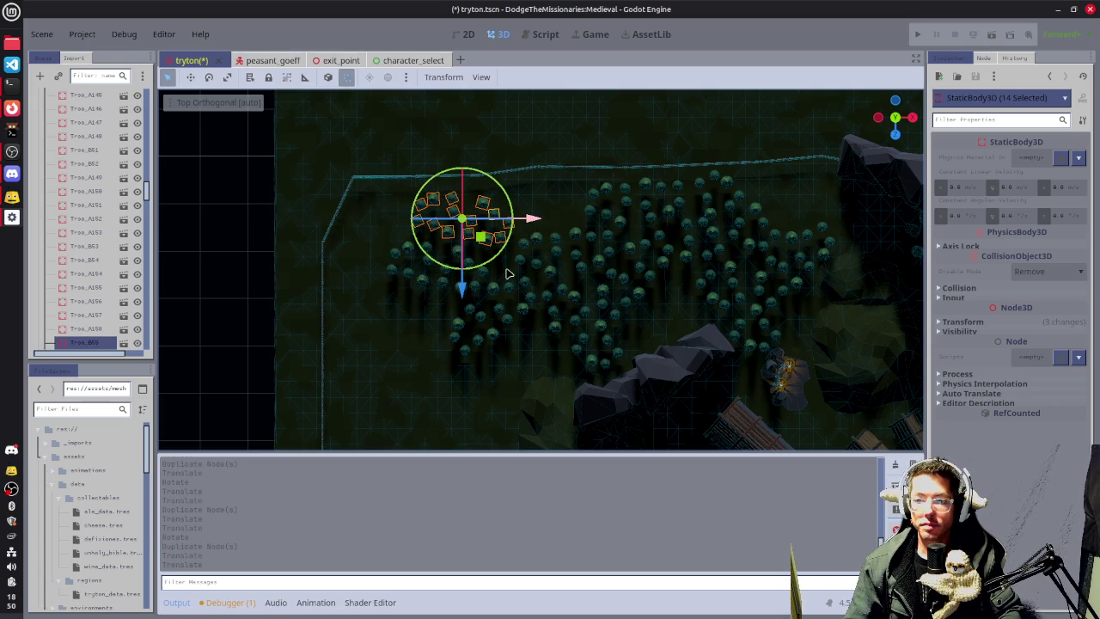
left_click_drag(487, 265, 476, 257)
left_click_drag(530, 226, 541, 221)
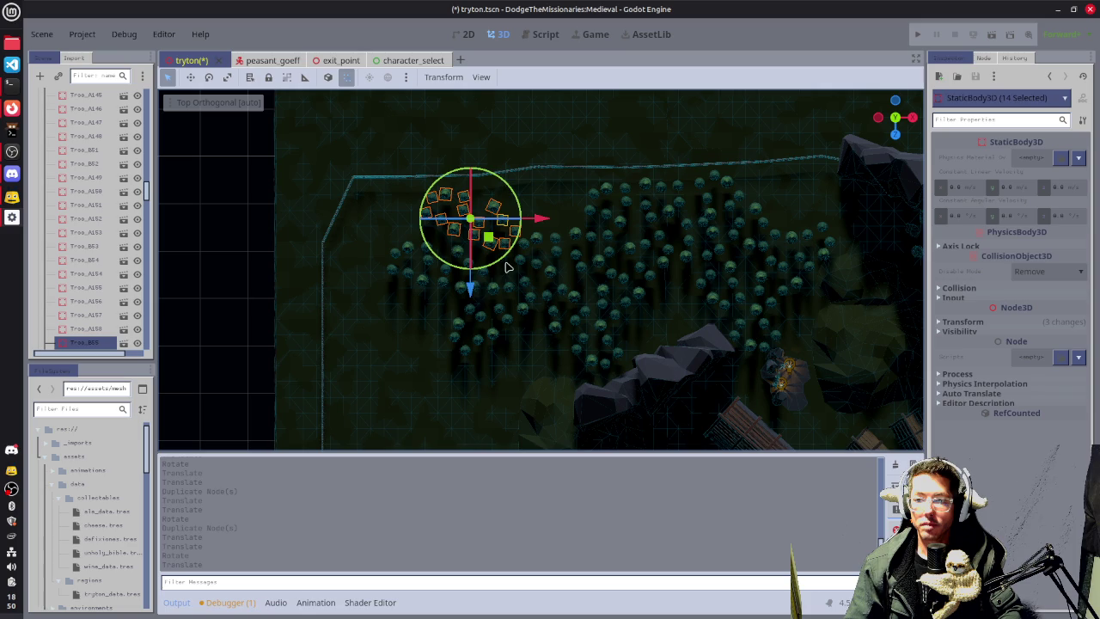
mouse_move(501, 266)
left_mouse_down()
mouse_move(472, 241)
mouse_move(486, 245)
left_mouse_up()
Make another copy of the trees and place it down-left along the western edge.
mouse_move(591, 228)
left_mouse_down()
mouse_move(579, 196)
mouse_move(632, 184)
left_mouse_up()
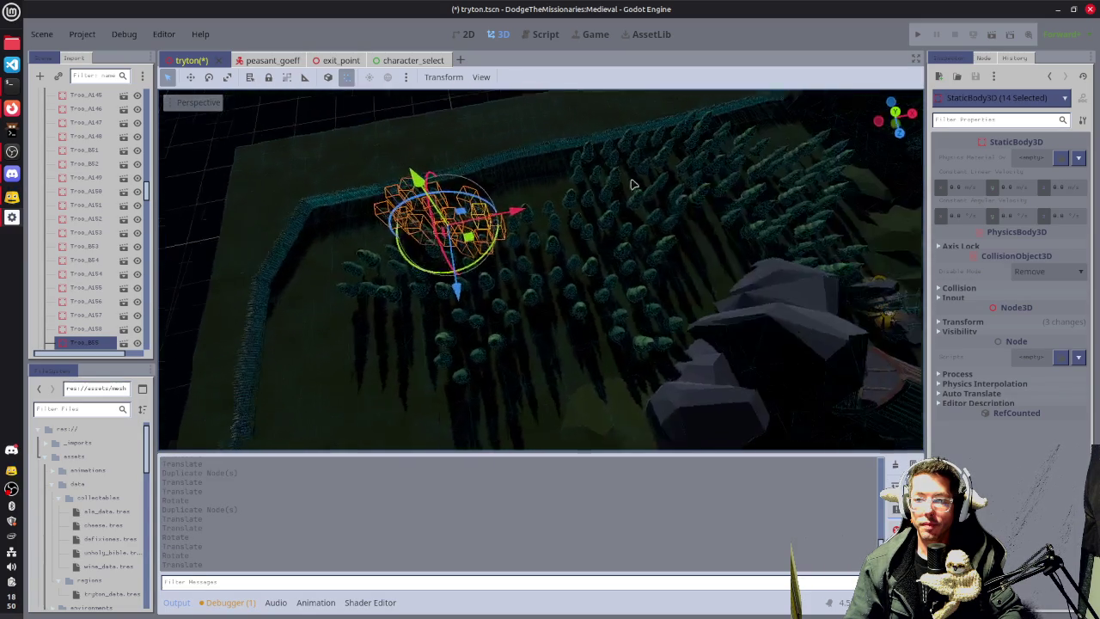
key("KP_7")
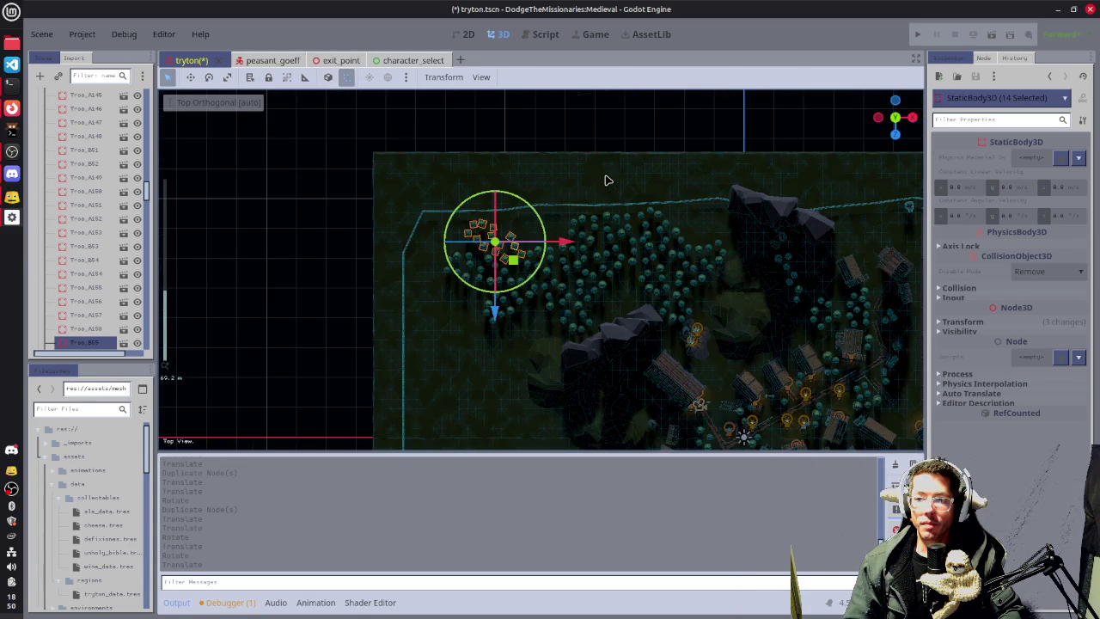
key("ctrl+d")
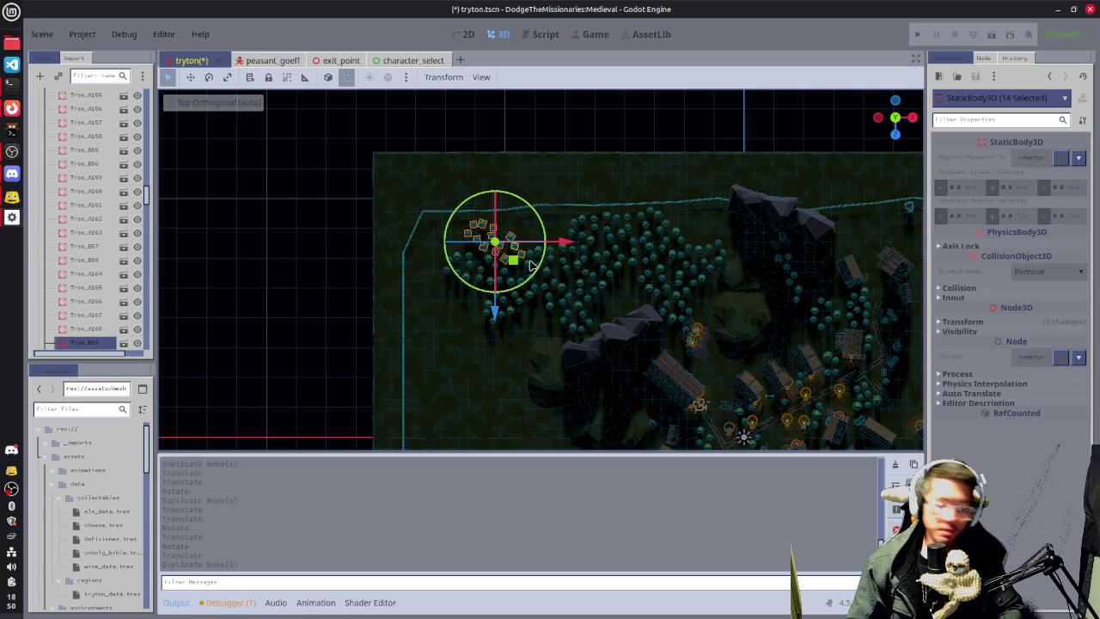
left_click_drag(514, 259, 436, 354)
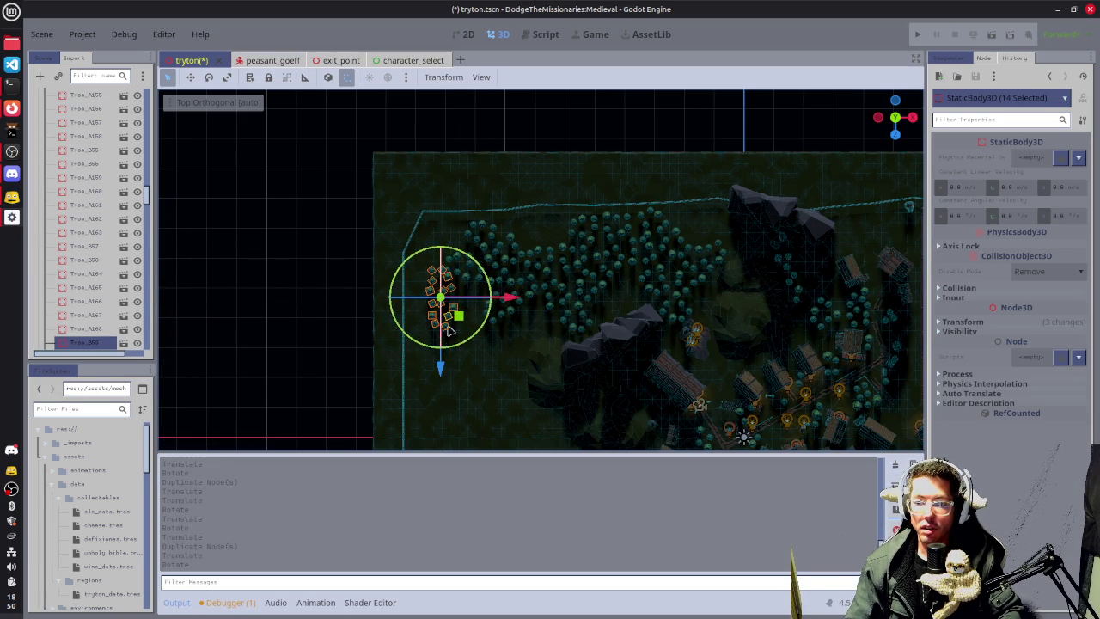
left_click_drag(455, 316, 483, 338)
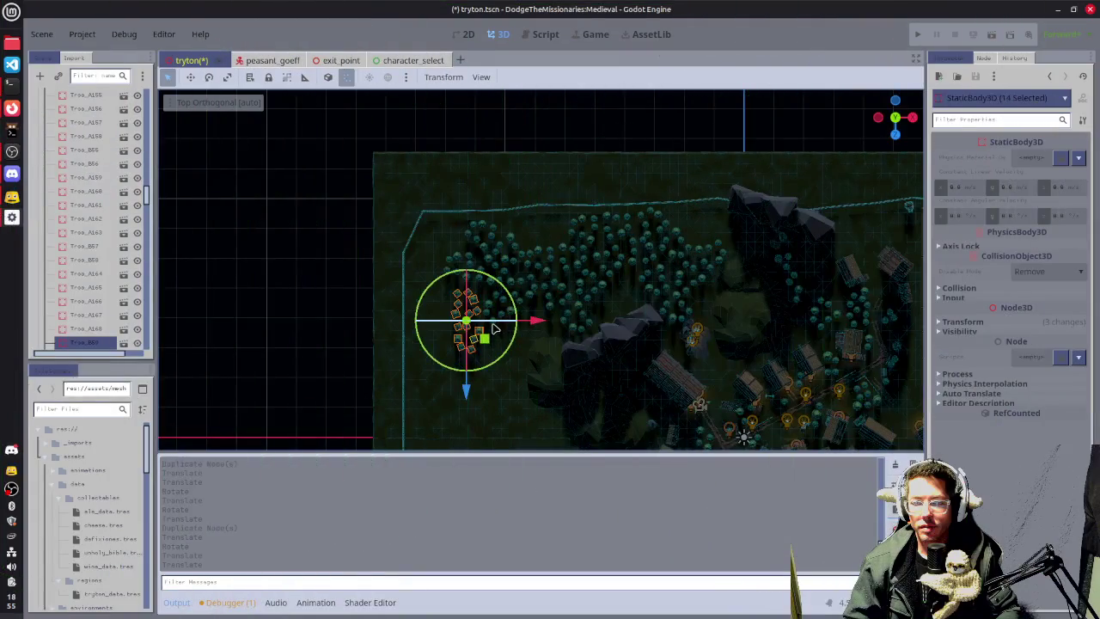
Duplicate the tree cluster in top view and move the copy left toward the fence.
left_click_drag(494, 328, 494, 321)
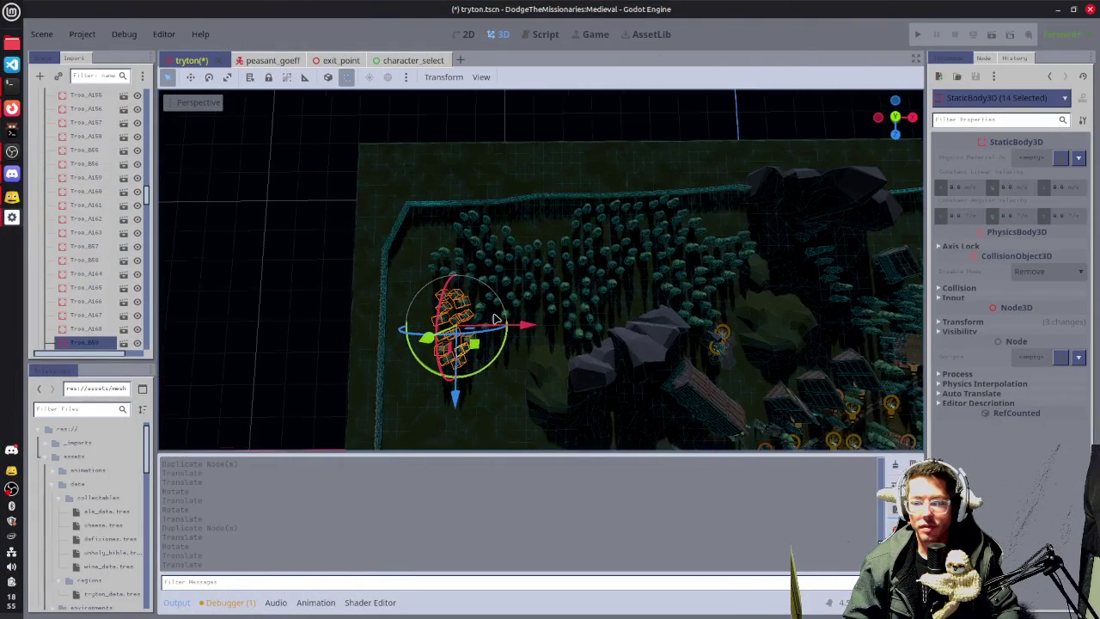
key("KP_7")
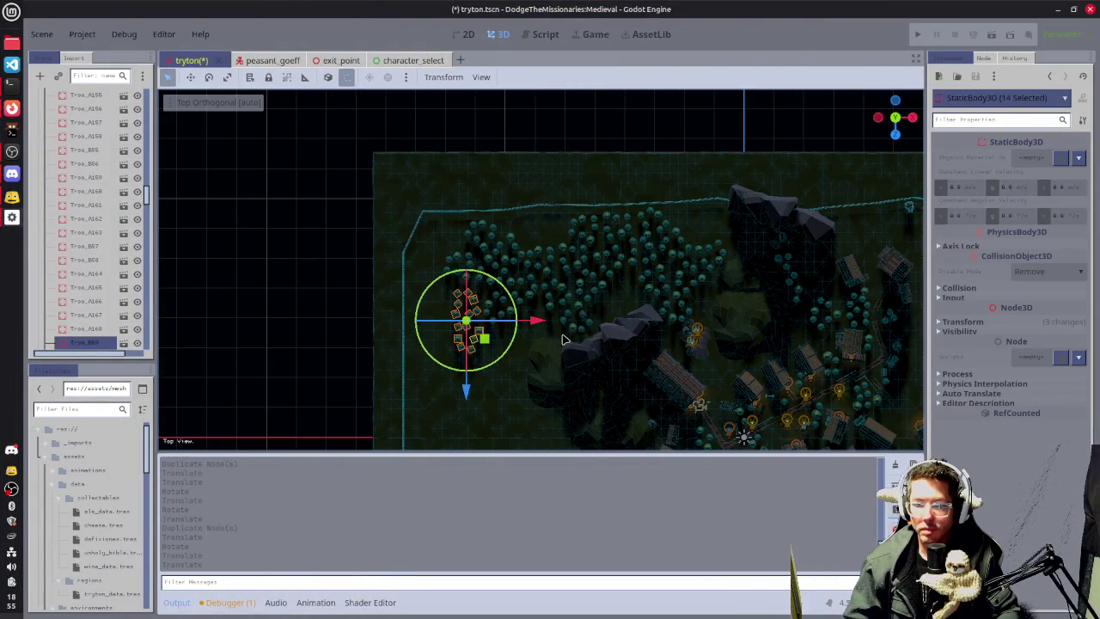
key("ctrl+d")
mouse_move(536, 317)
left_mouse_down()
mouse_move(493, 318)
mouse_move(504, 321)
mouse_move(459, 365)
mouse_move(457, 328)
left_mouse_up()
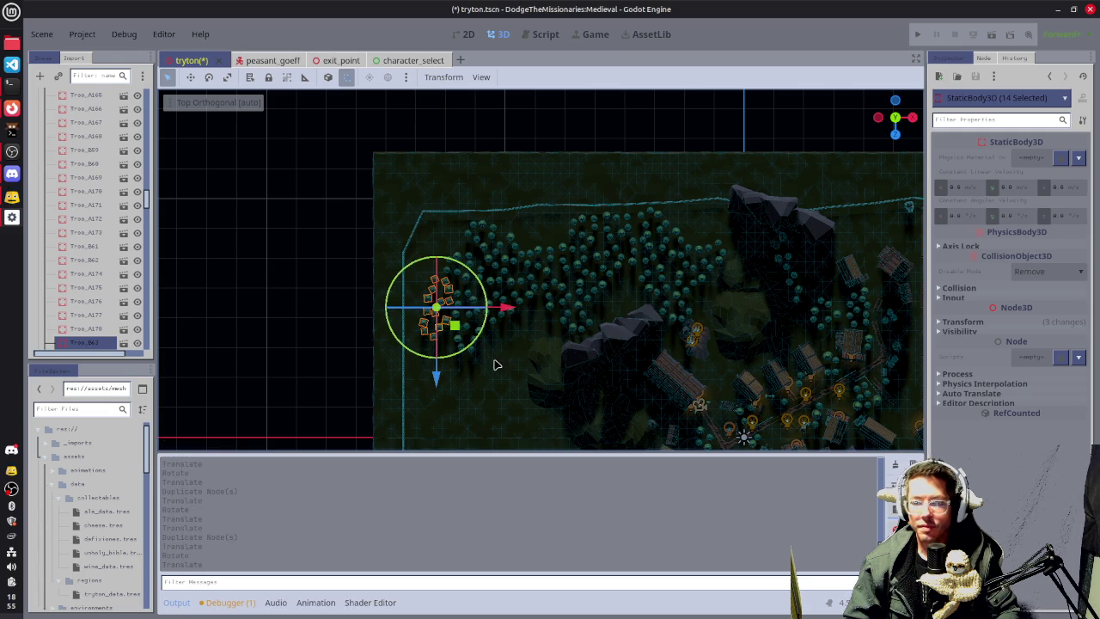
Make another tree copy and move it north along the western edge.
mouse_move(499, 365)
left_mouse_down()
mouse_move(507, 352)
mouse_move(493, 252)
mouse_move(532, 344)
left_mouse_up()
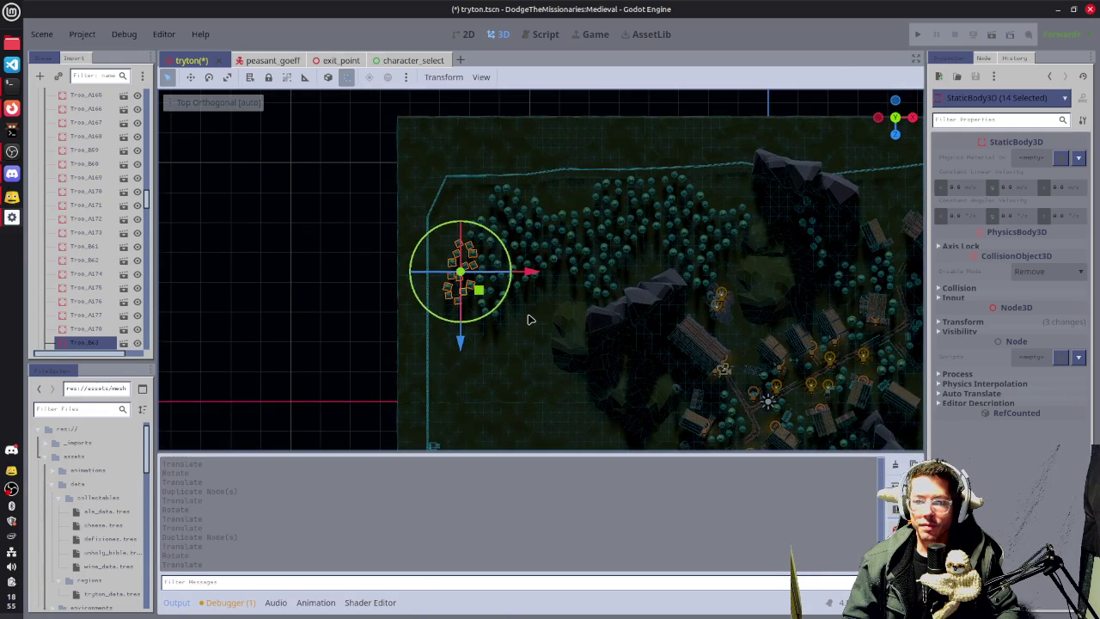
mouse_move(655, 336)
left_mouse_down()
mouse_move(579, 267)
mouse_move(589, 250)
left_mouse_up()
key("KP_7")
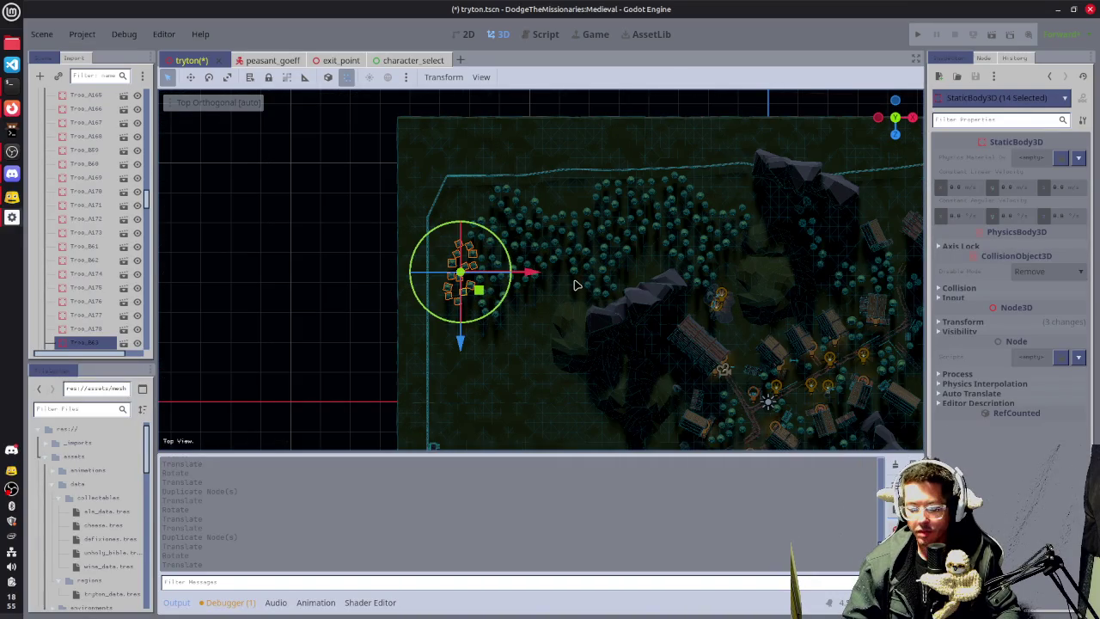
key("ctrl+d")
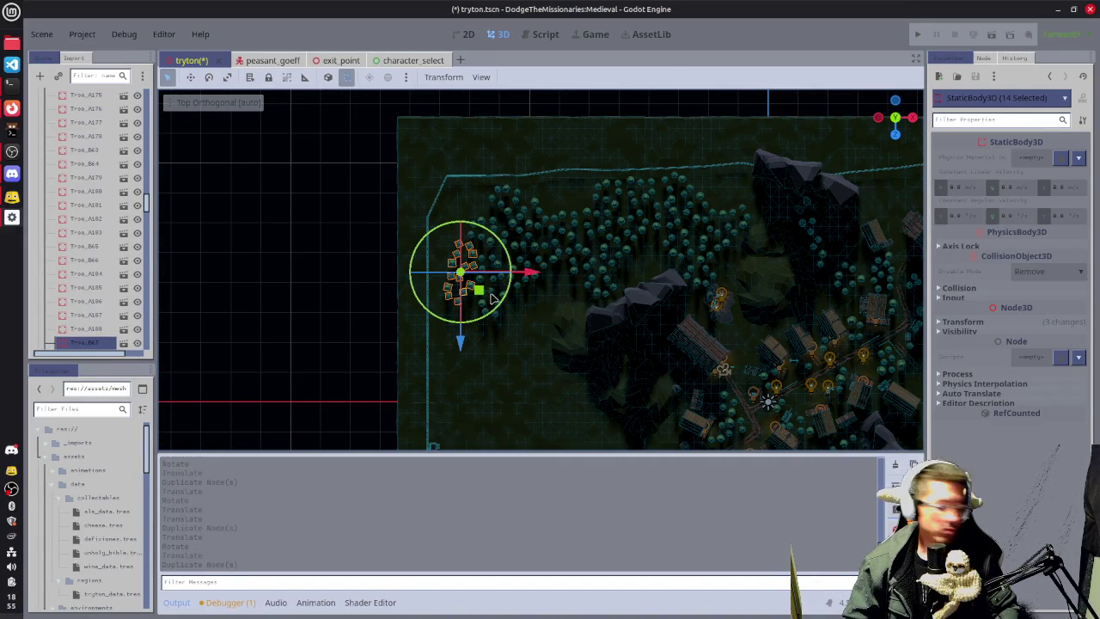
mouse_move(479, 290)
left_mouse_down()
mouse_move(479, 226)
mouse_move(462, 251)
mouse_move(481, 228)
left_mouse_up()
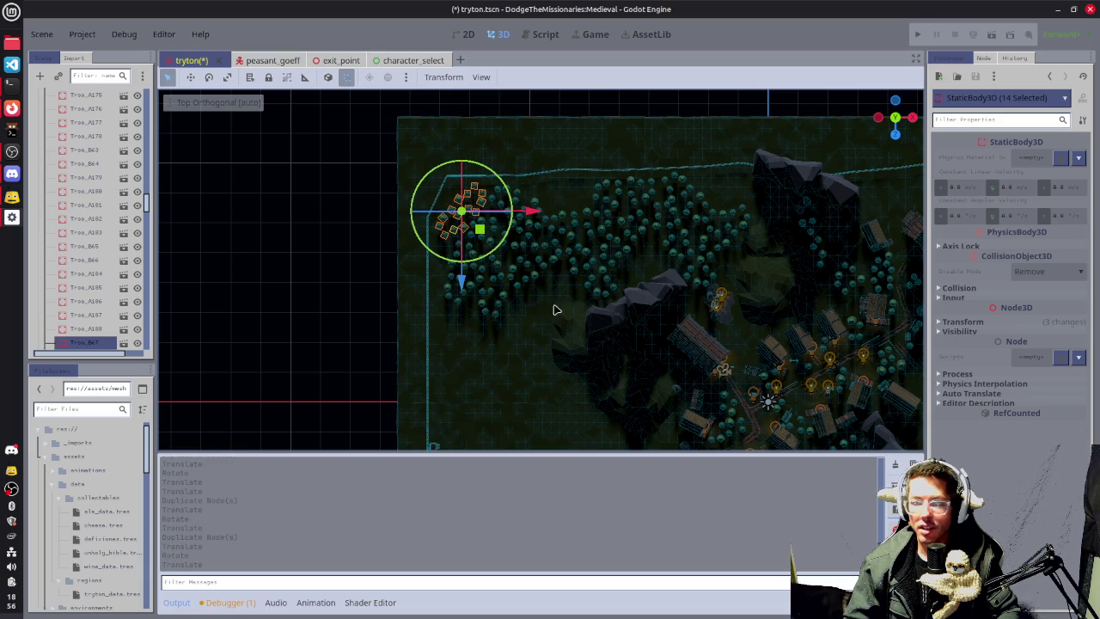
Duplicate the trees several times, moving copies south along the western edge and right.
left_click_drag(505, 309, 491, 266)
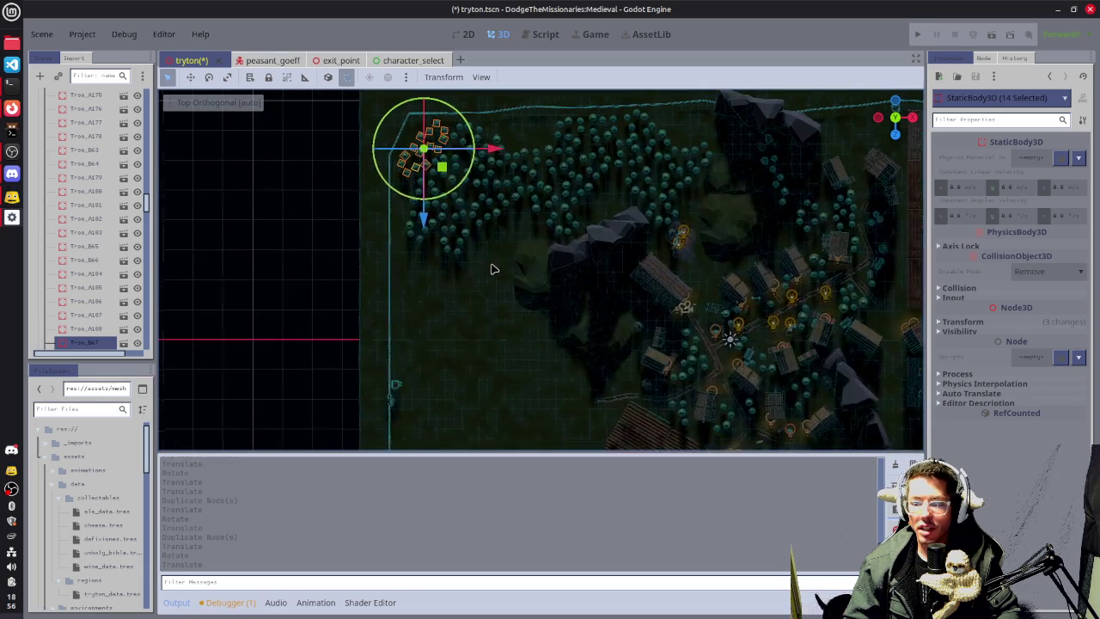
key("ctrl+d")
mouse_move(445, 172)
left_mouse_down()
mouse_move(445, 306)
mouse_move(455, 325)
mouse_move(495, 299)
mouse_move(432, 295)
mouse_move(498, 327)
mouse_move(478, 308)
left_mouse_up()
key("ctrl+d")
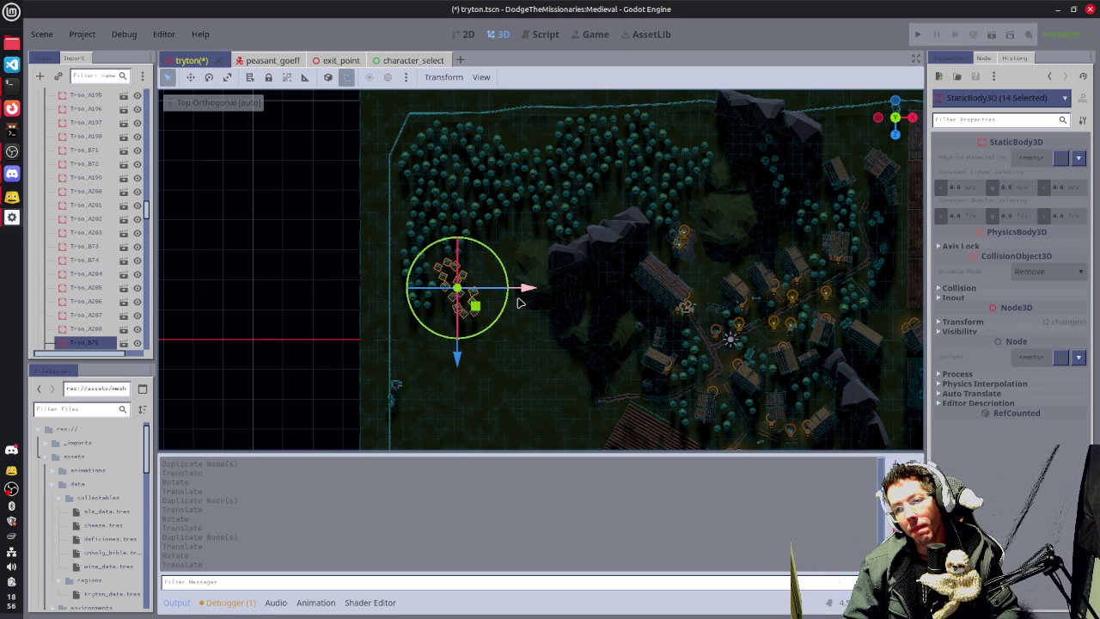
key("ctrl+d")
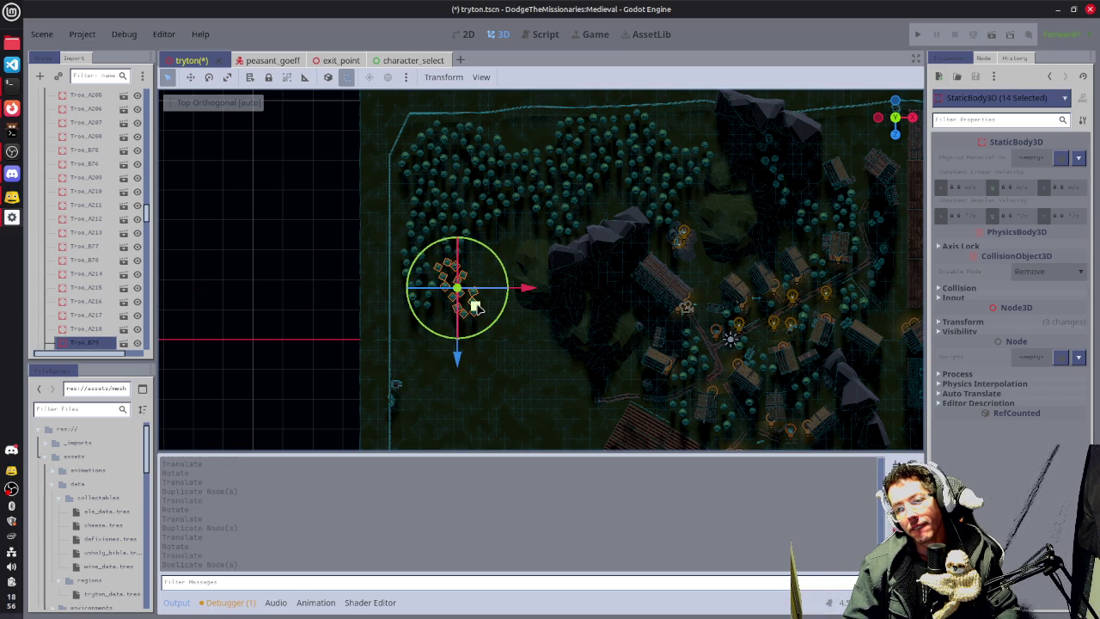
mouse_move(475, 308)
left_mouse_down()
mouse_move(514, 305)
mouse_move(519, 336)
mouse_move(509, 337)
mouse_move(508, 293)
mouse_move(501, 322)
mouse_move(463, 308)
mouse_move(440, 273)
mouse_move(455, 254)
mouse_move(479, 258)
mouse_move(509, 295)
left_mouse_up()
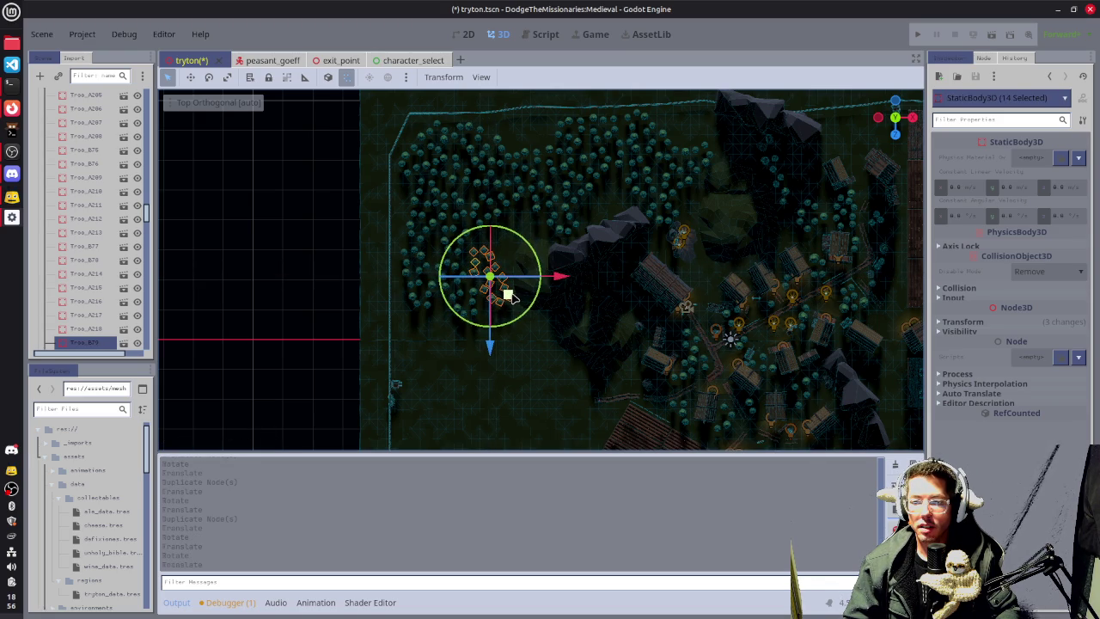
Add another tree copy, move it down-left and rotate it about -40 degrees.
mouse_move(505, 342)
left_mouse_down()
mouse_move(618, 332)
mouse_move(565, 345)
left_mouse_up()
scroll(565, 345, "down", 2)
key("ctrl+d")
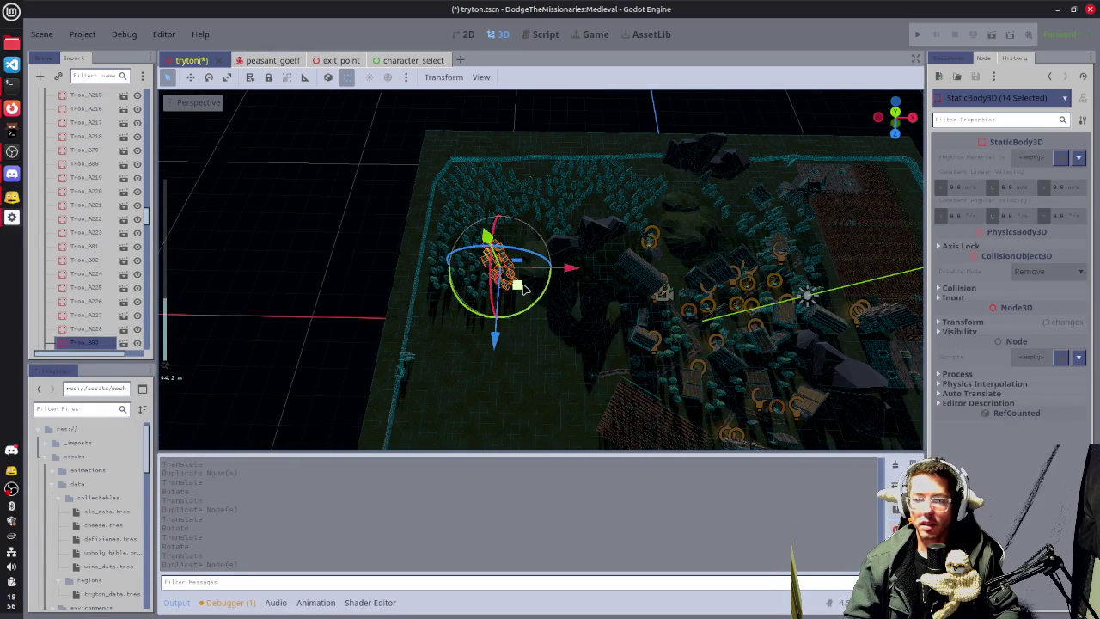
mouse_move(518, 286)
left_mouse_down()
mouse_move(486, 337)
mouse_move(495, 373)
mouse_move(528, 376)
mouse_move(557, 338)
mouse_move(554, 326)
mouse_move(551, 341)
mouse_move(488, 335)
mouse_move(486, 371)
left_mouse_up()
key("KP_7")
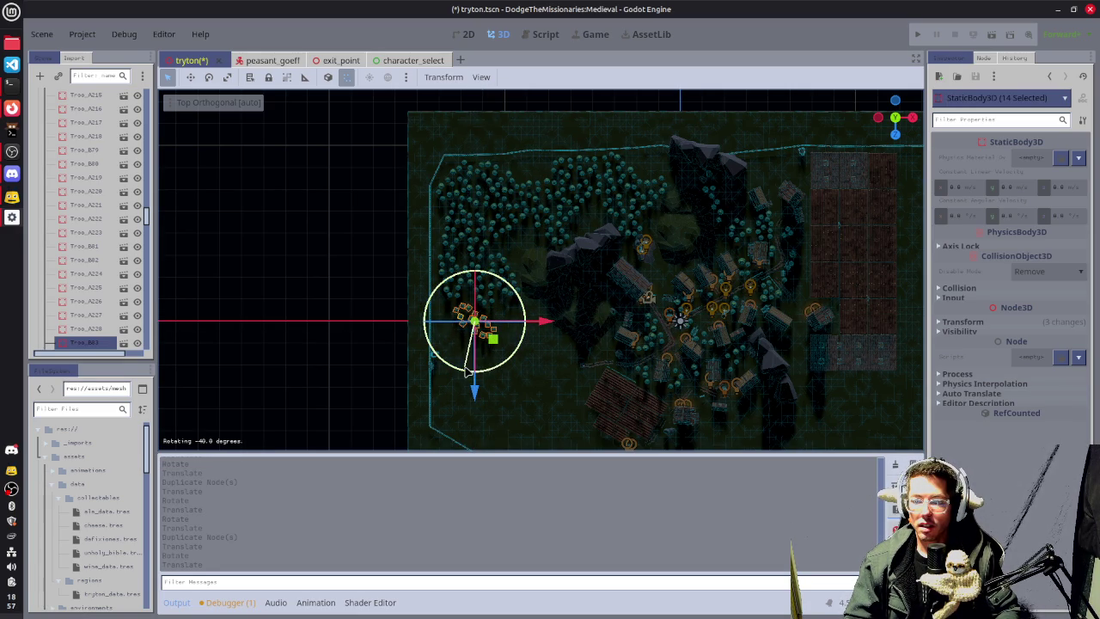
left_click_drag(464, 371, 494, 340)
Deselect the trees and save the tryton scene.
left_click(290, 317)
mouse_move(425, 336)
left_mouse_down()
mouse_move(559, 327)
mouse_move(539, 298)
left_mouse_up()
key("ctrl+s")
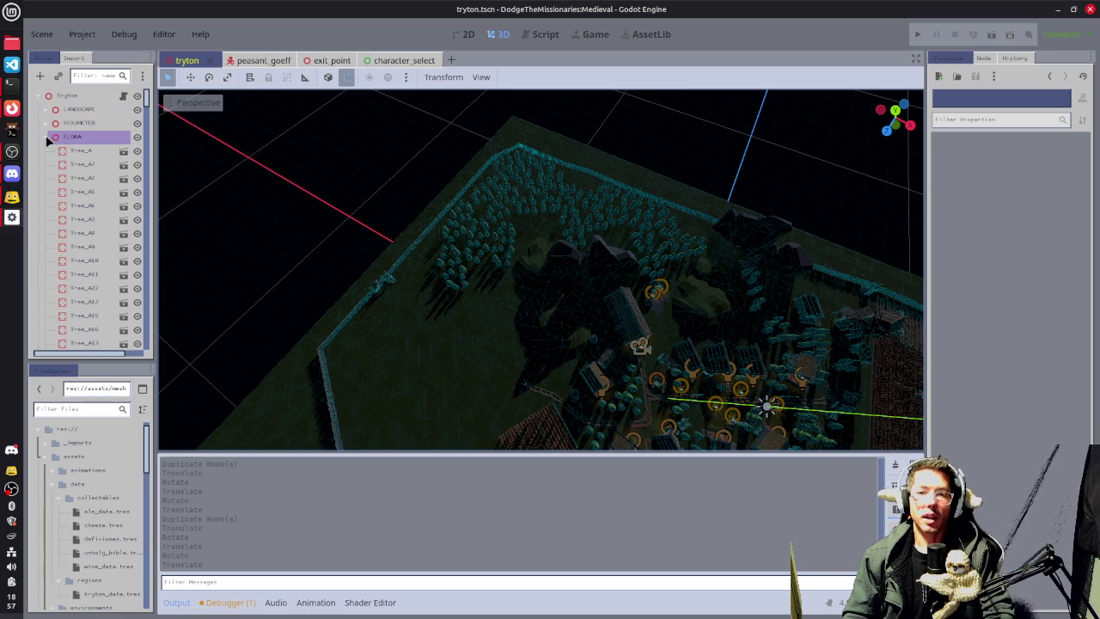
left_click(48, 171)
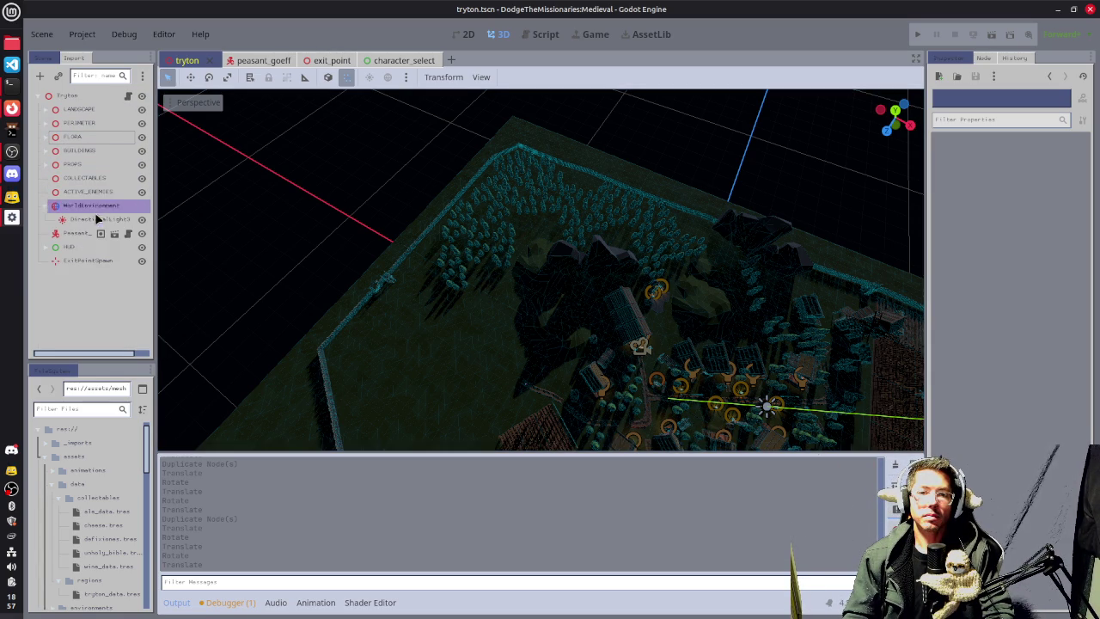
left_click(95, 209)
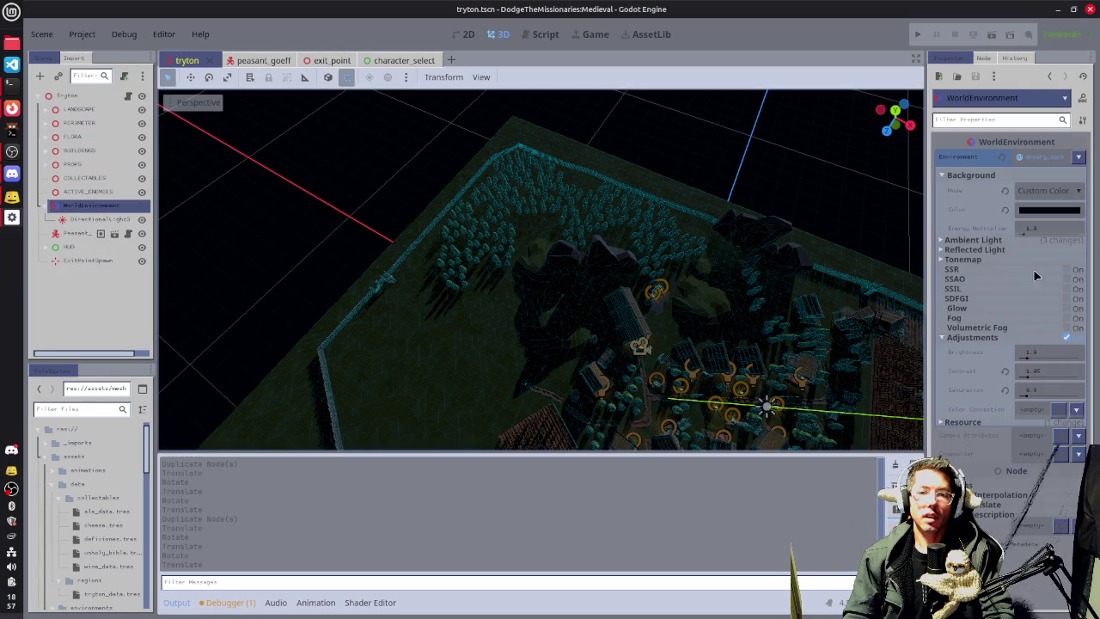
left_click(1065, 329)
left_click(1064, 318)
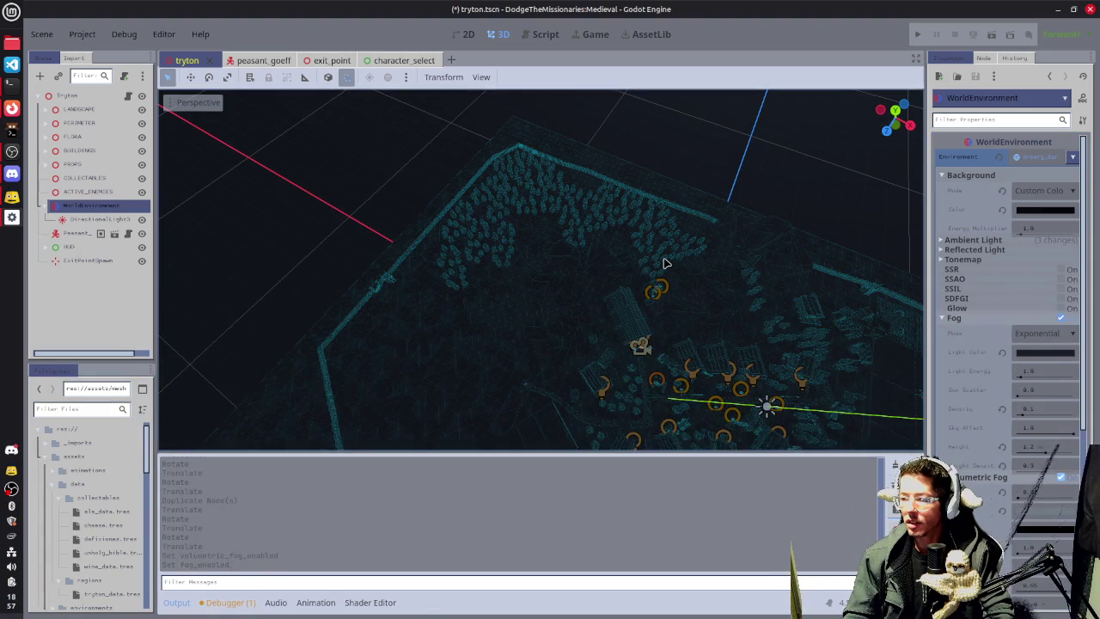
key("ctrl+s")
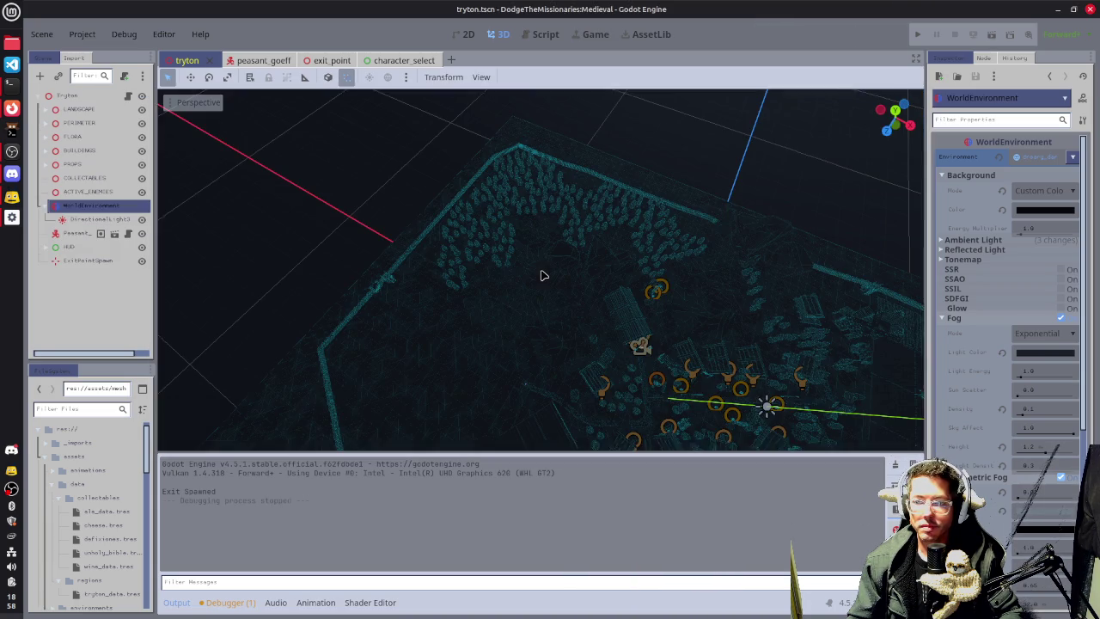
scroll(481, 334, "up", 5)
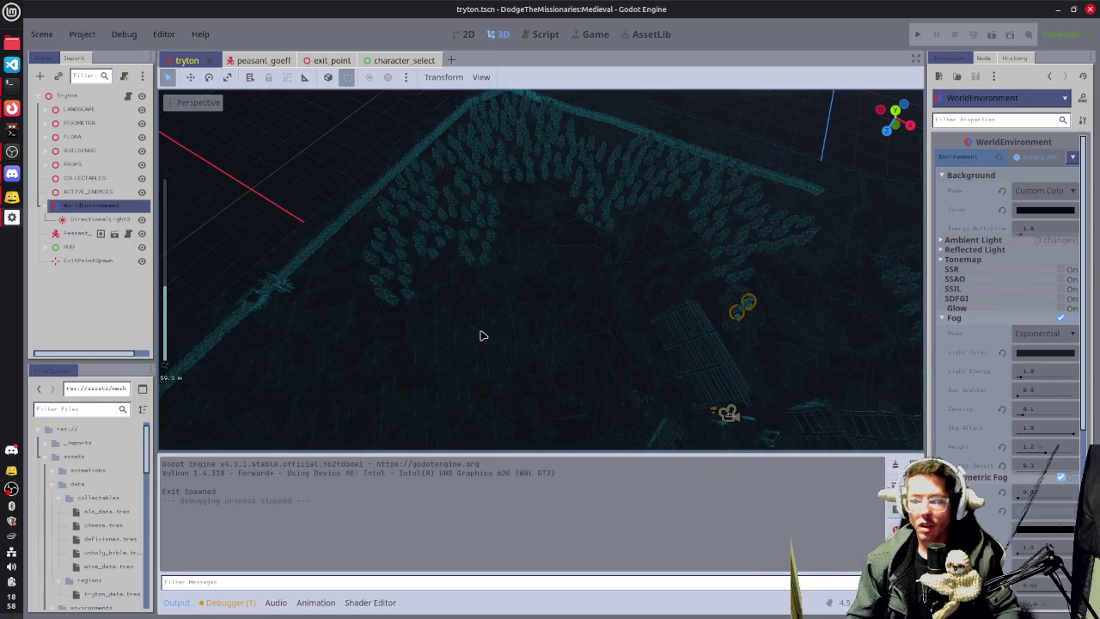
left_click_drag(507, 340, 597, 239)
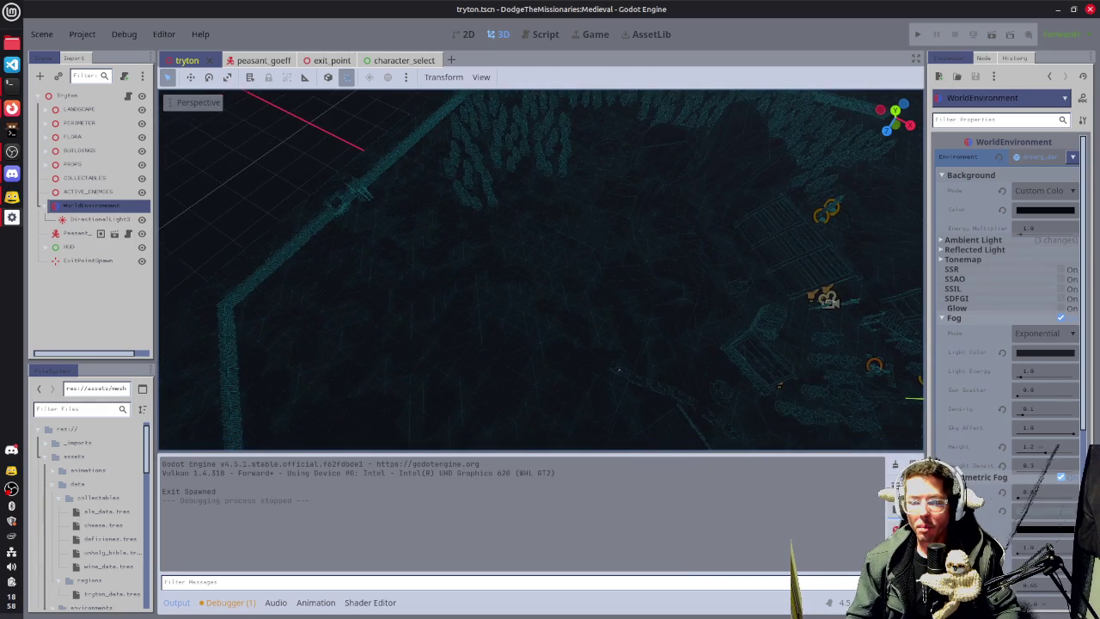
left_click_drag(618, 369, 403, 259)
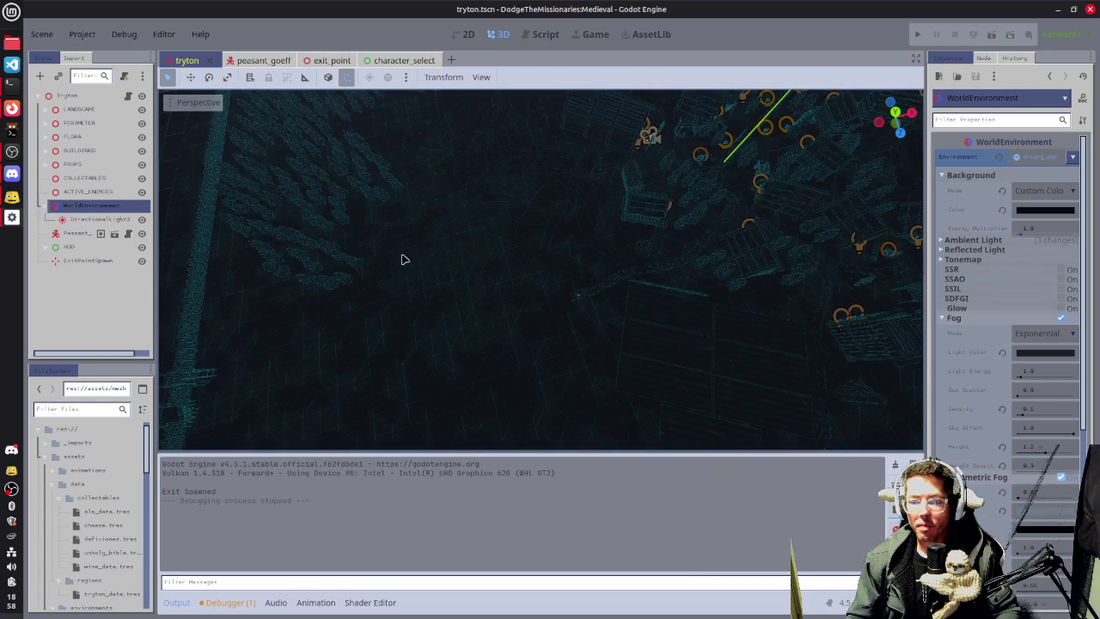
Select the WoodHome_Family3 house together with its neighbouring building.
left_click(640, 219)
key("f")
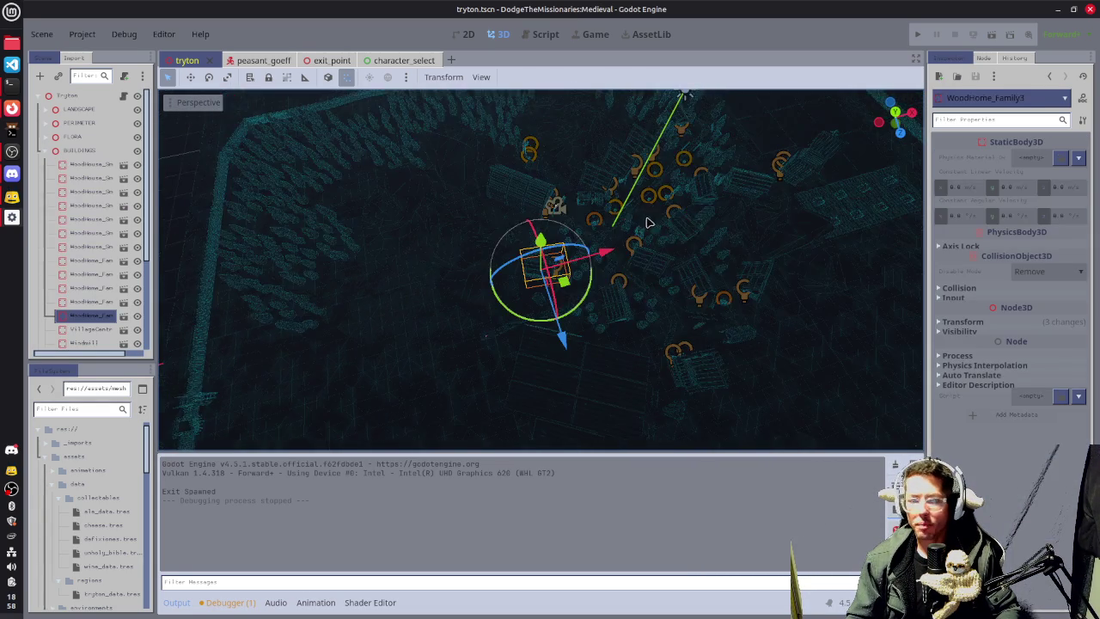
scroll(550, 249, "up", 5)
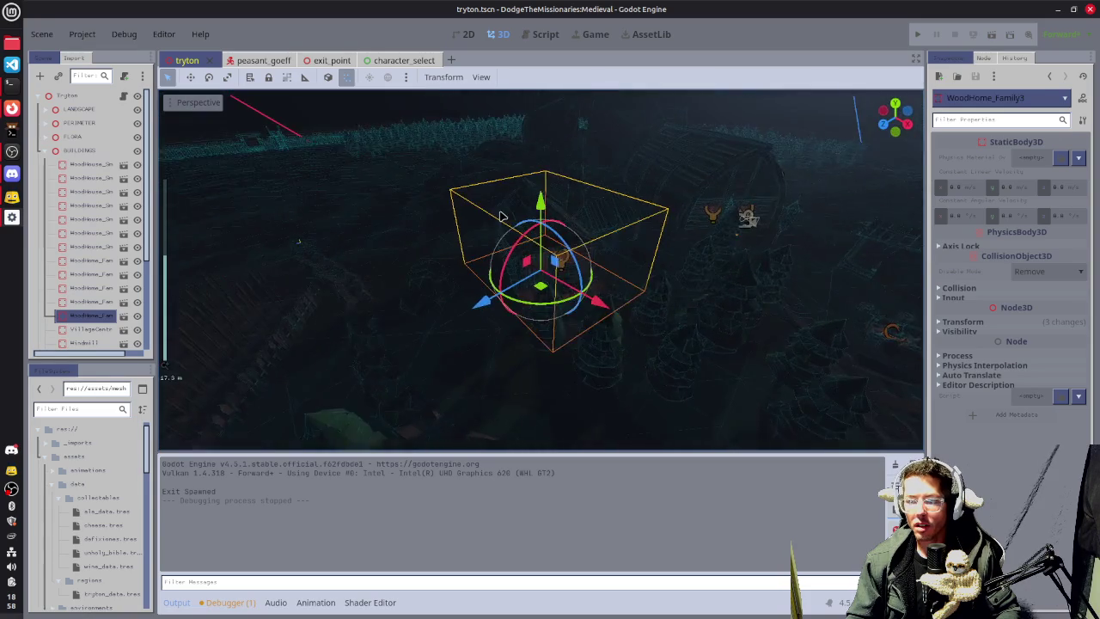
scroll(566, 245, "up", 5)
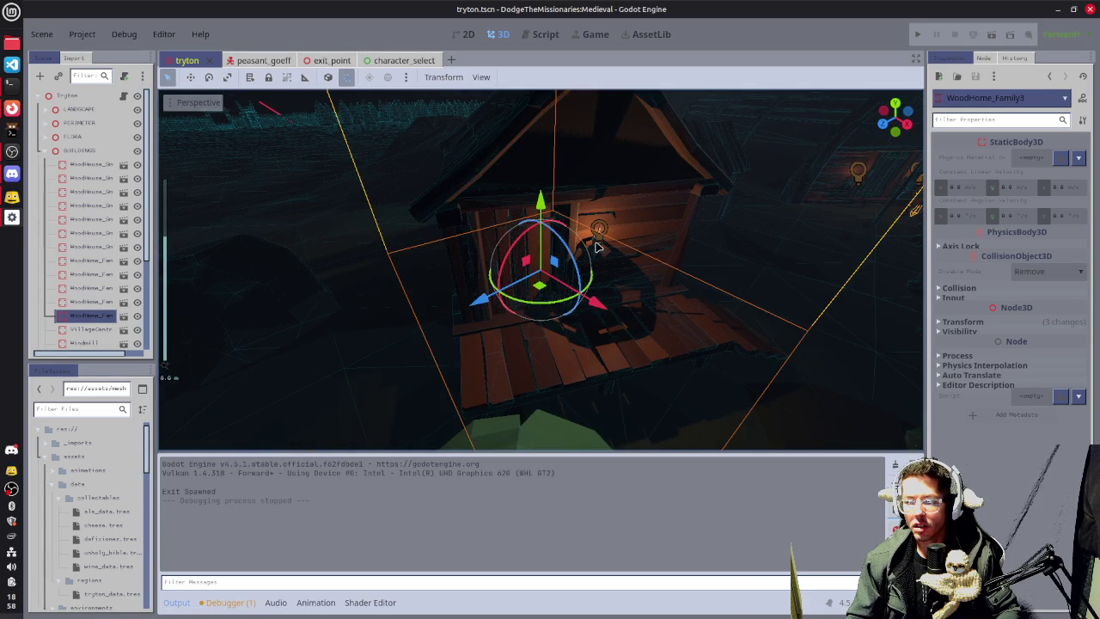
left_click(616, 288, "shift")
scroll(616, 293, "down", 5)
mouse_move(616, 292)
left_mouse_down()
mouse_move(306, 209)
mouse_move(507, 305)
left_mouse_up()
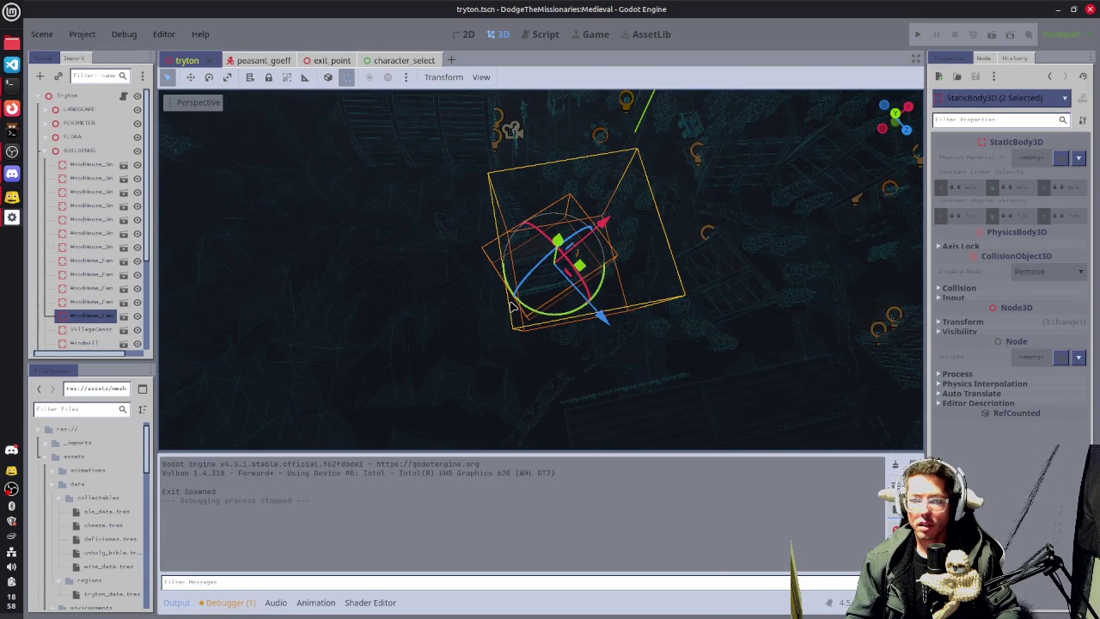
Duplicate the two houses, move the copies to a new spot and turn them about -60 degrees.
key("ctrl+d")
mouse_move(584, 270)
left_mouse_down()
mouse_move(233, 356)
mouse_move(163, 309)
left_mouse_up()
key("f")
mouse_move(609, 309)
left_mouse_down()
mouse_move(404, 245)
mouse_move(515, 317)
mouse_move(453, 348)
mouse_move(471, 351)
mouse_move(447, 352)
left_mouse_up()
key("f")
scroll(483, 311, "up", 6)
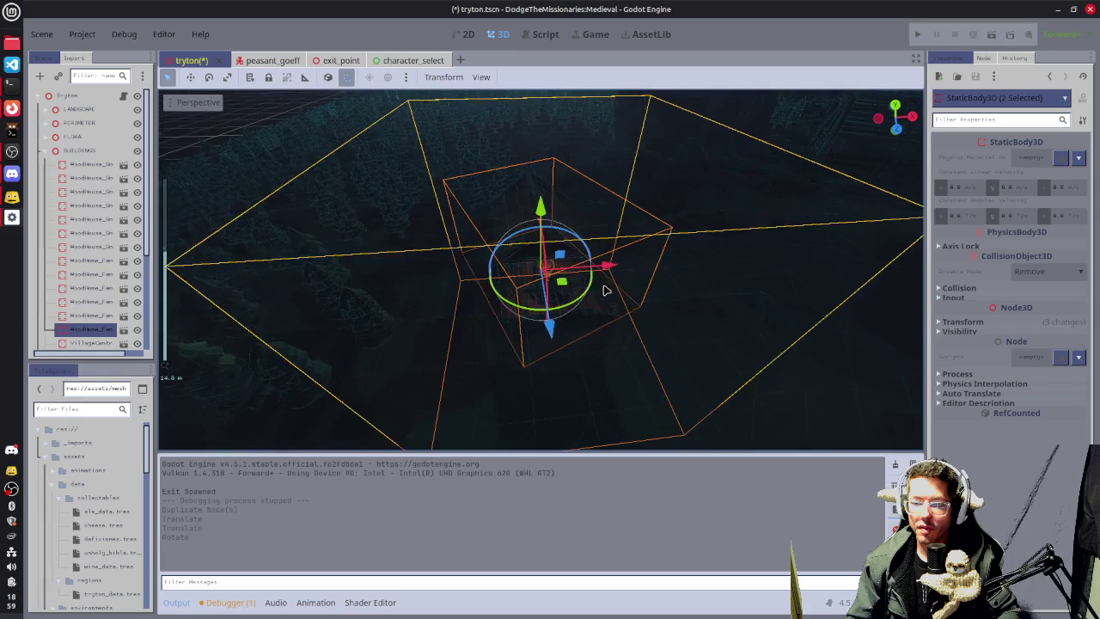
mouse_move(604, 290)
left_mouse_down()
mouse_move(562, 284)
mouse_move(561, 319)
mouse_move(470, 335)
mouse_move(484, 383)
left_mouse_up()
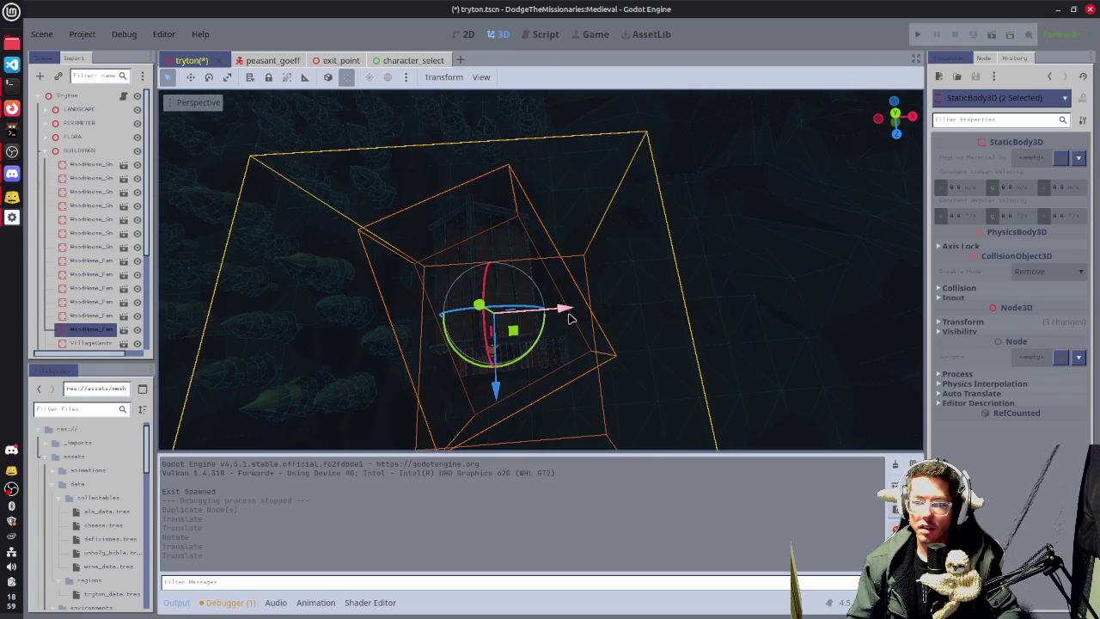
mouse_move(569, 314)
left_mouse_down()
mouse_move(570, 305)
mouse_move(602, 307)
left_mouse_up()
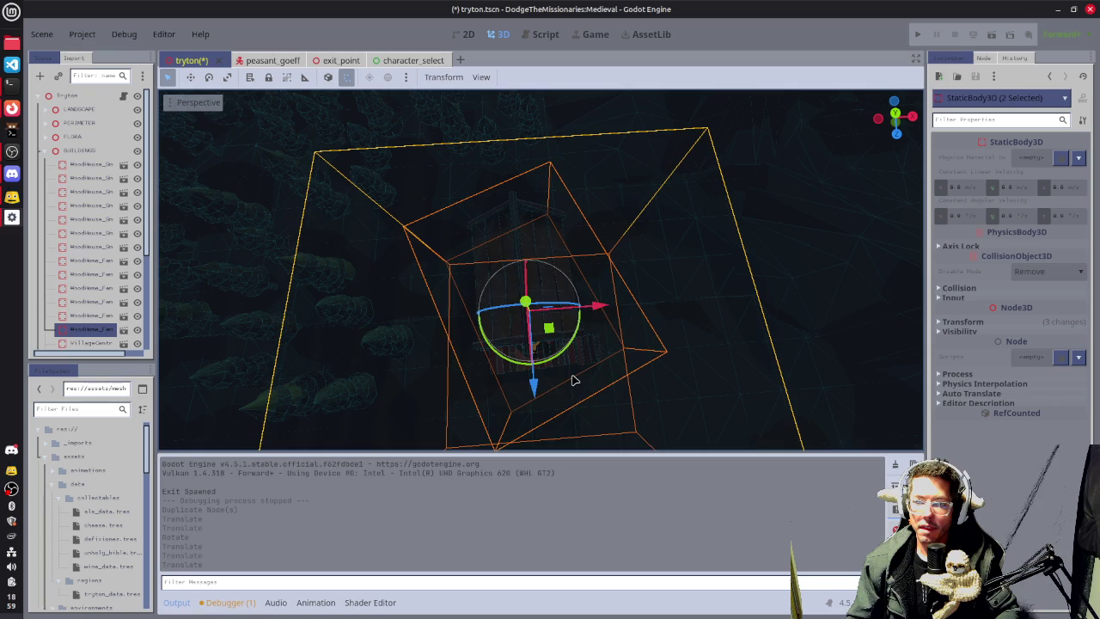
scroll(536, 389, "down", 5)
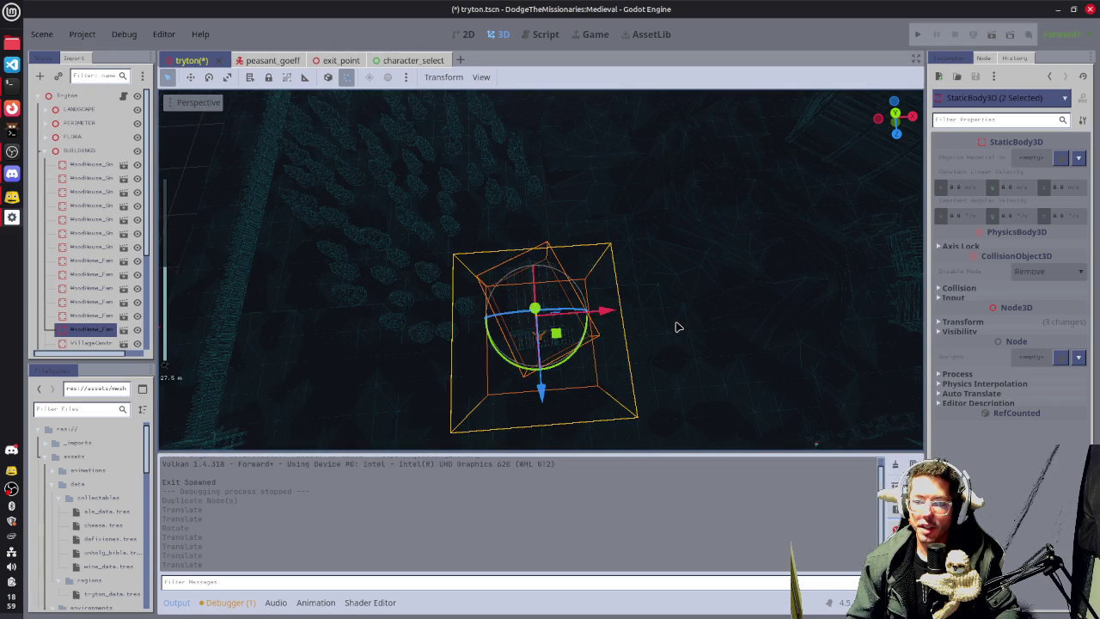
left_click_drag(676, 327, 628, 226)
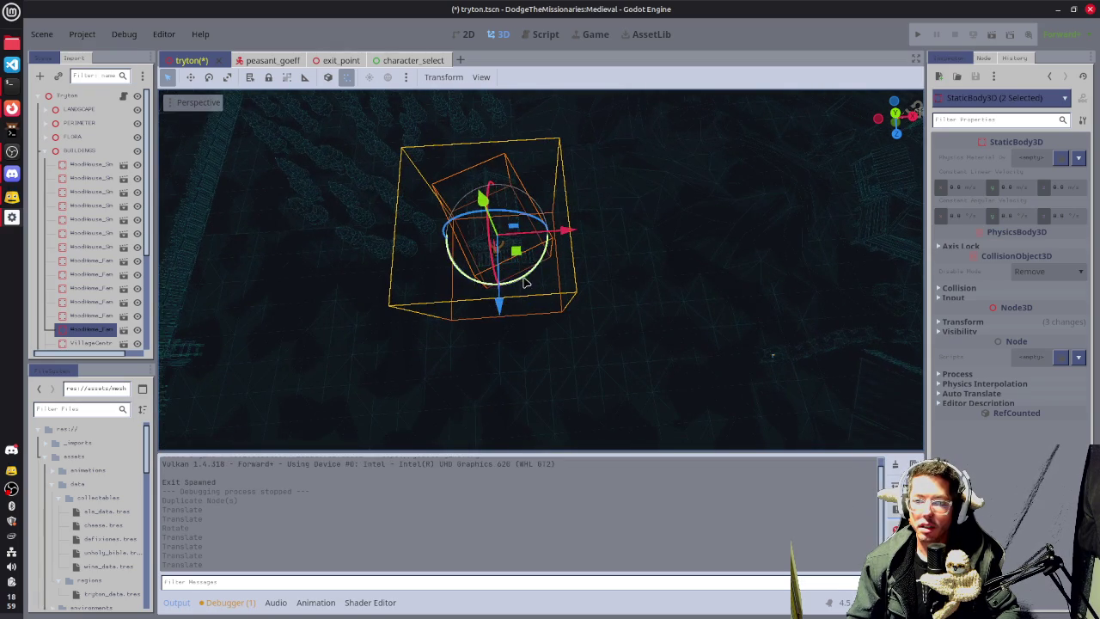
scroll(516, 301, "down", 3)
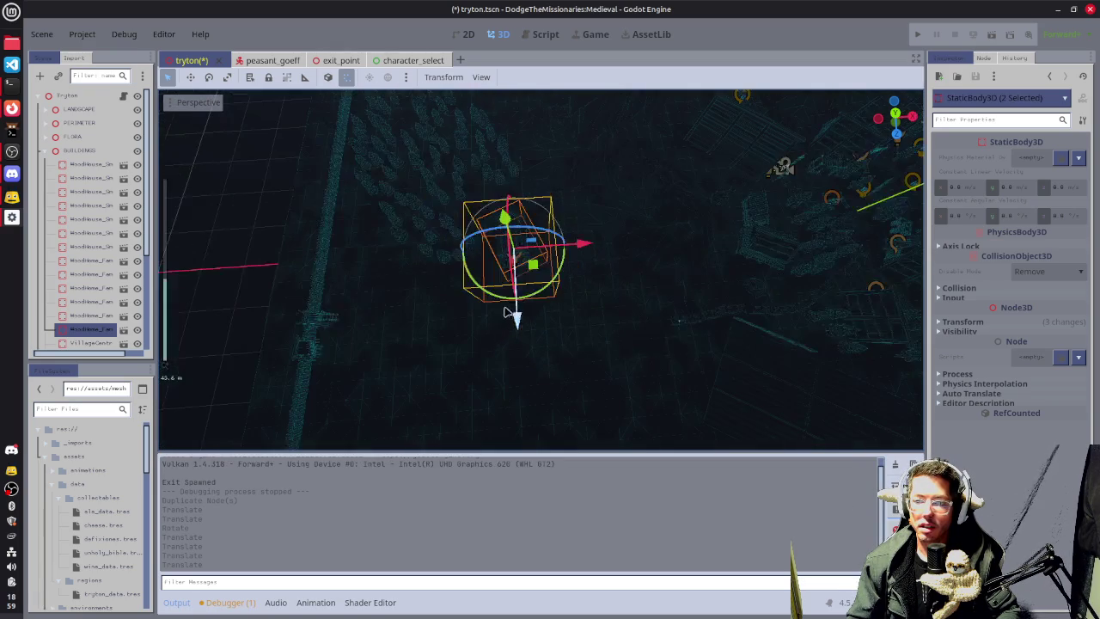
left_click_drag(518, 326, 516, 332)
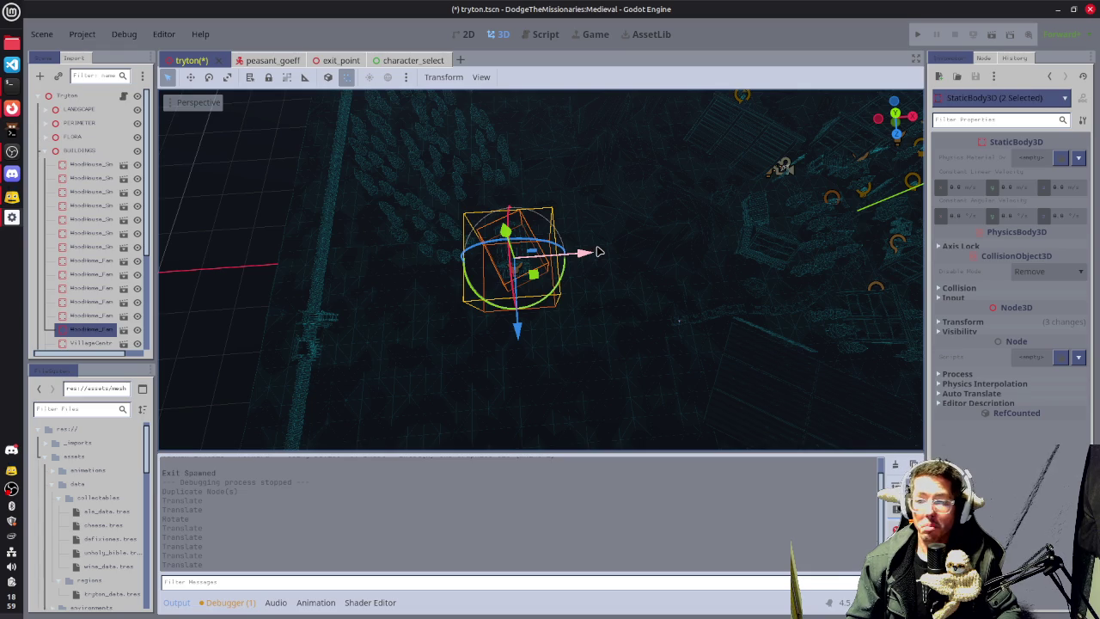
Duplicate the houses again, moving the copy along Z and X and rotating it.
key("ctrl+d")
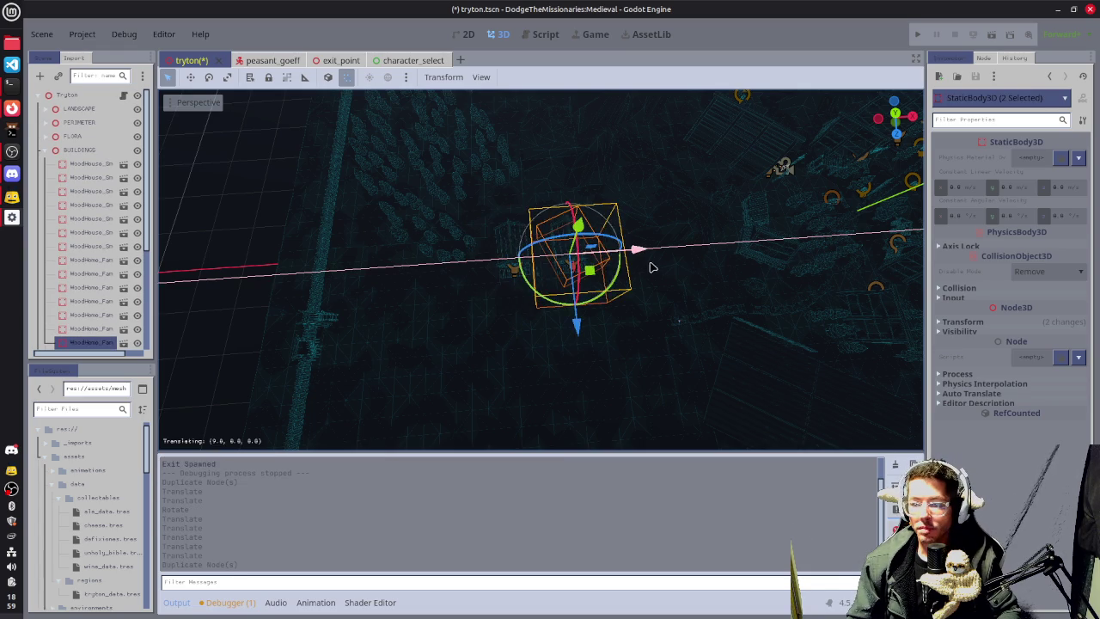
key("z")
left_click(622, 344)
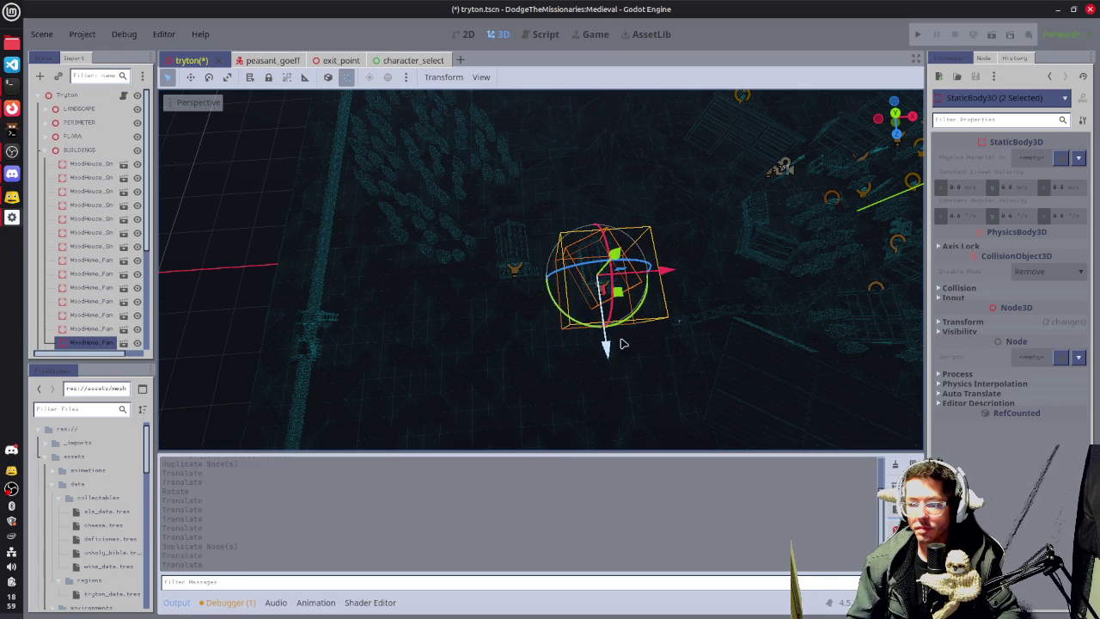
key("r")
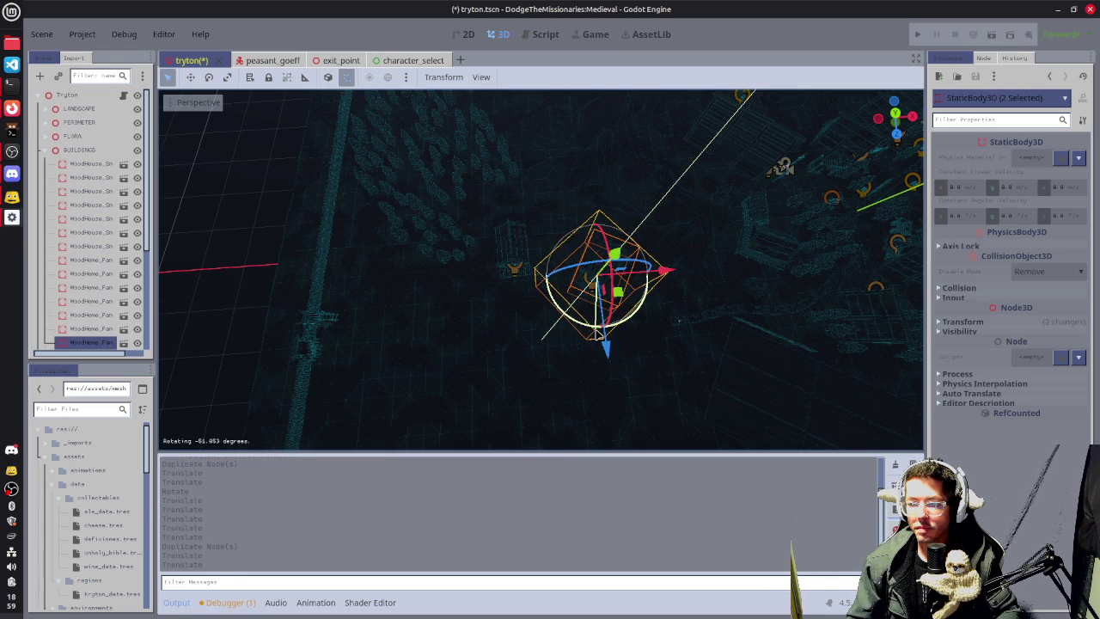
left_click(607, 318)
key("g")
key("x")
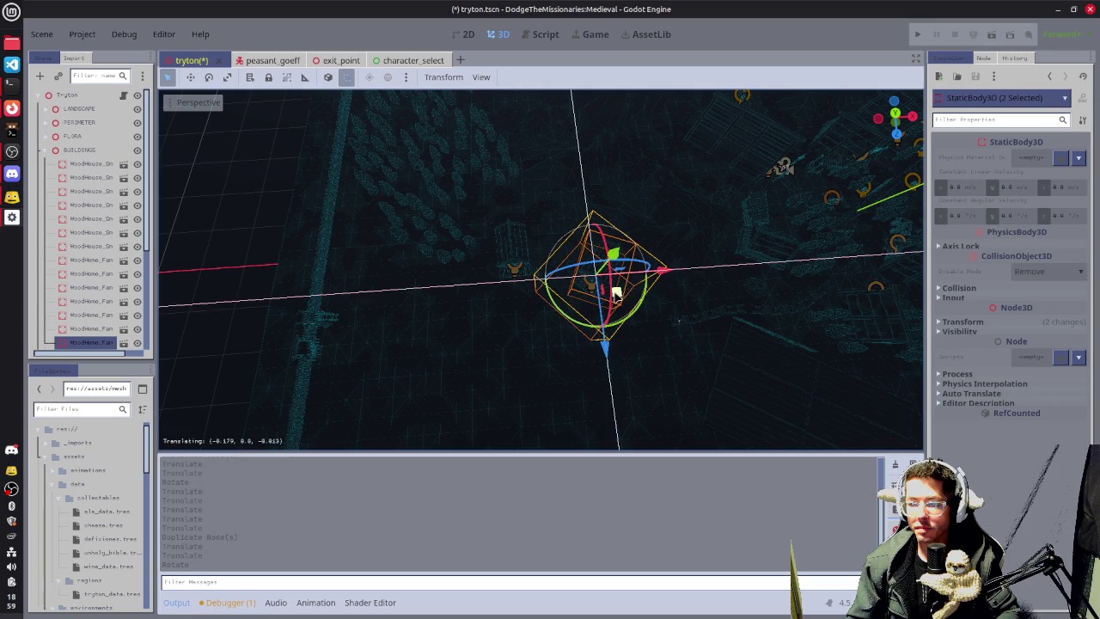
left_click(613, 290)
Move the new house copy to its final spot in top view and save the scene.
key("KP_7")
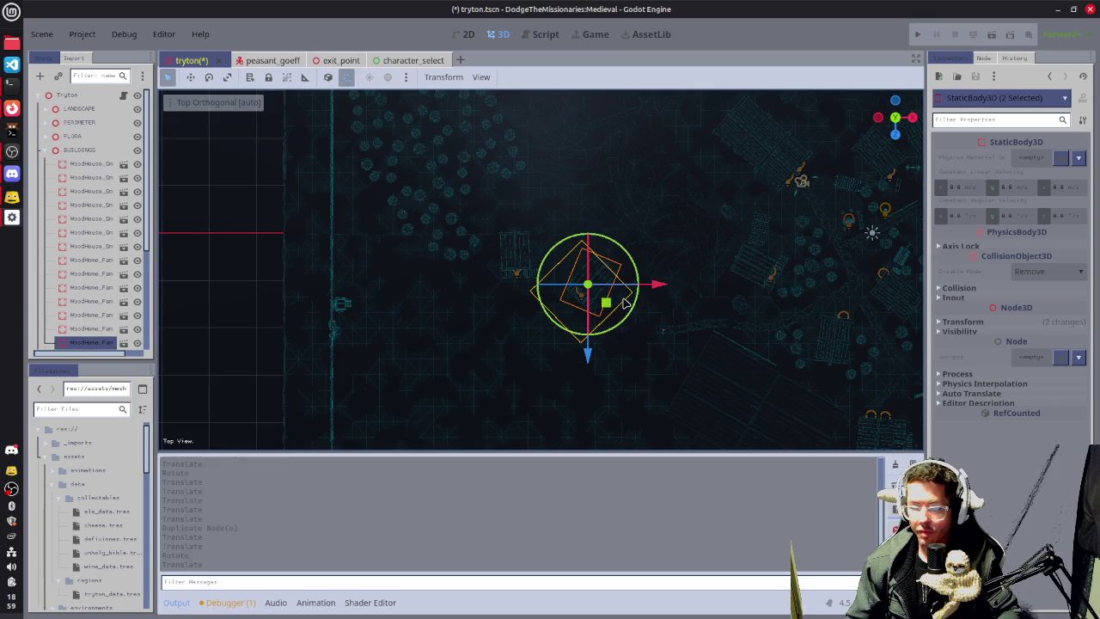
scroll(624, 302, "up", 5)
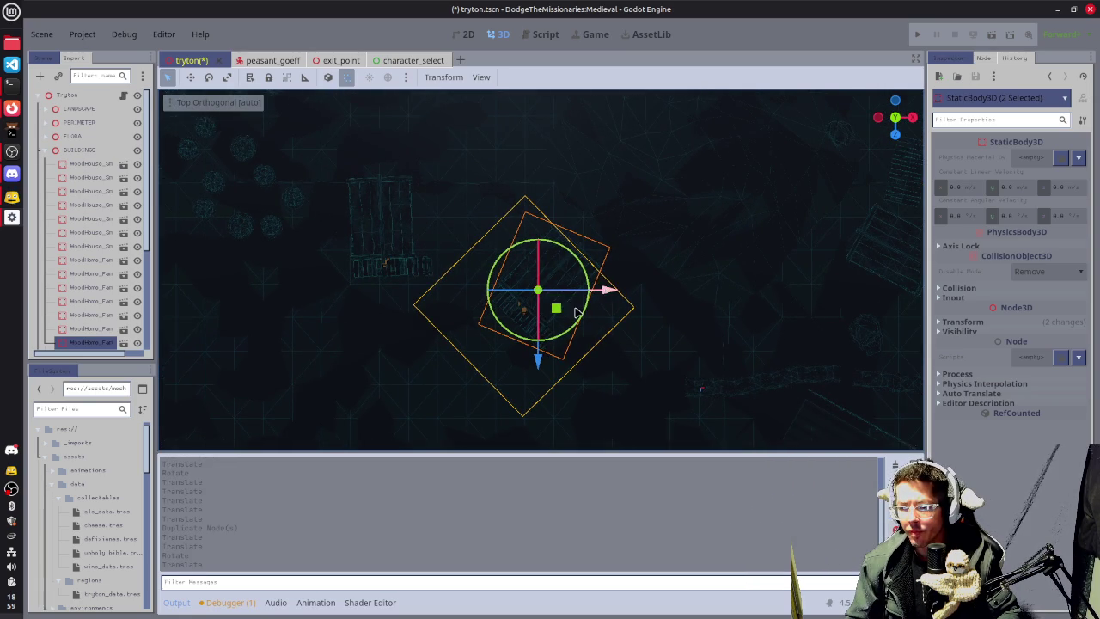
key("g")
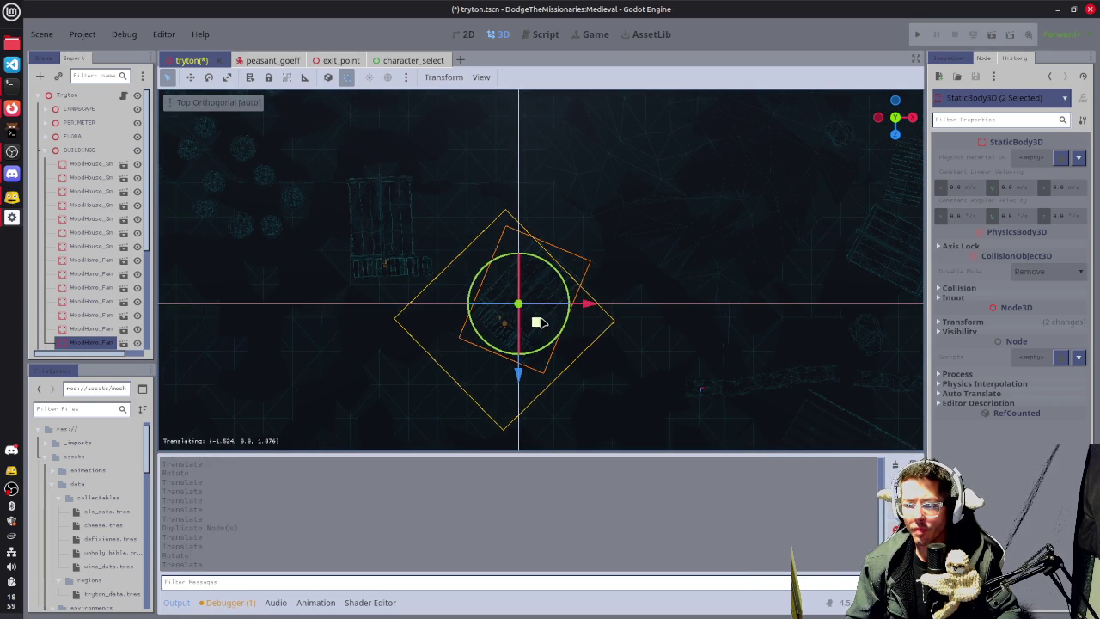
left_click(536, 315)
scroll(558, 305, "down", 2)
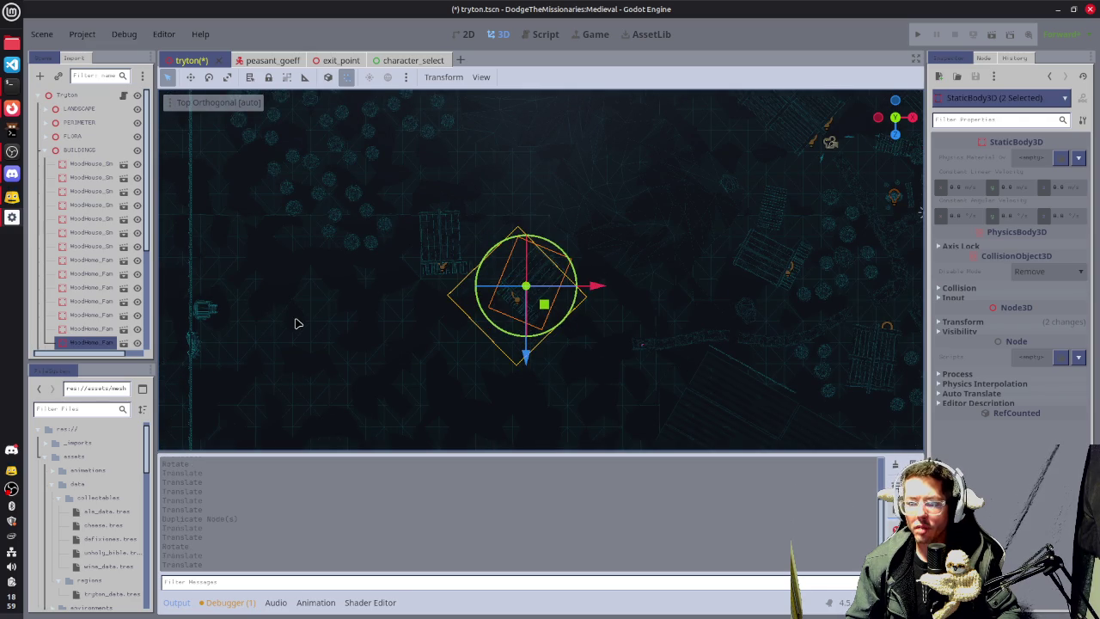
key("ctrl+s")
Toggle Fog and Volumetric Fog in the WorldEnvironment, then select the central mud road piece.
left_click(50, 151)
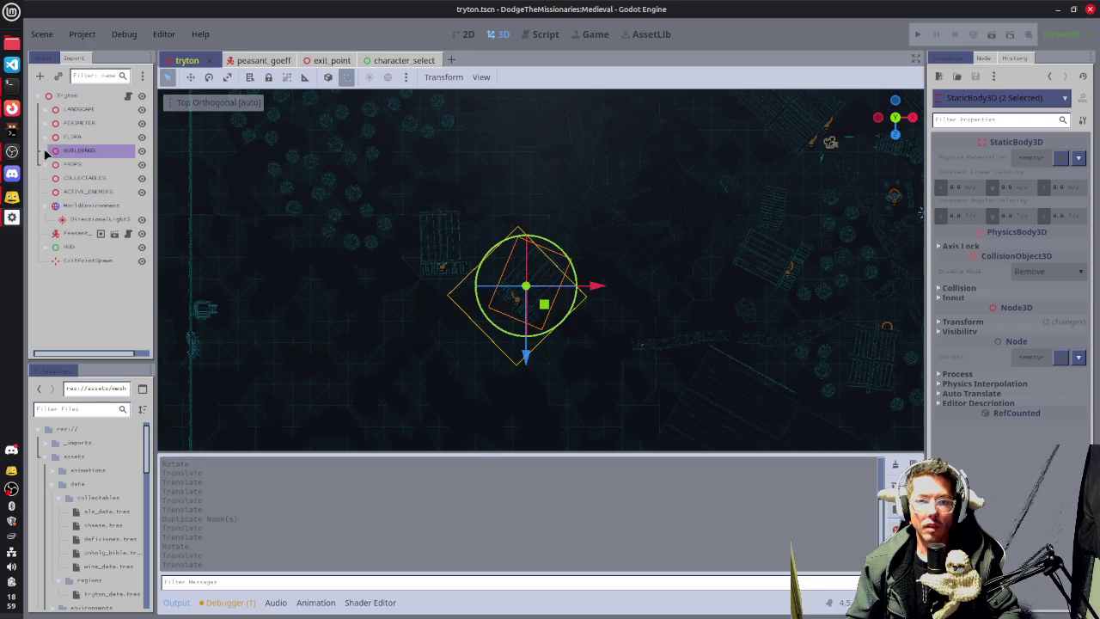
left_click(90, 207)
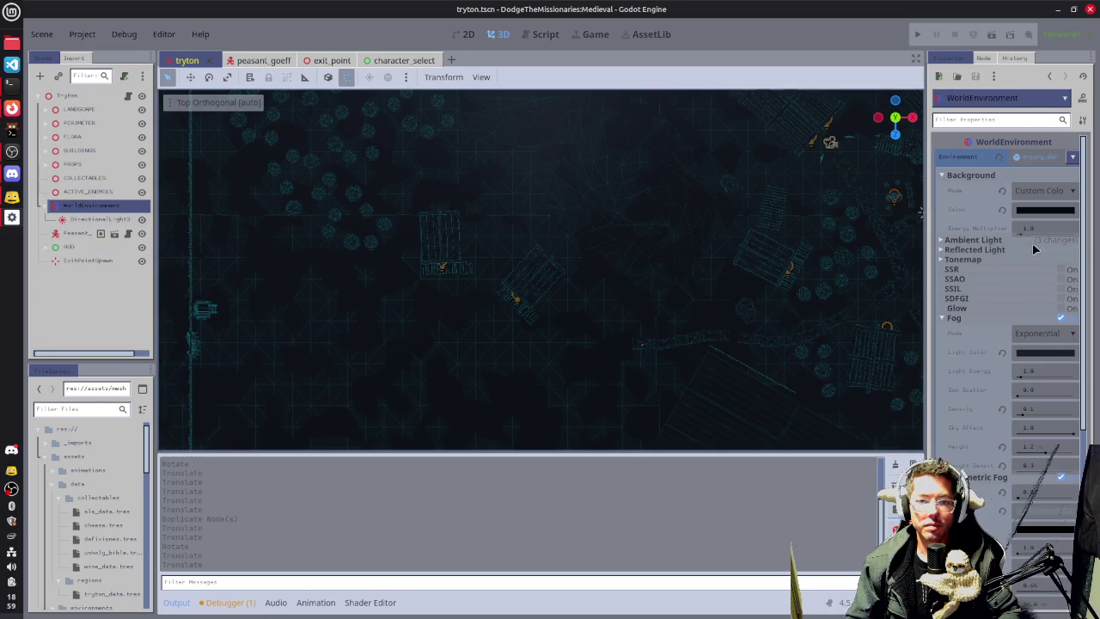
left_click(1063, 317)
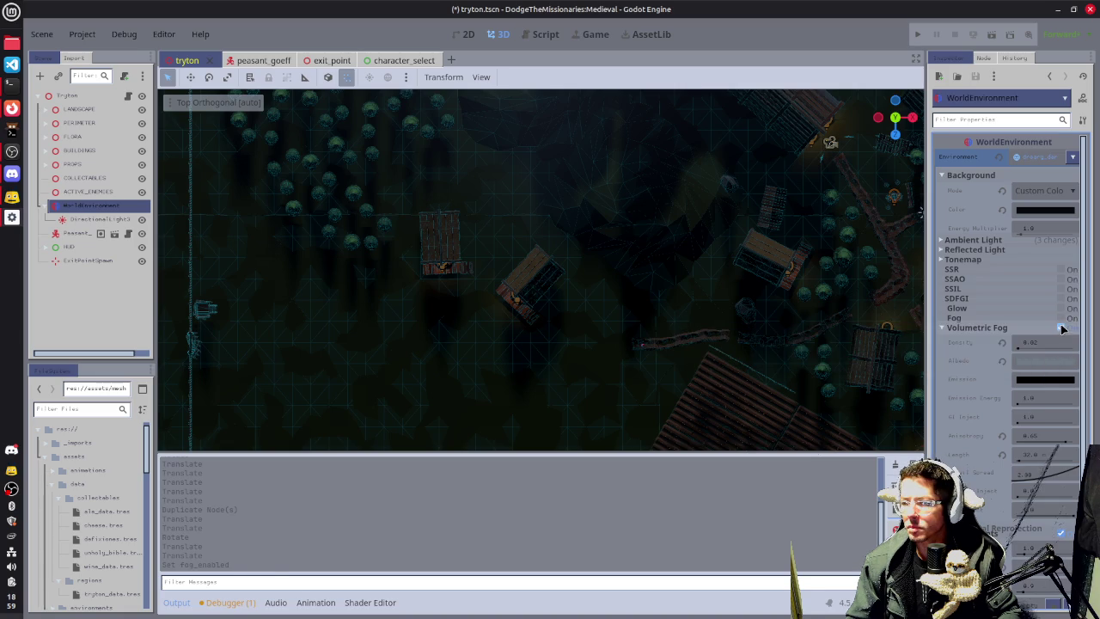
left_click(1066, 327)
scroll(589, 349, "up", 5)
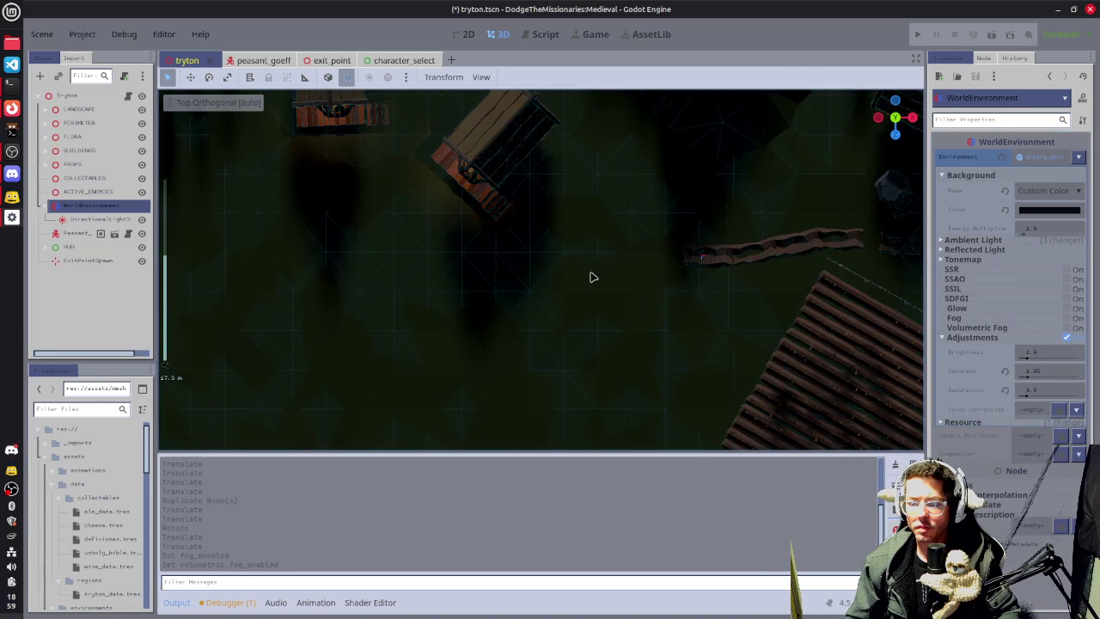
left_click(727, 265)
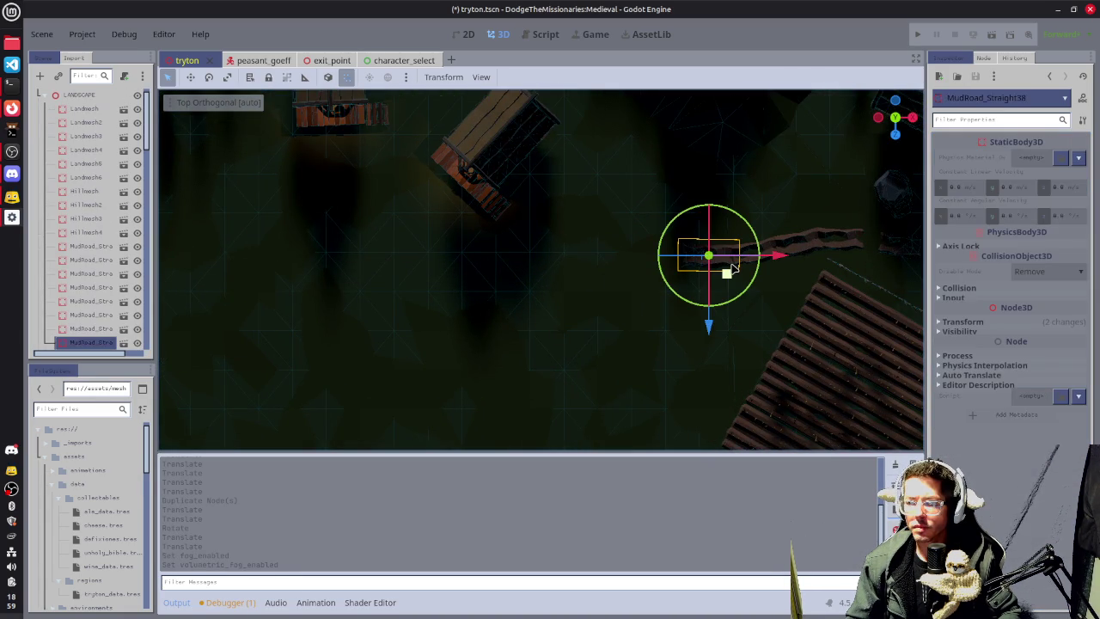
Duplicate the mud road piece and slide the copy left along the path.
key("ctrl+d")
mouse_move(776, 262)
left_mouse_down()
mouse_move(721, 263)
mouse_move(731, 258)
left_mouse_up()
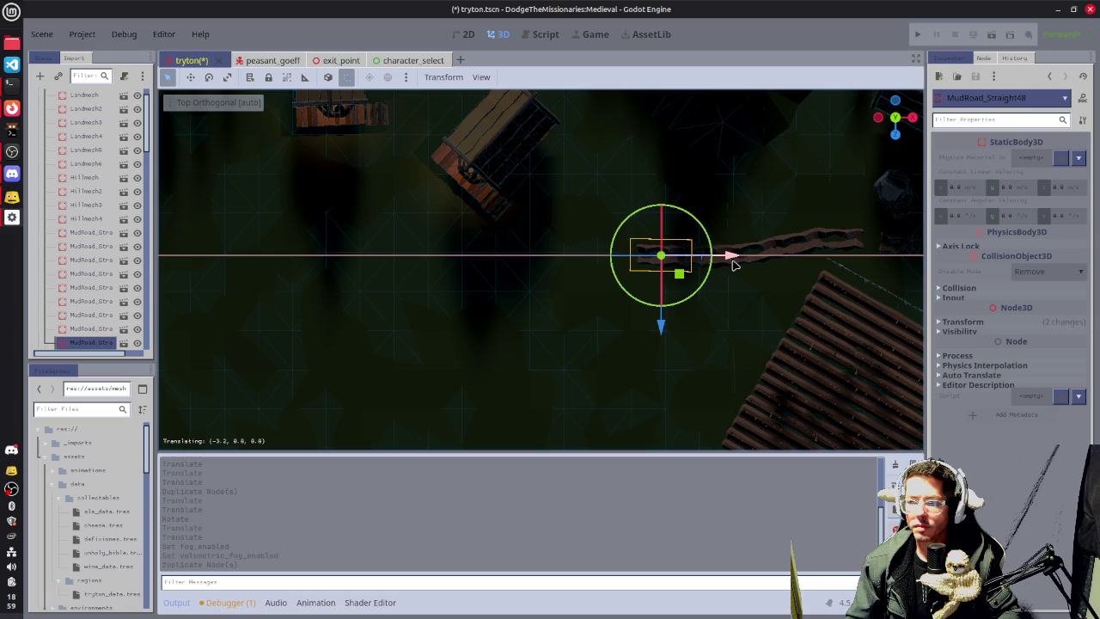
key("f")
mouse_move(700, 301)
left_mouse_down()
mouse_move(581, 216)
mouse_move(690, 189)
mouse_move(736, 249)
left_mouse_up()
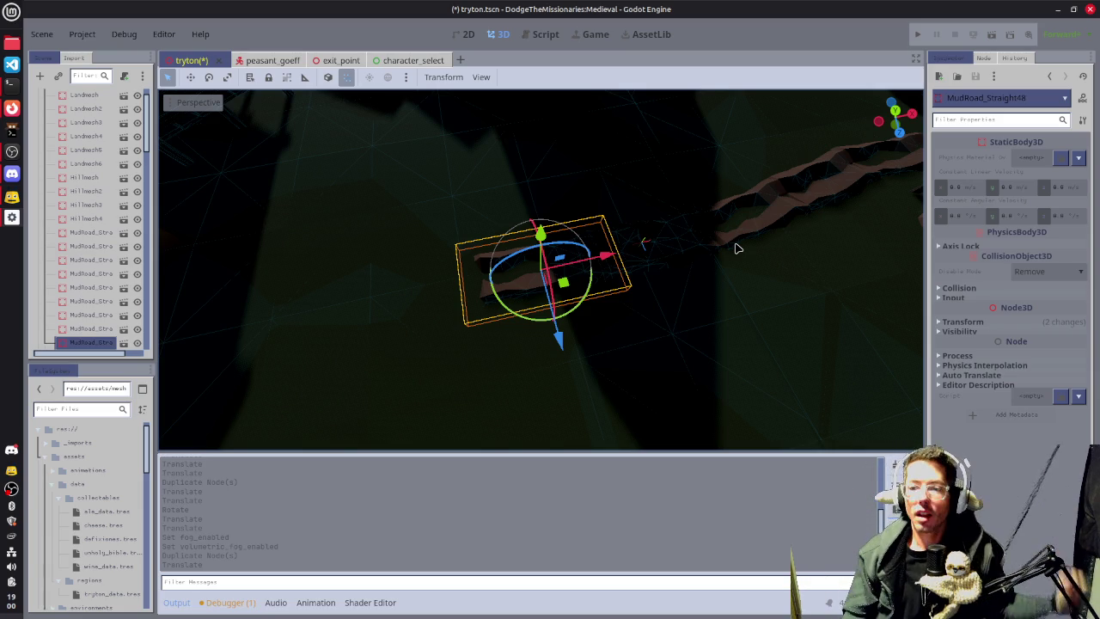
scroll(731, 253, "down", 3)
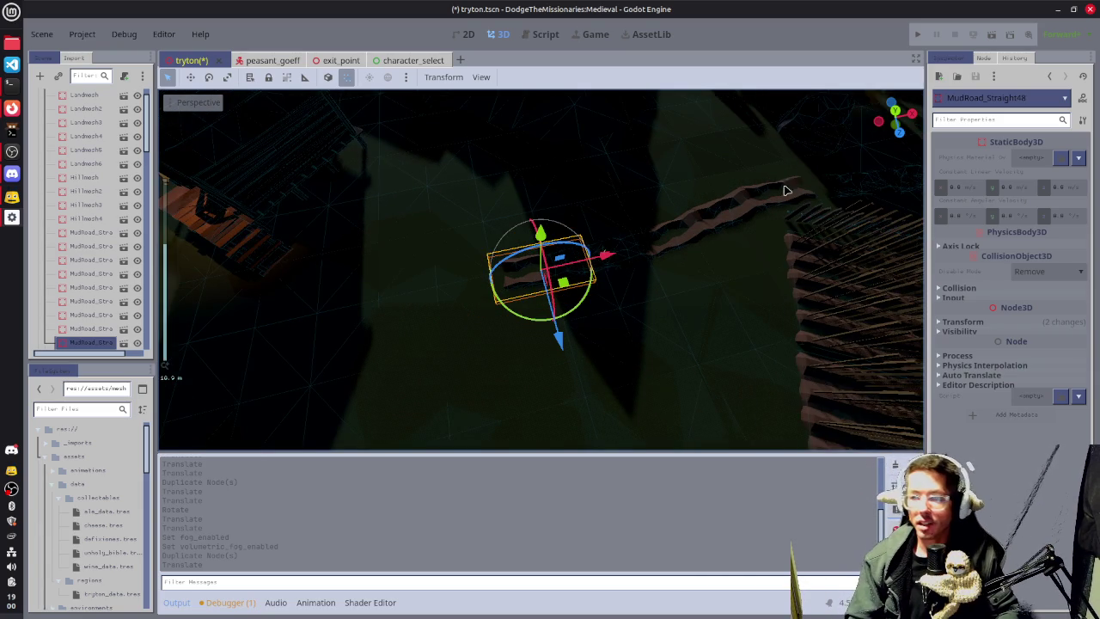
scroll(859, 238, "down", 3)
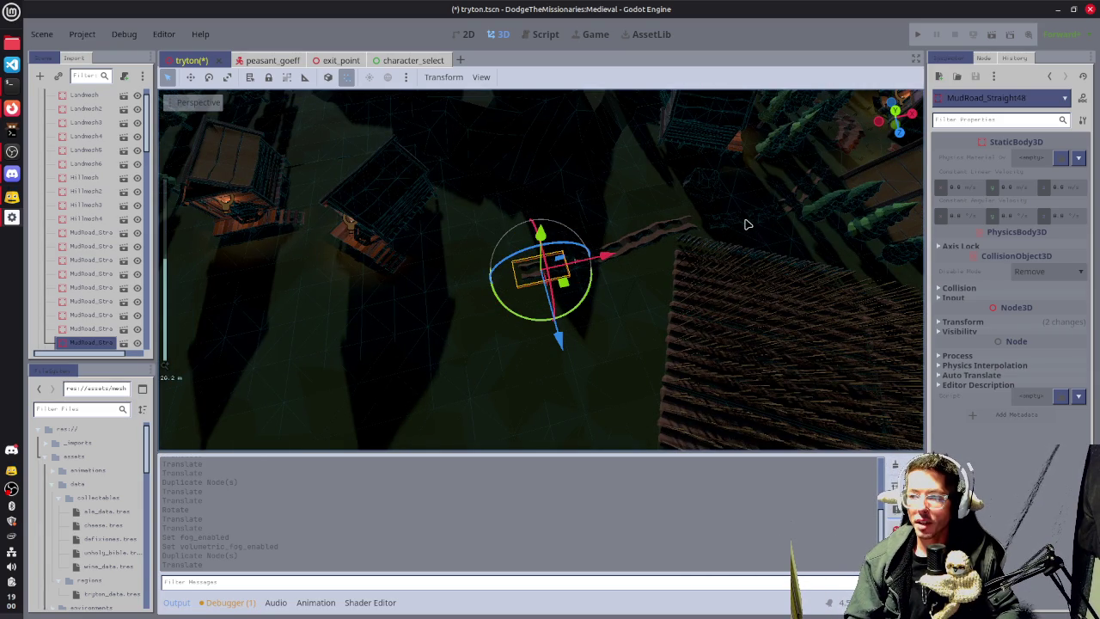
Duplicate another road piece, extend the road along X, and save tryton.tscn.
left_click(797, 236)
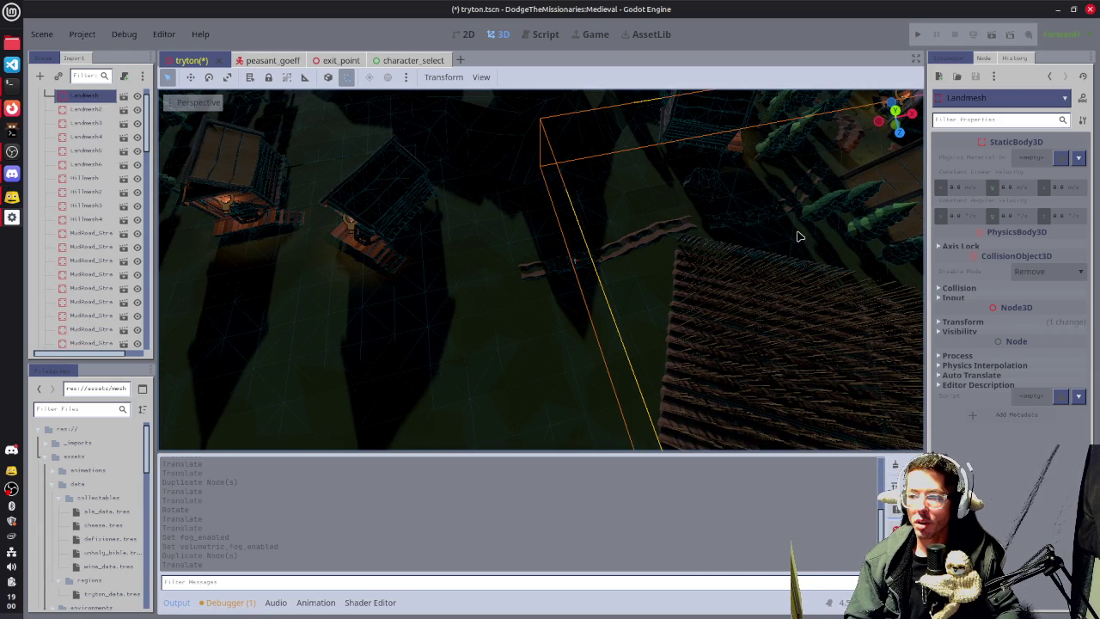
left_click(747, 225)
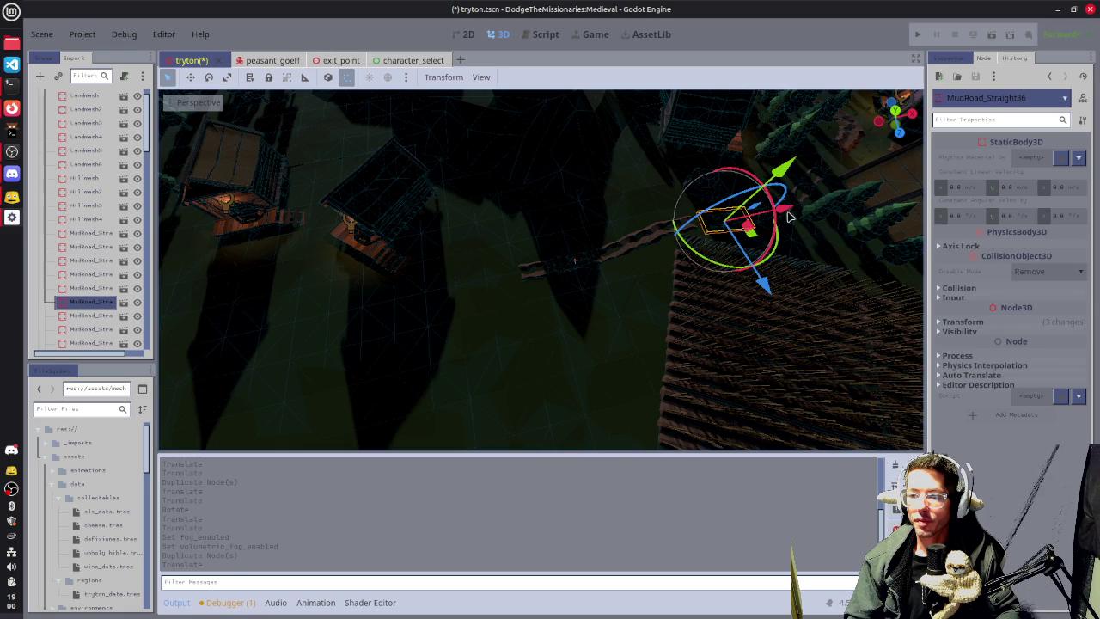
key("ctrl+d")
mouse_move(789, 214)
left_mouse_down()
mouse_move(608, 271)
mouse_move(516, 271)
mouse_move(604, 292)
mouse_move(593, 246)
left_mouse_up()
scroll(602, 297, "up", 3)
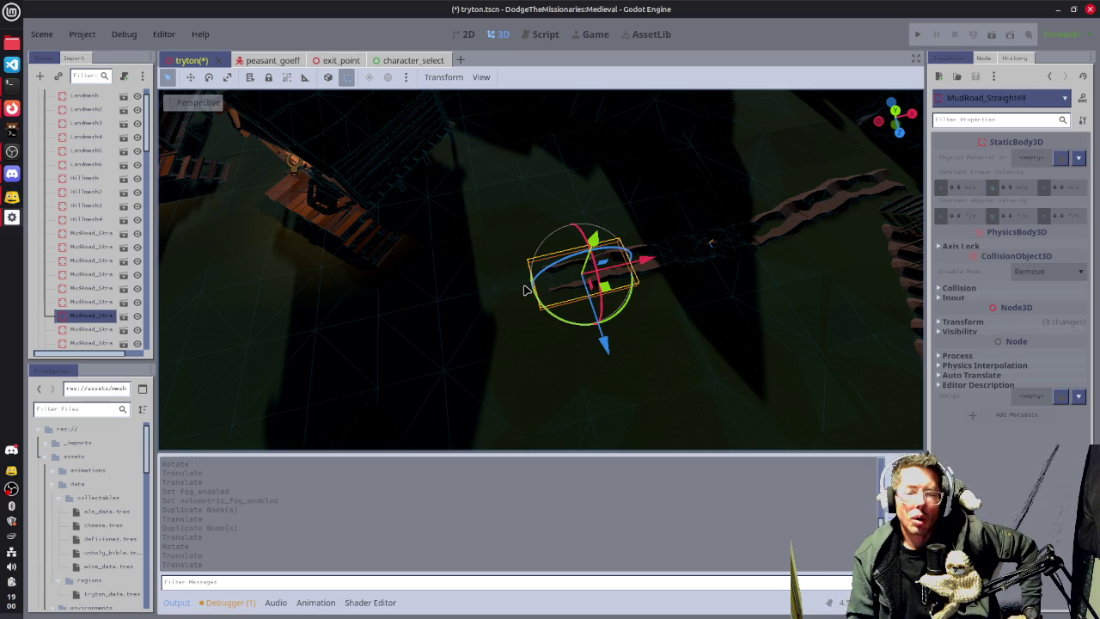
key("ctrl+s")
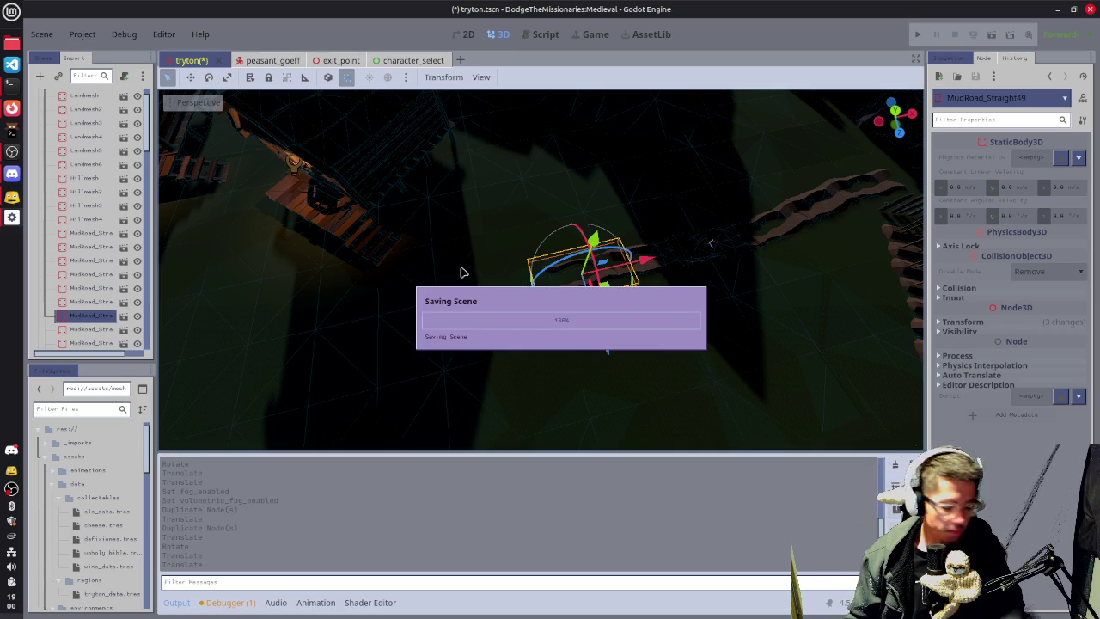
Load itch.io in a new Firefox tab and go to the Creator Dashboard.
left_click(12, 108)
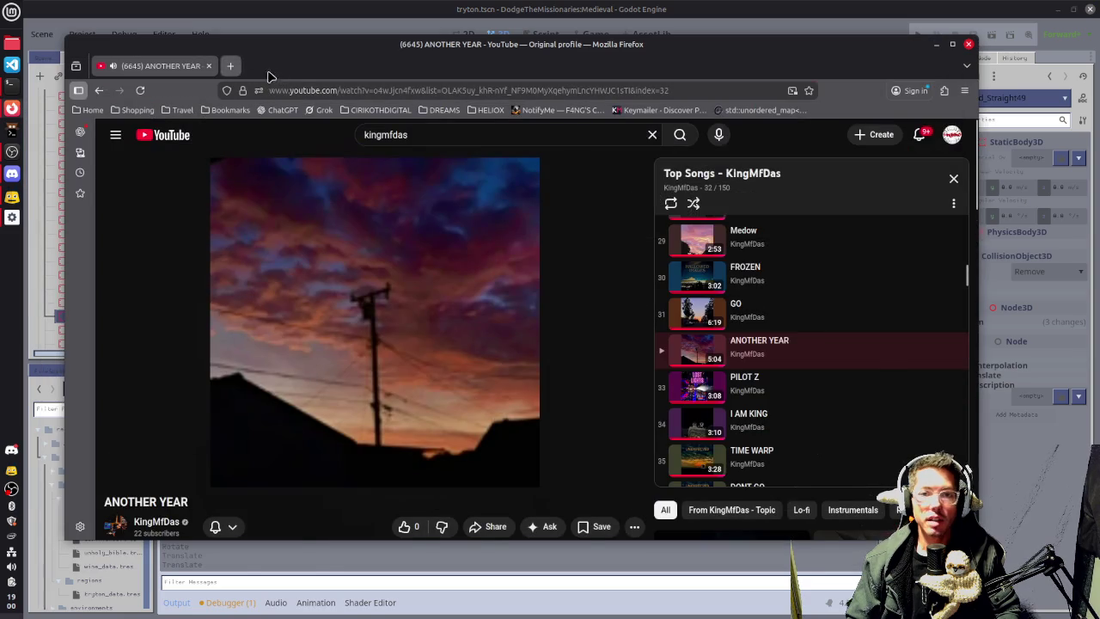
left_click(230, 66)
type("itch.io")
key("Return")
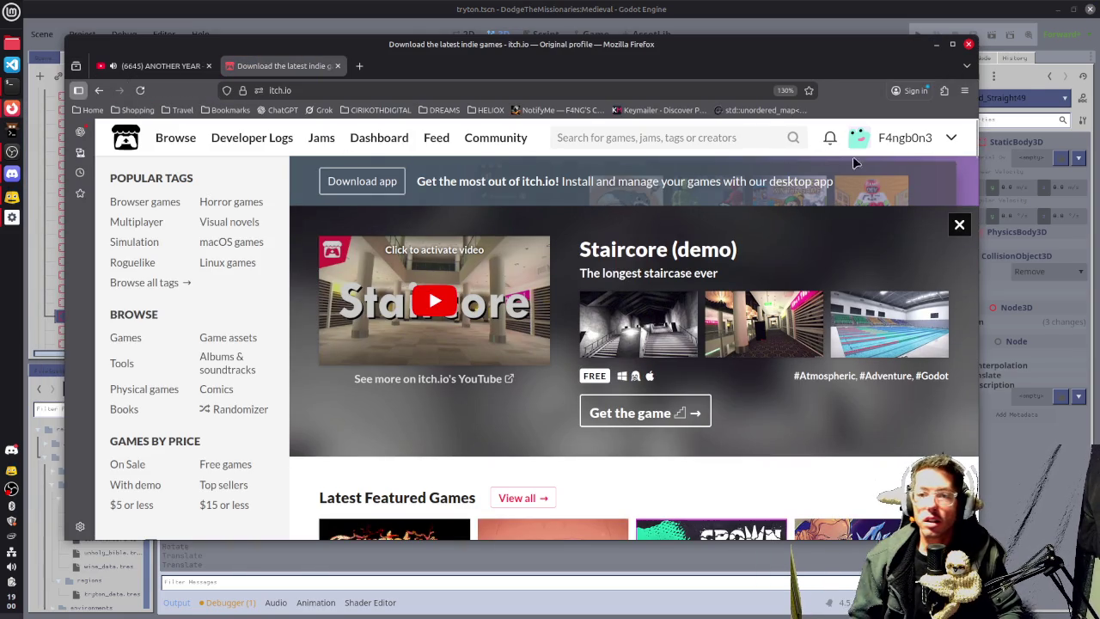
left_click(379, 138)
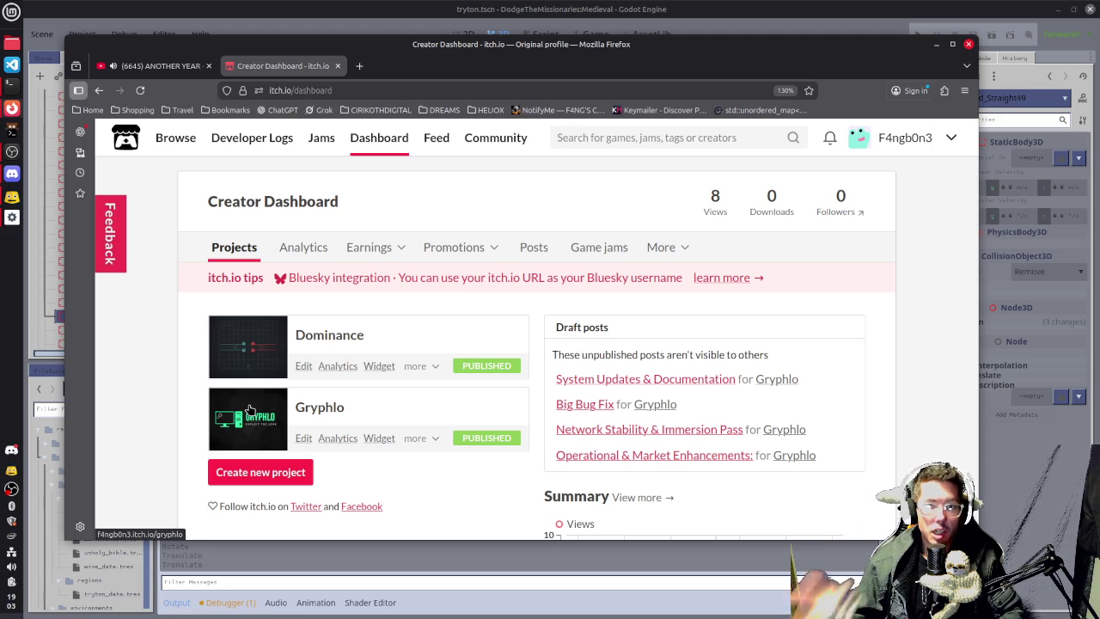
Close the itch.io tab, save tryton.tscn in Godot and quit to the Project List.
left_click(337, 66)
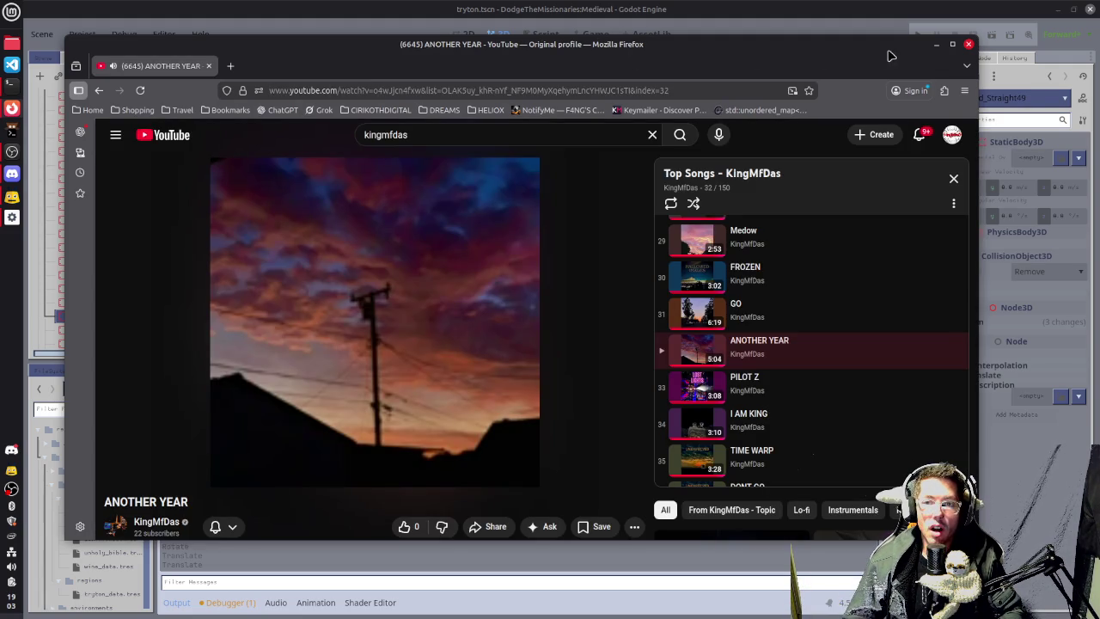
left_click(936, 44)
key("ctrl+s")
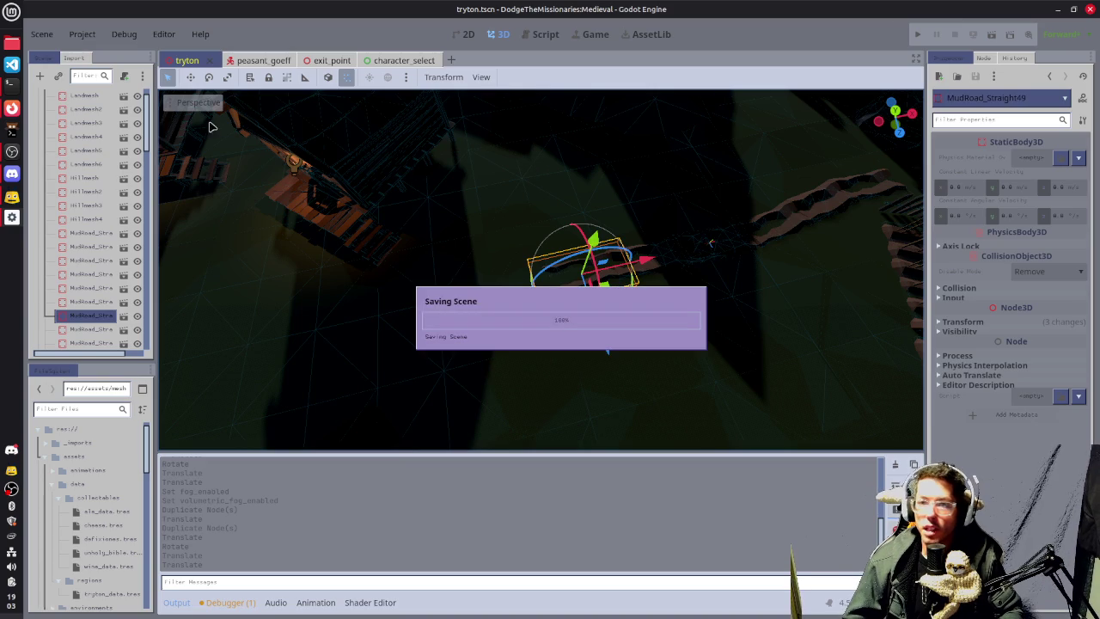
left_click(82, 34)
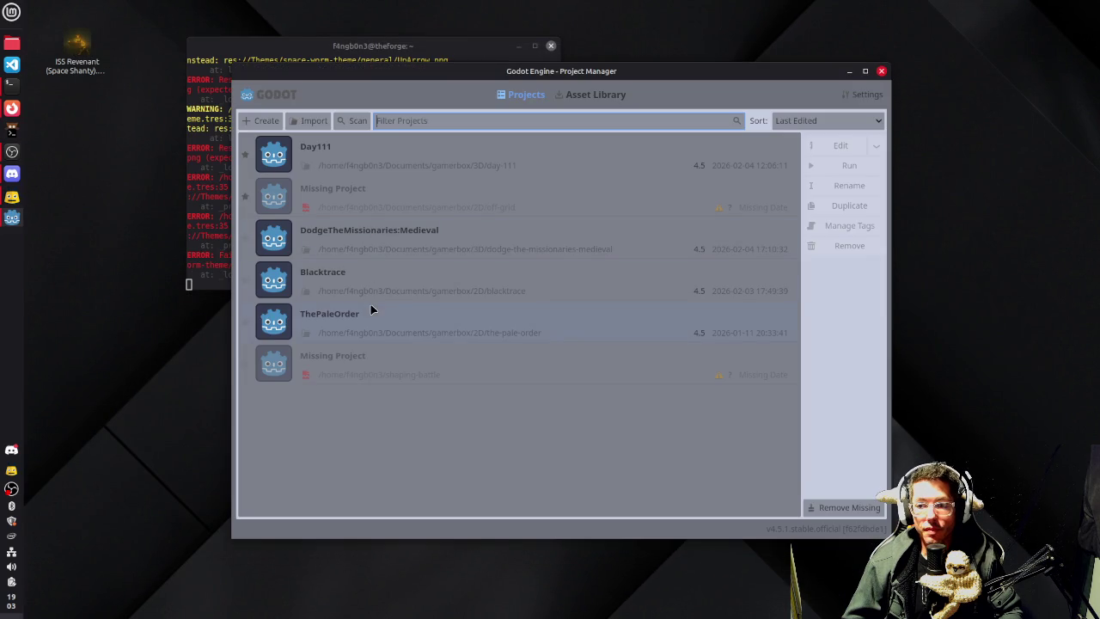
Open the blacktrace project, look over top_command.gd, and run the project with F5.
double_click(370, 289)
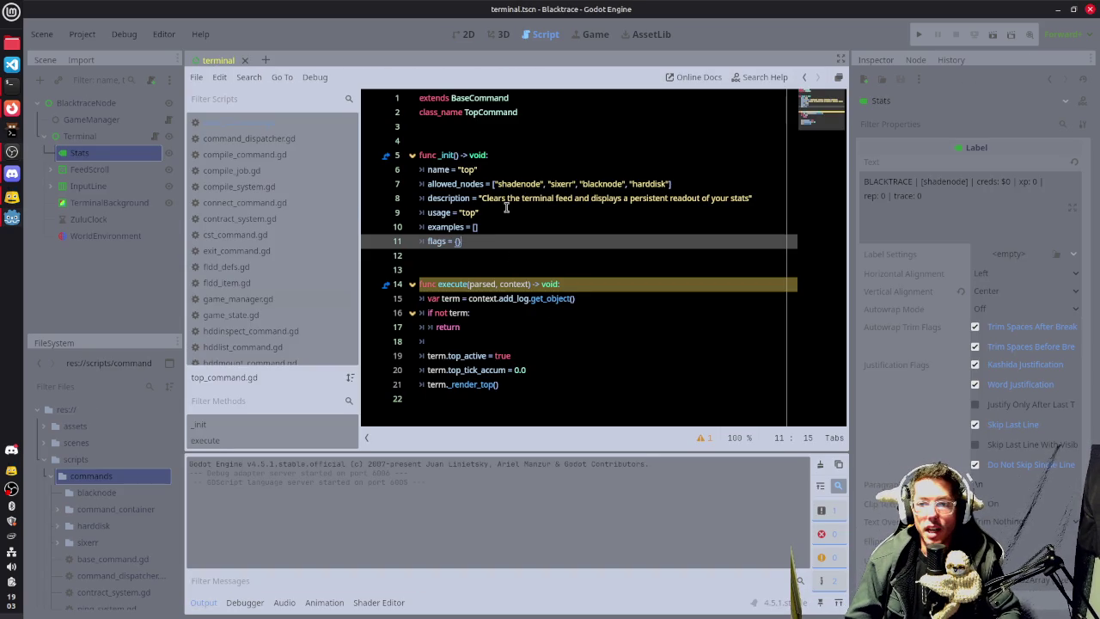
left_click(507, 212)
left_click(512, 227)
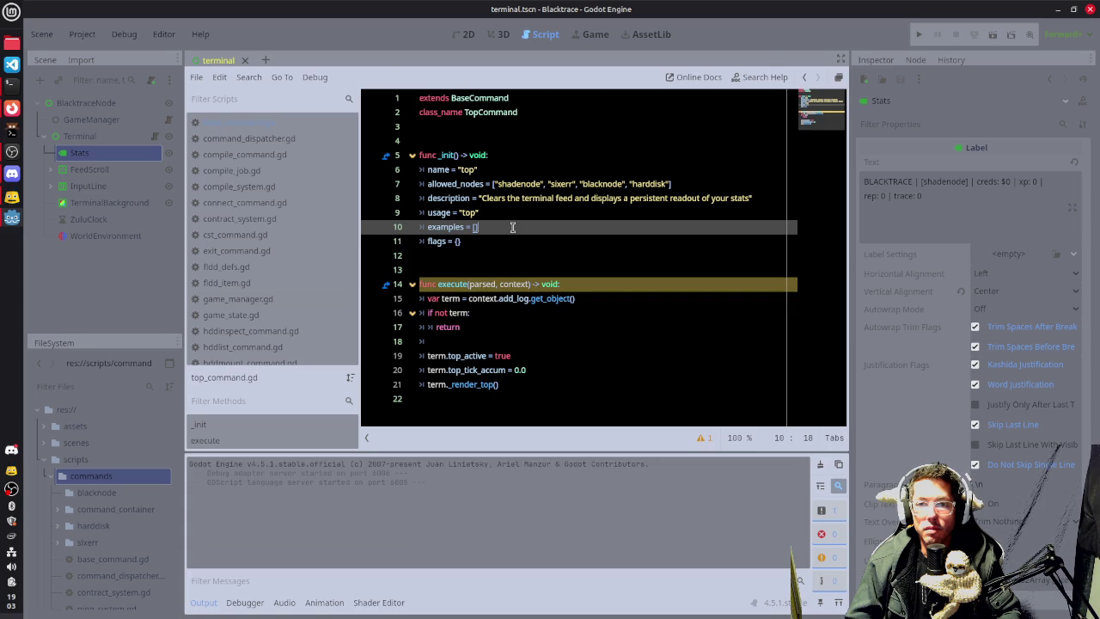
key("F5")
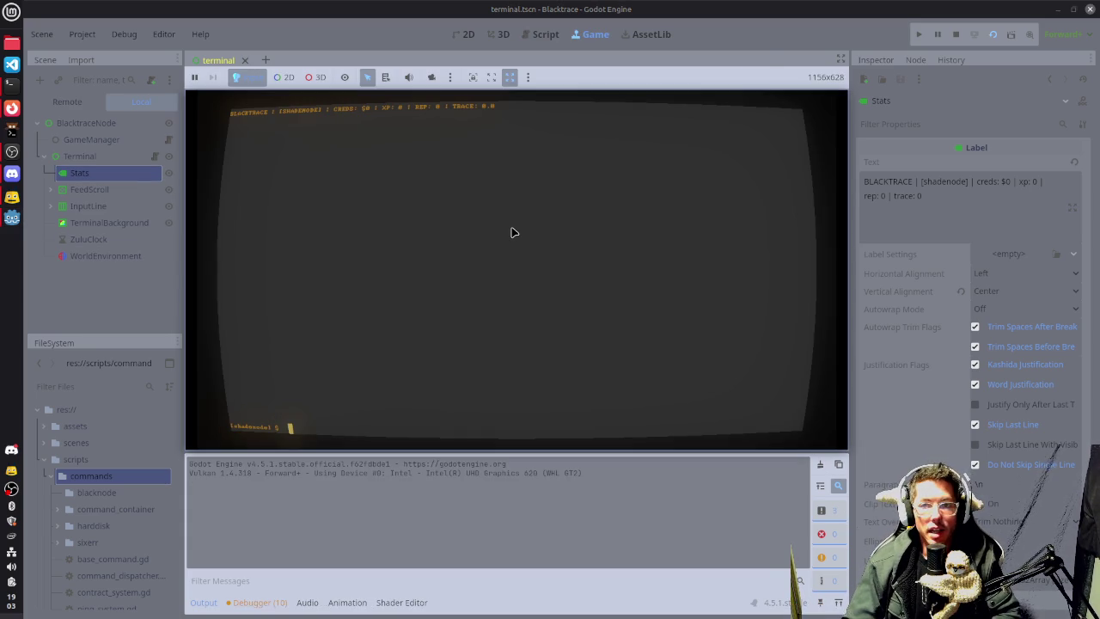
Run the help and stat commands in the game terminal, then close the System Monitor.
type("hel")
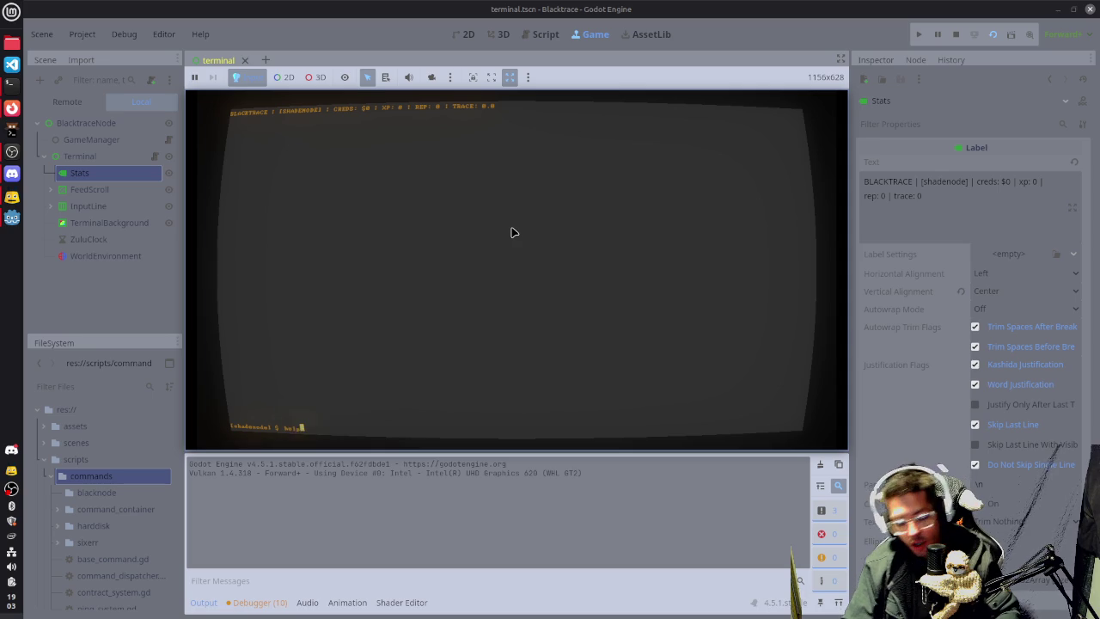
key("Return")
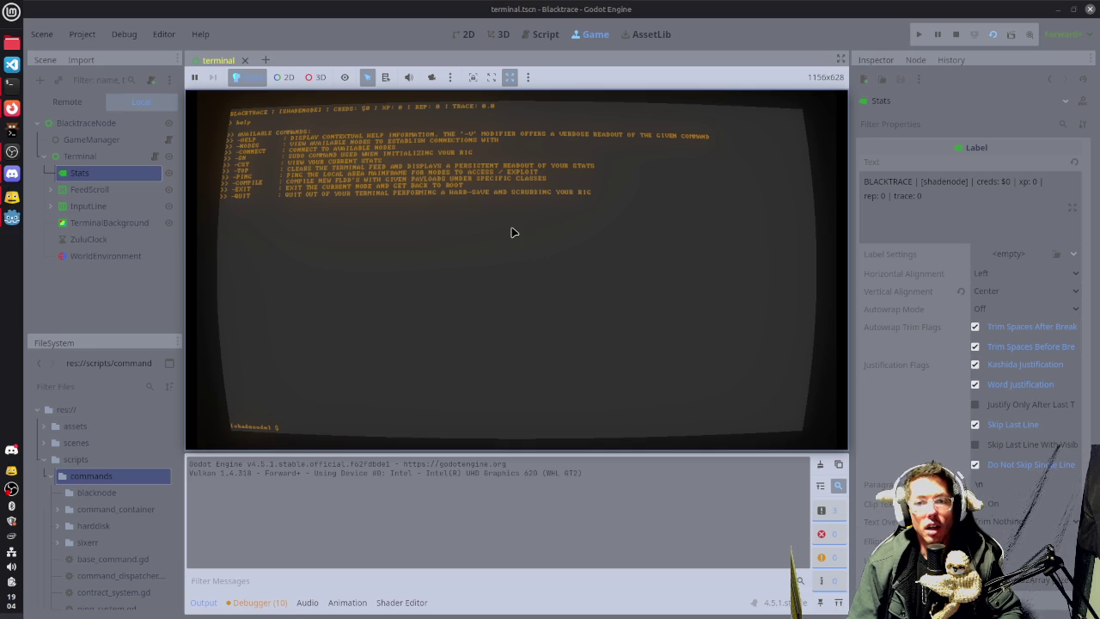
type("stat")
key("Return")
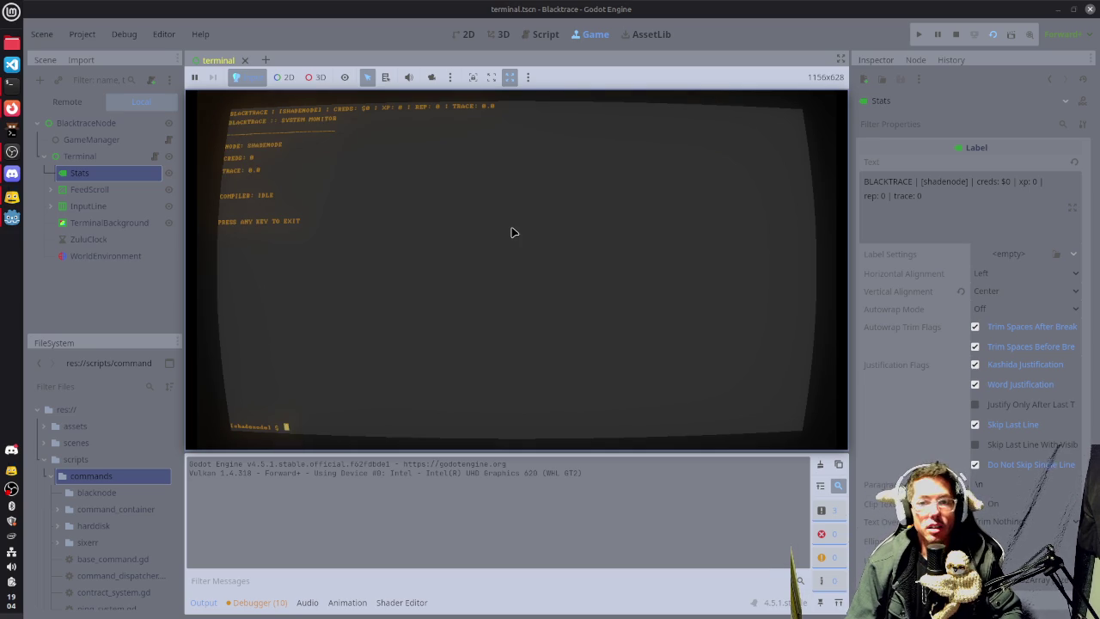
key("Return")
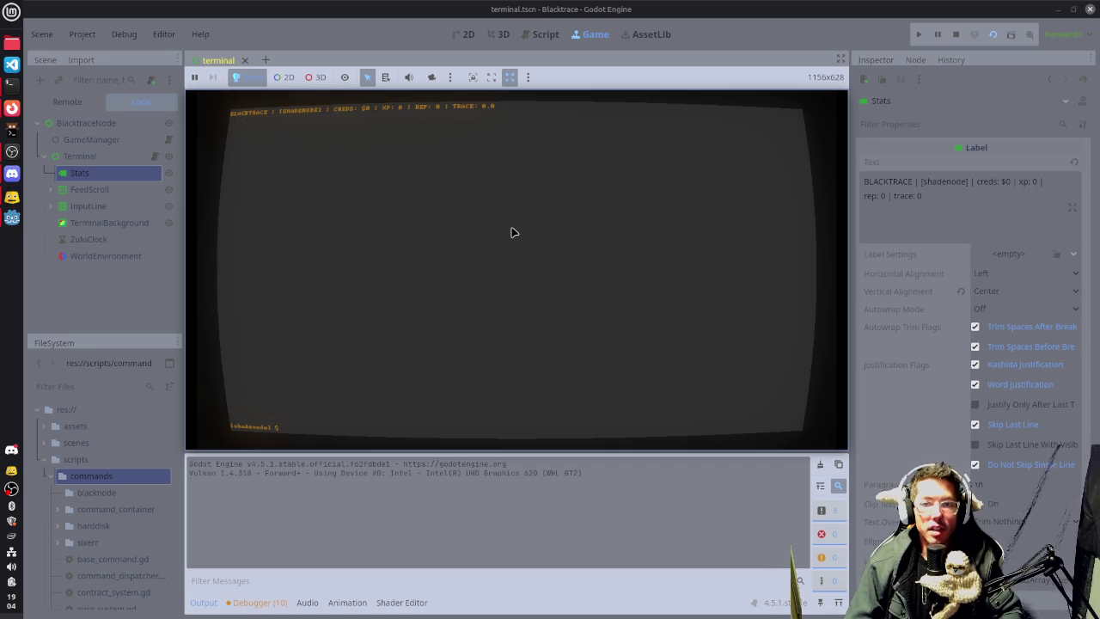
Run help again, check compile's usage, ping, and list the reachable nodes.
type("help")
key("Return")
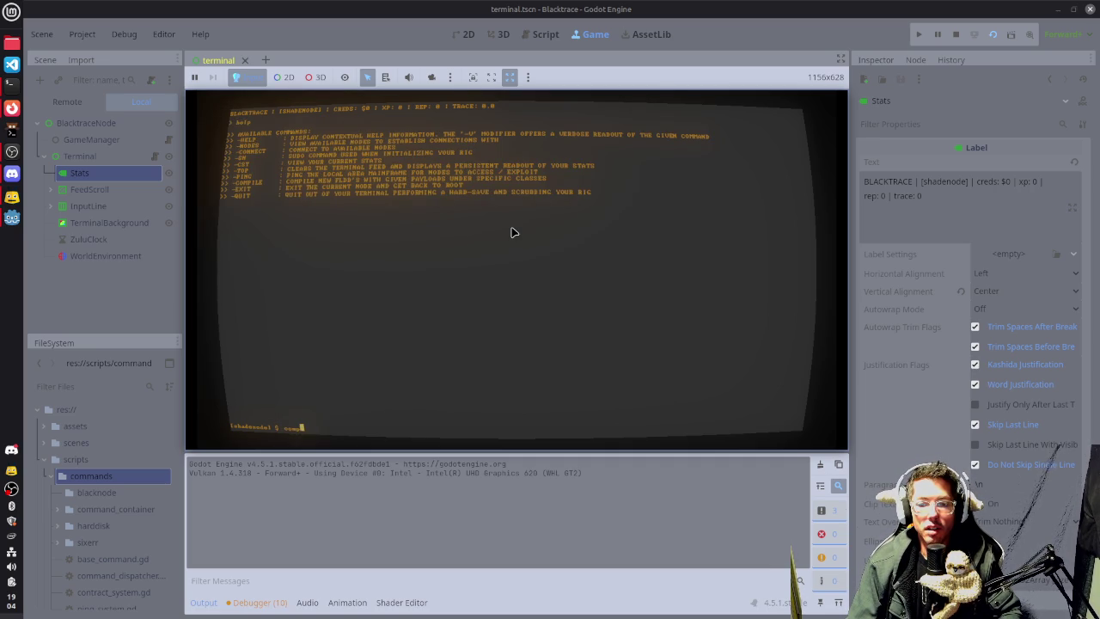
type("ile")
key("Return")
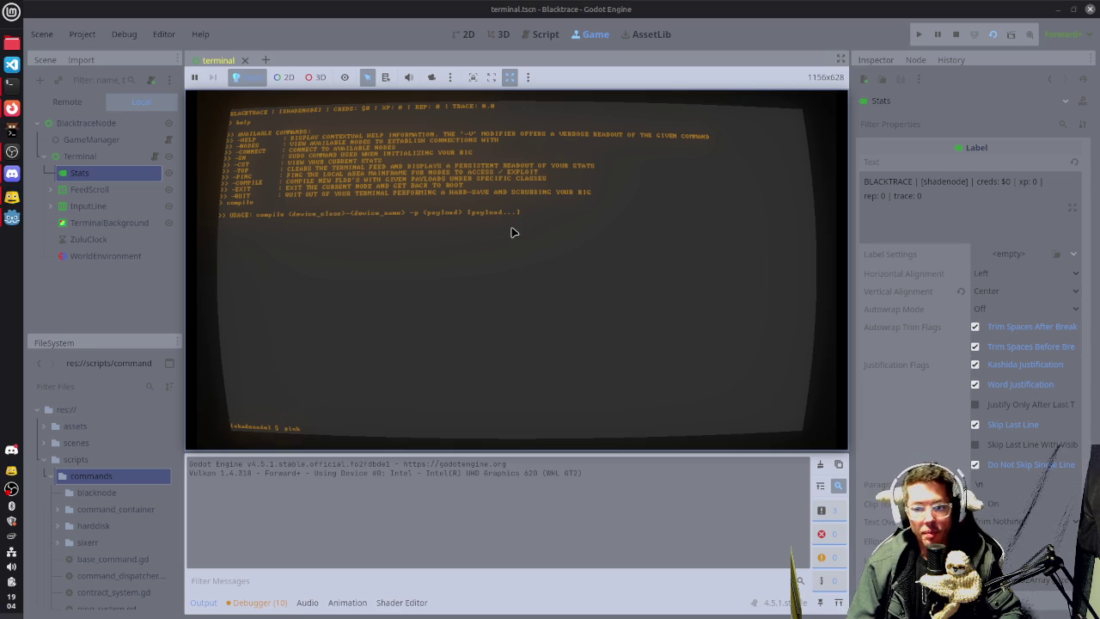
key("Return")
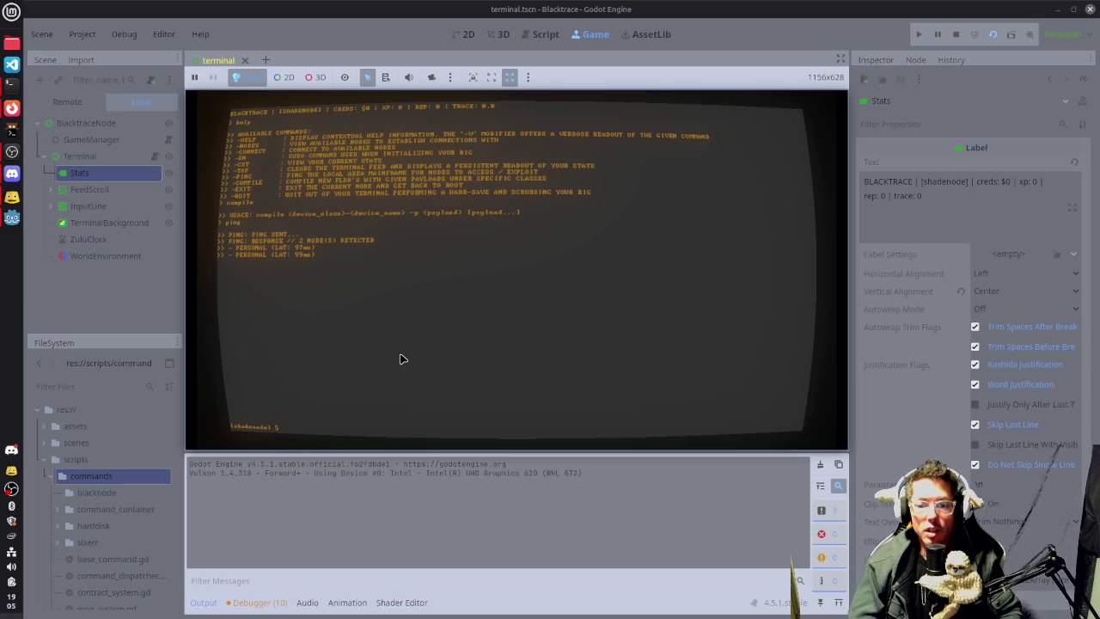
type("nodes")
key("Return")
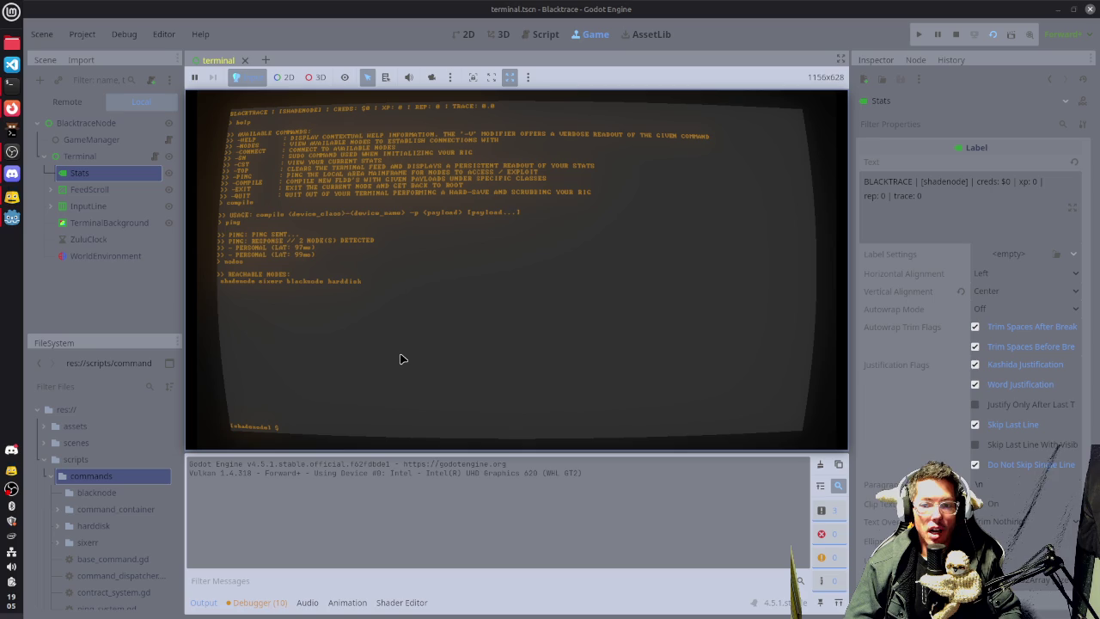
Connect to harddisk, list its contents, then exit back to shadenode.
type("connect ha")
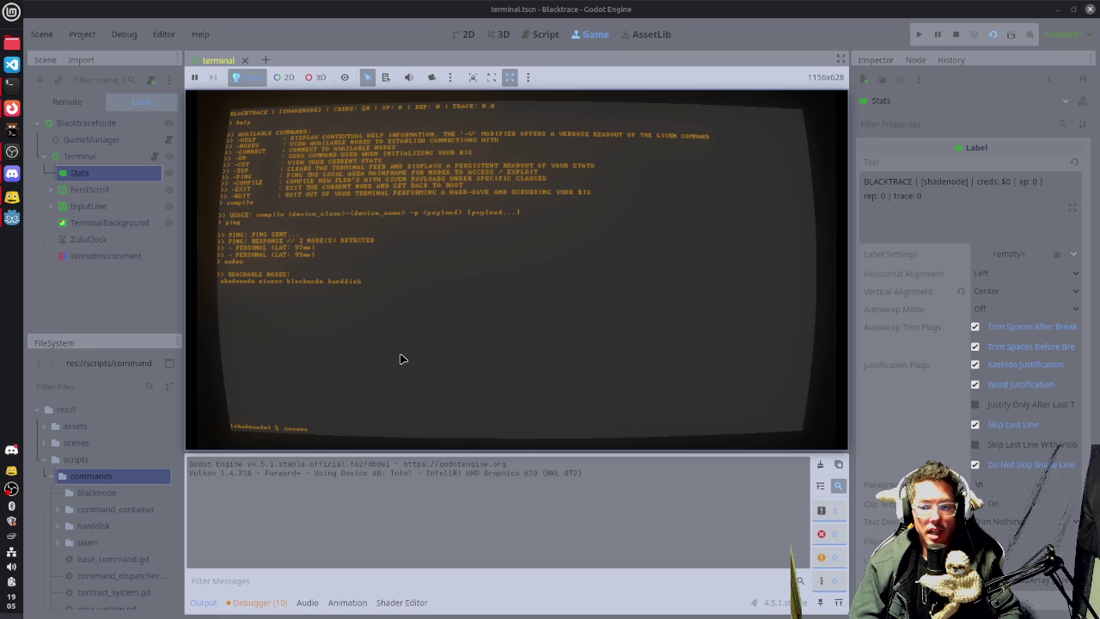
type("rddisk")
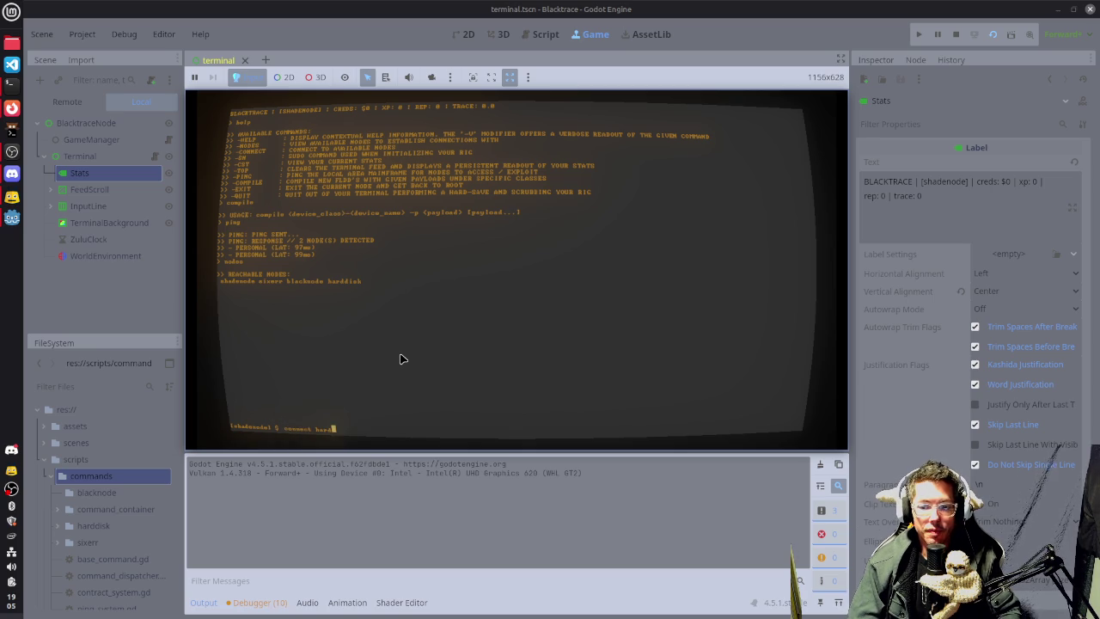
key("Return")
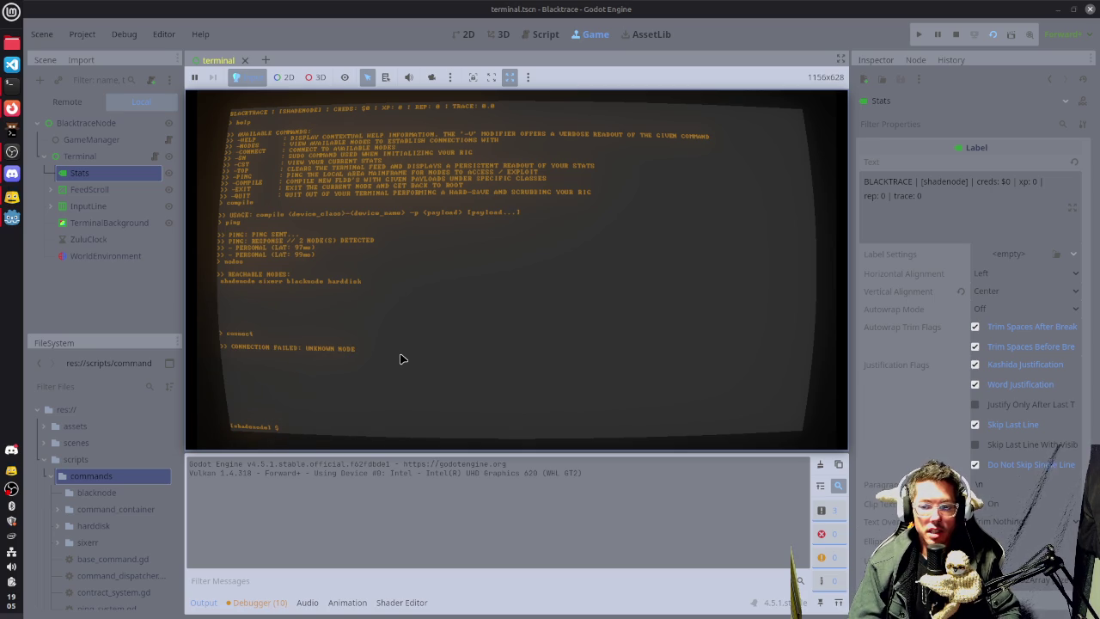
type("connect")
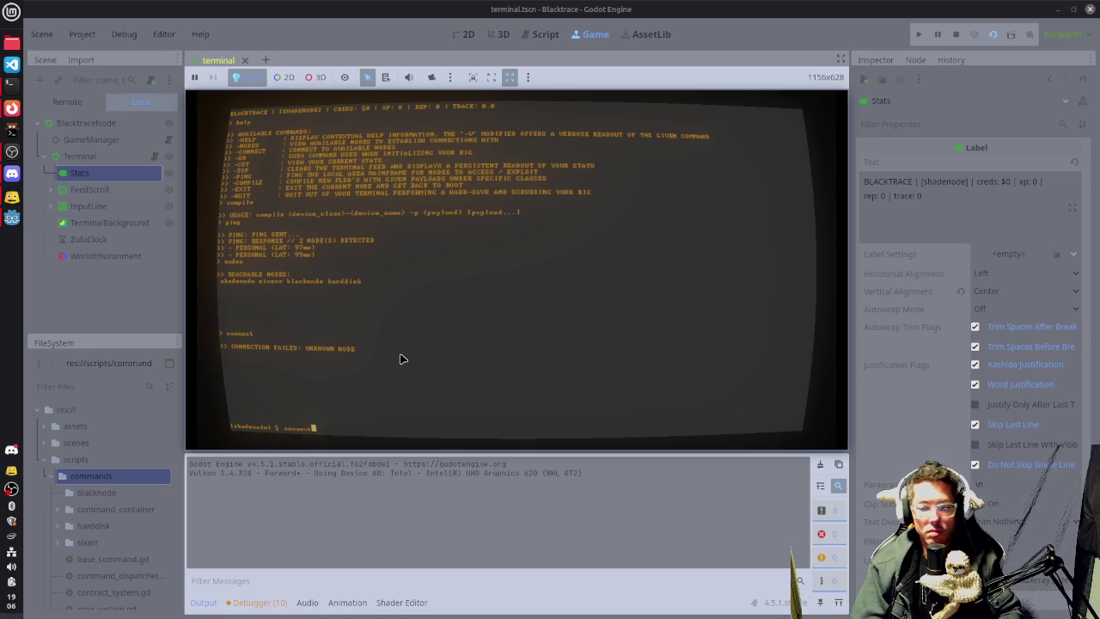
type(" harddisk")
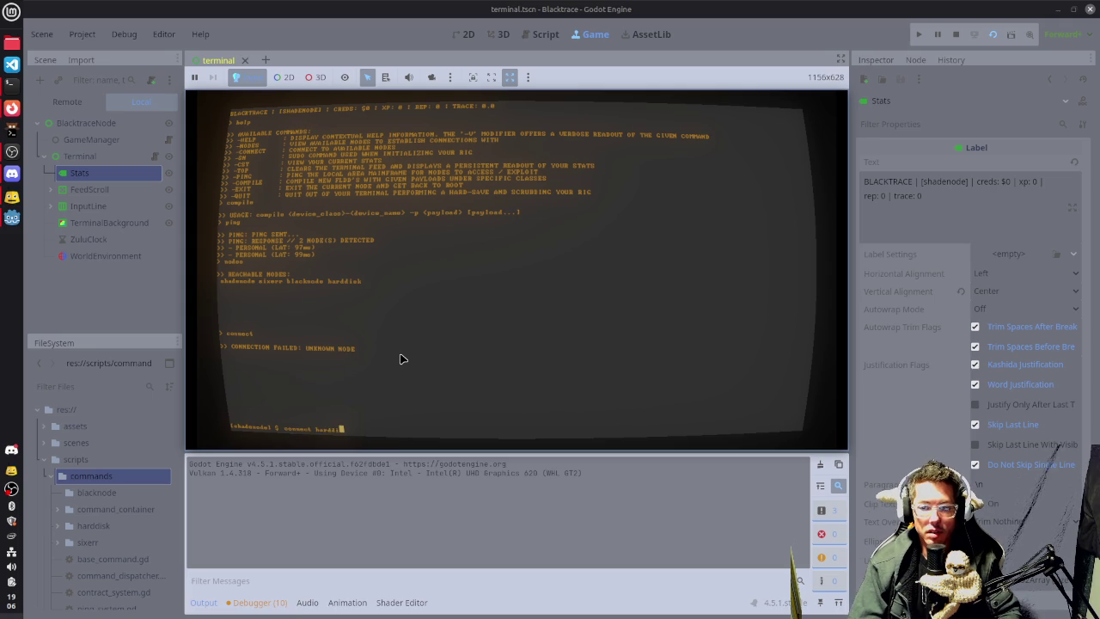
key("Return")
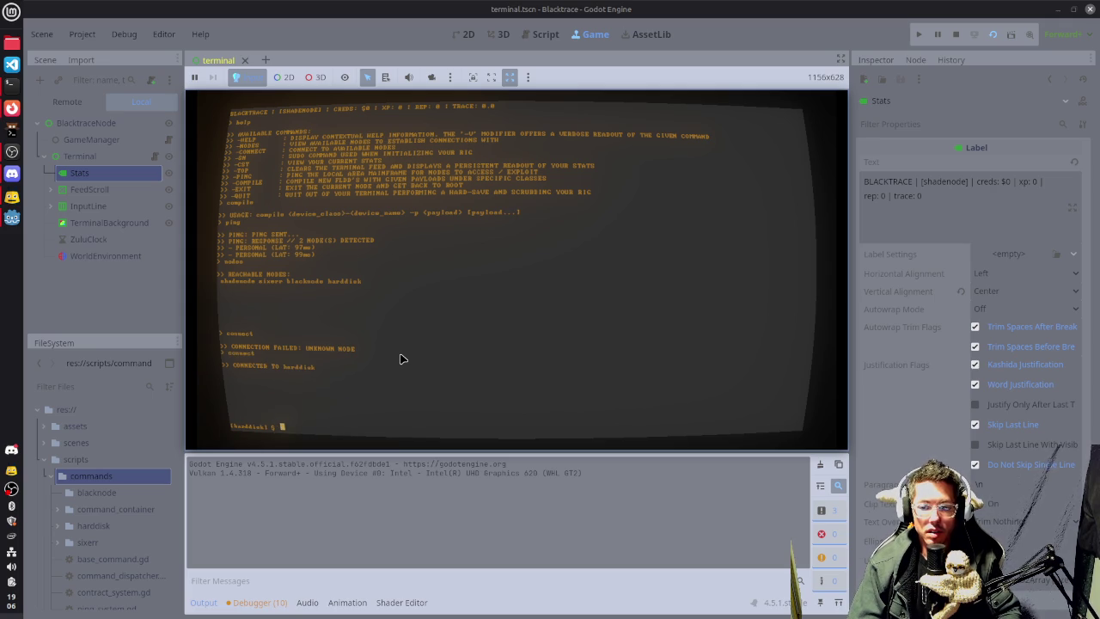
type("ls")
key("Return")
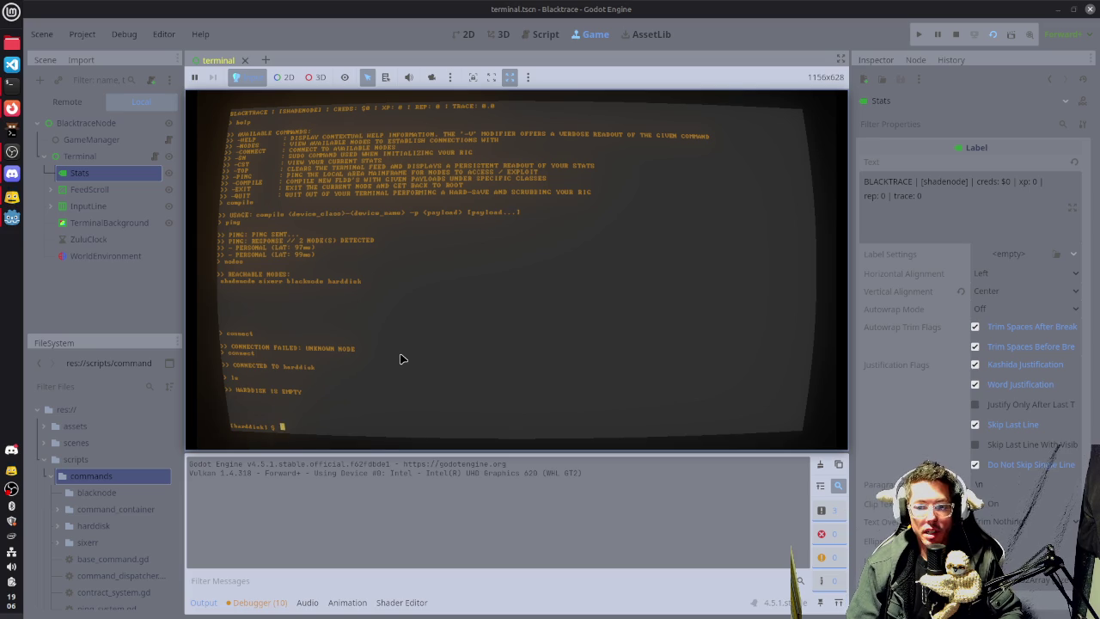
type("co")
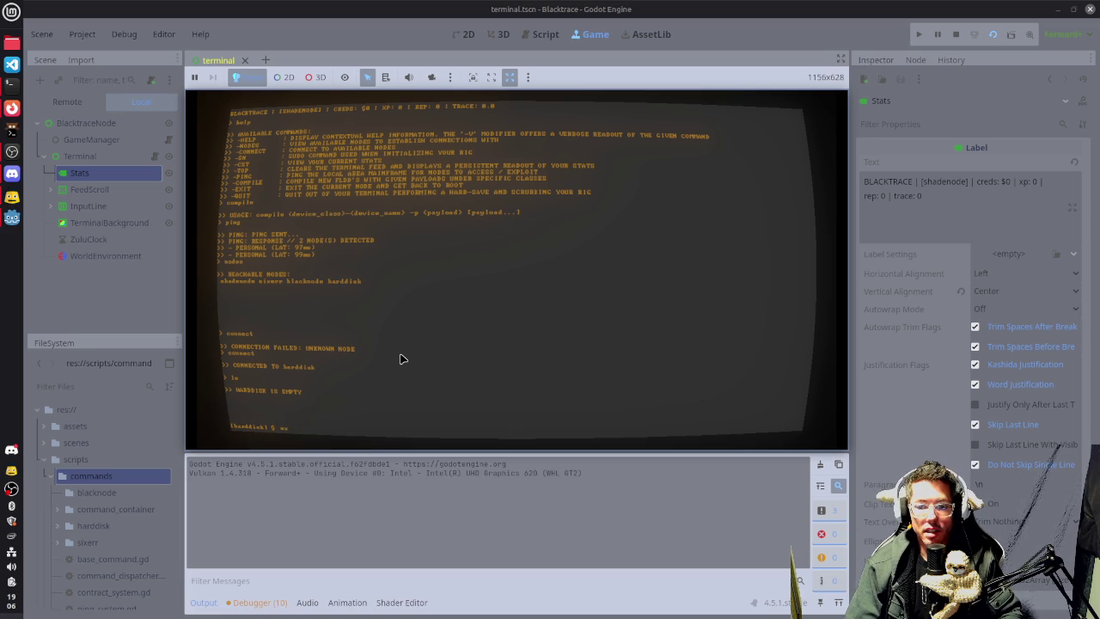
key("Return")
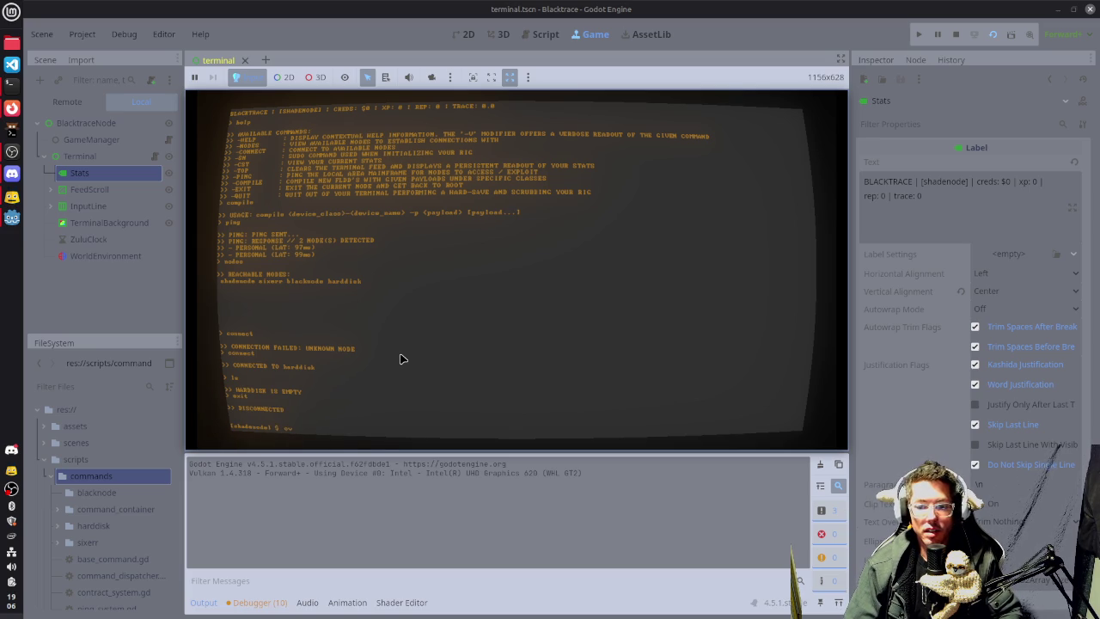
Connect the game terminal to the sixerr node with 'connect sixerr'.
type("connect si")
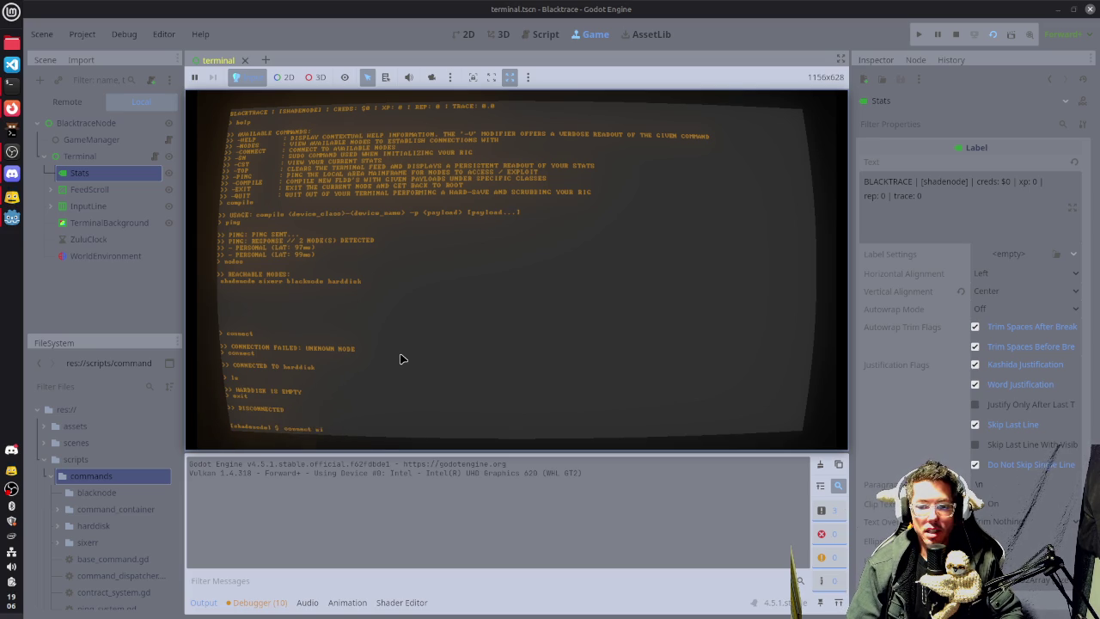
type("xer -p fund")
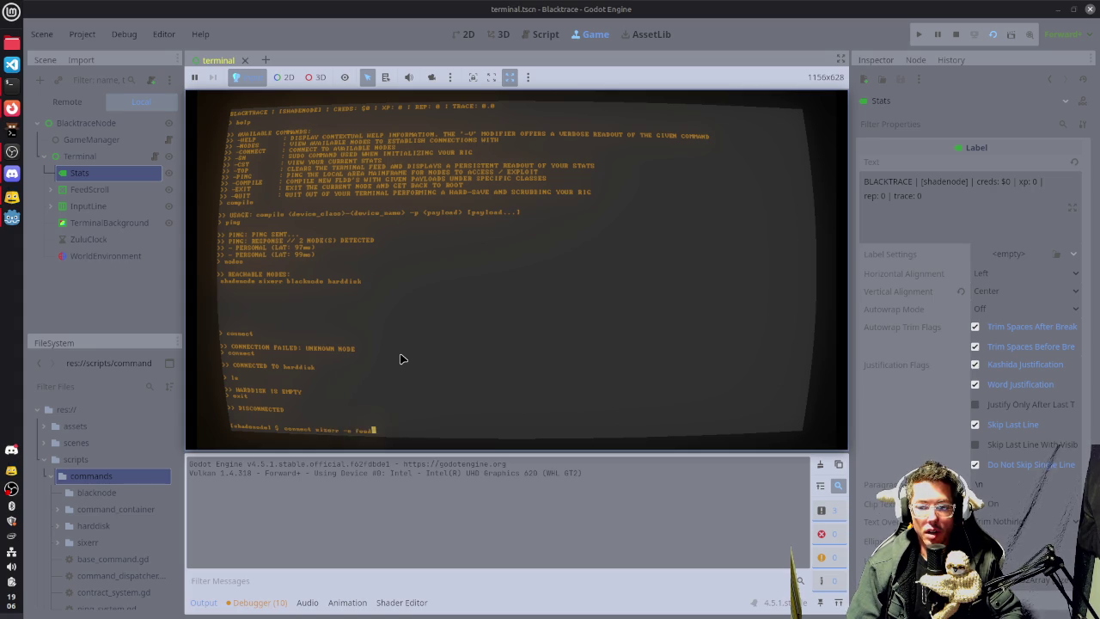
key("Return")
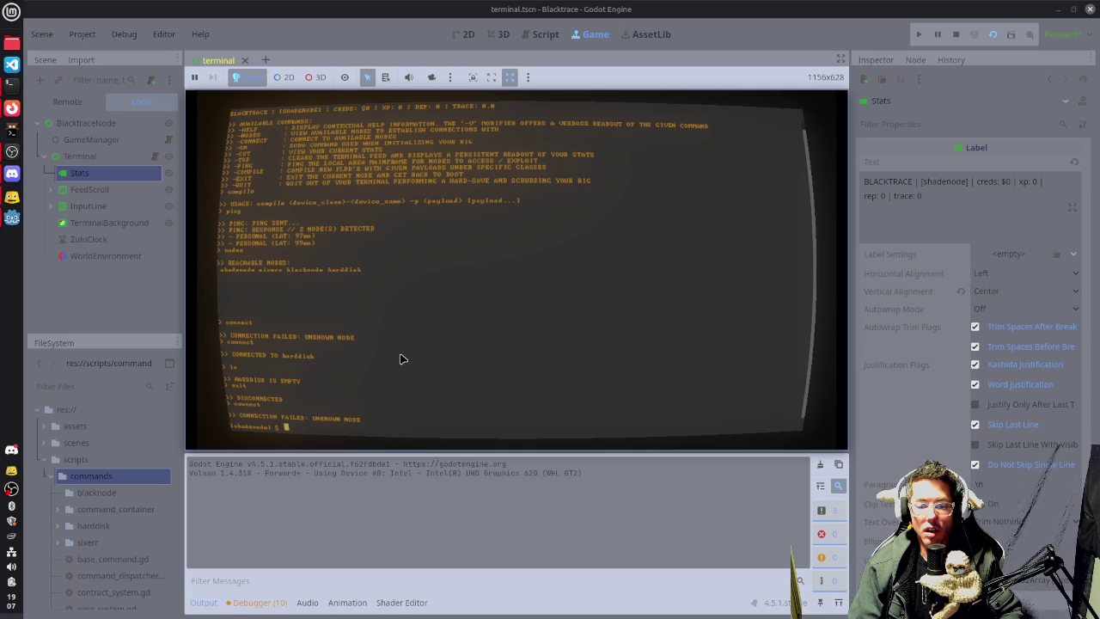
type("c")
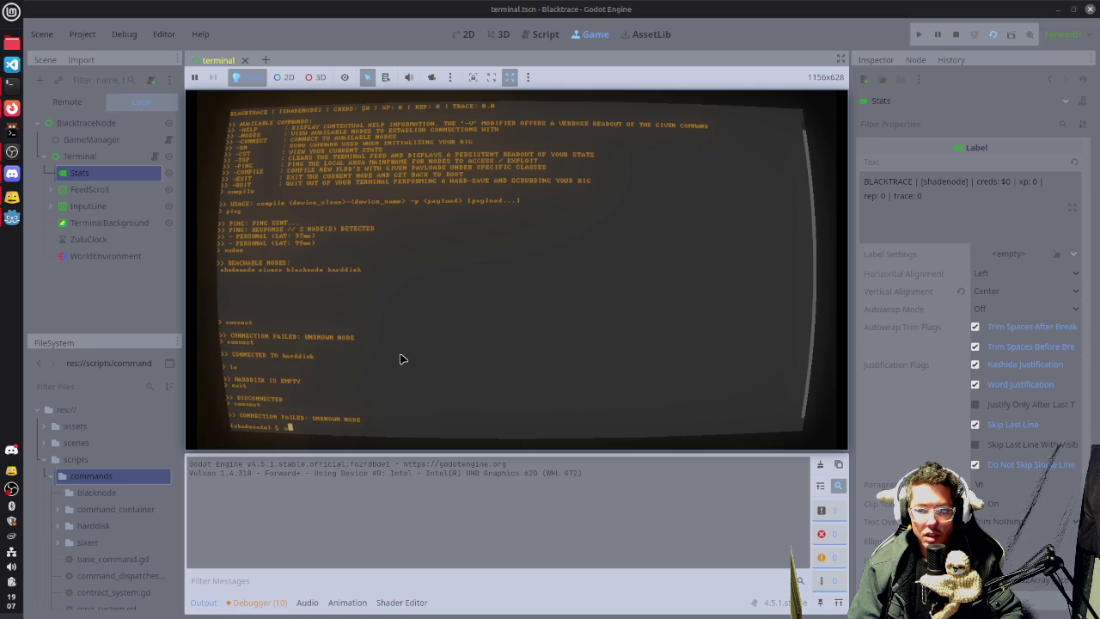
type("onnect sixer")
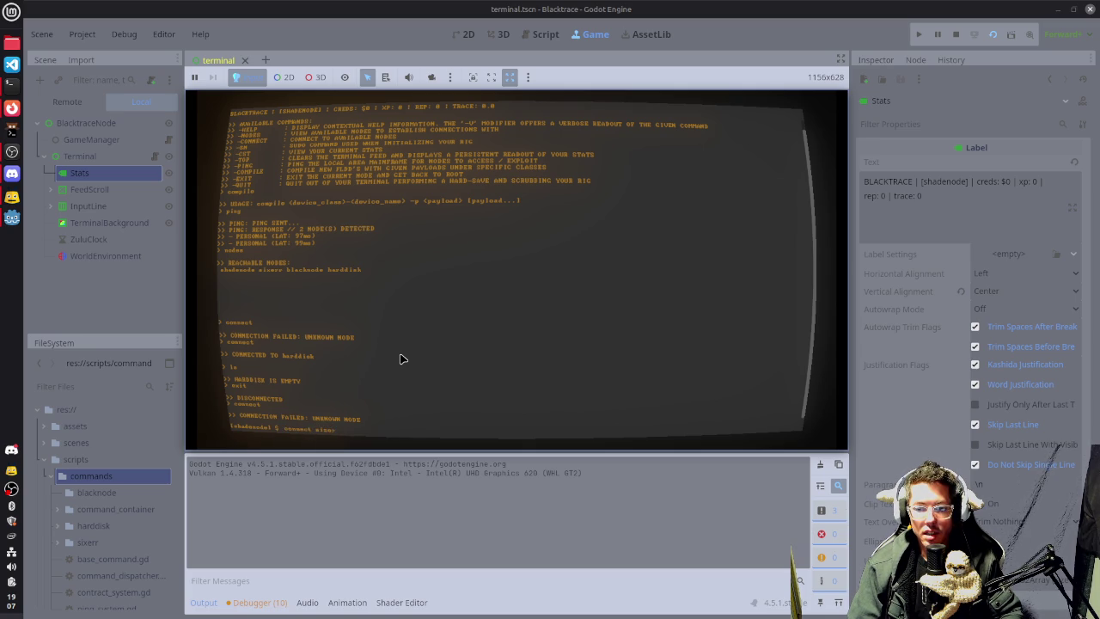
type("r -p feed")
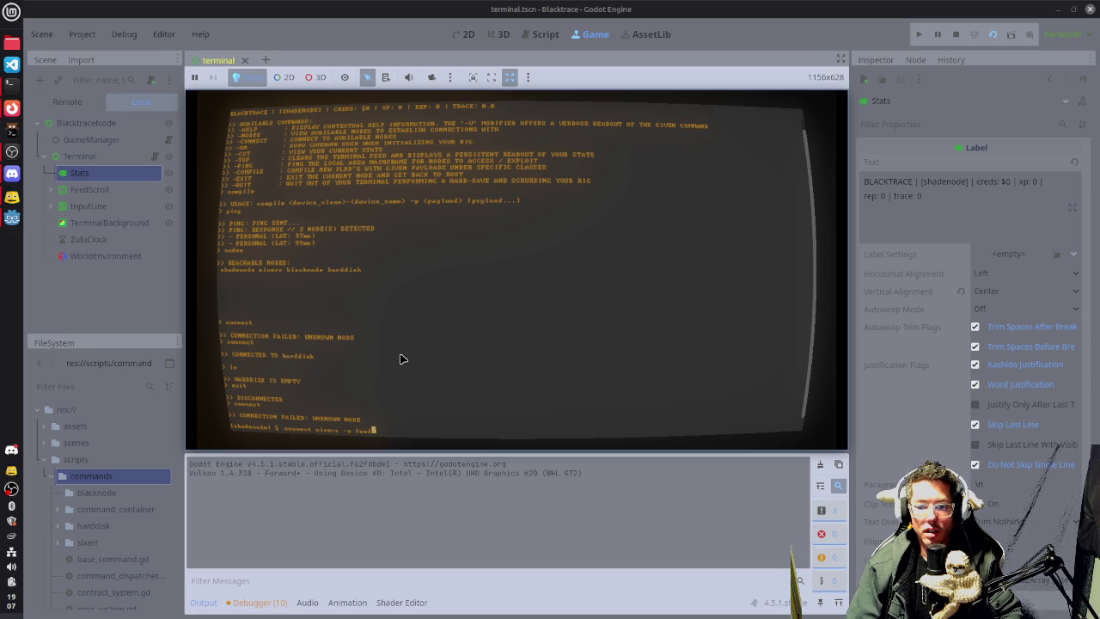
key("Return")
List sixerr's contracts (CX-101 FLDS DELIVERY), then exit back to shadenode.
type("ls")
key("Return")
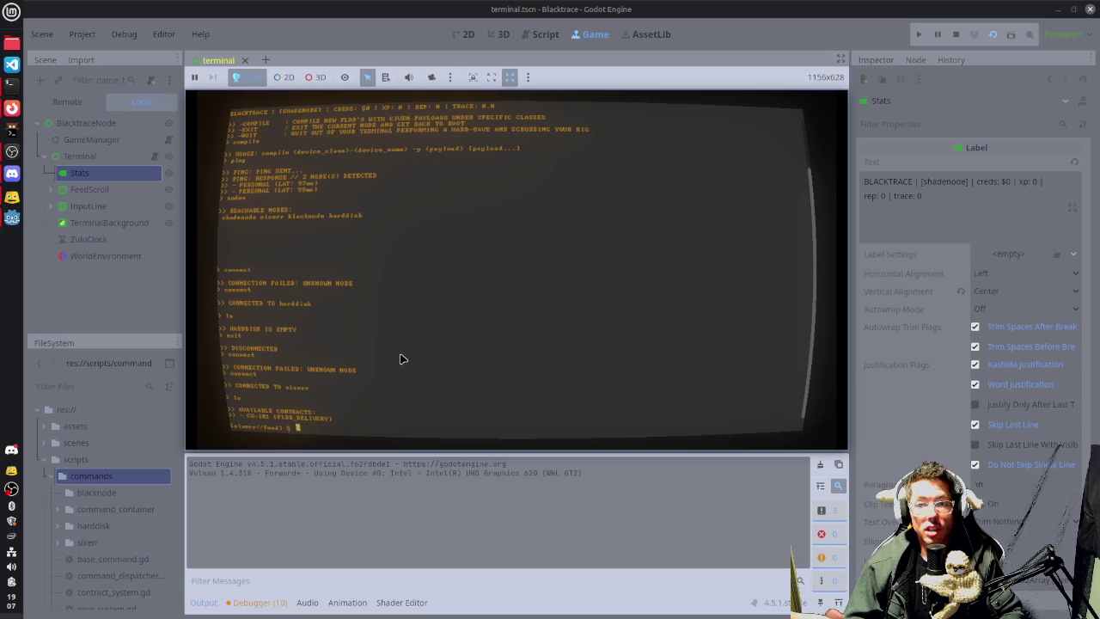
type("c")
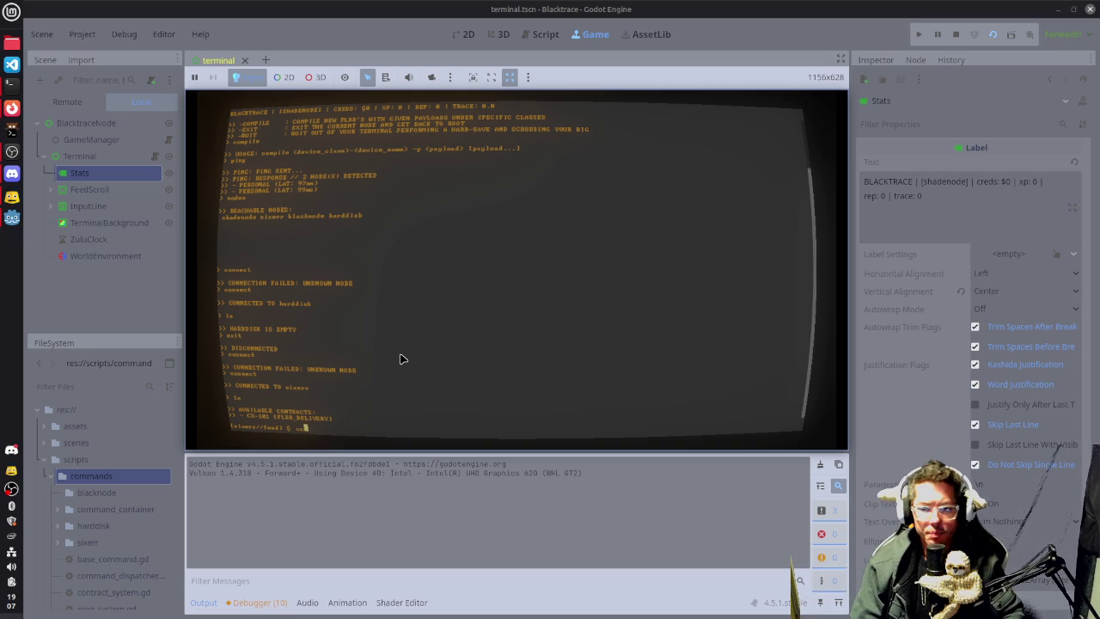
type("xit")
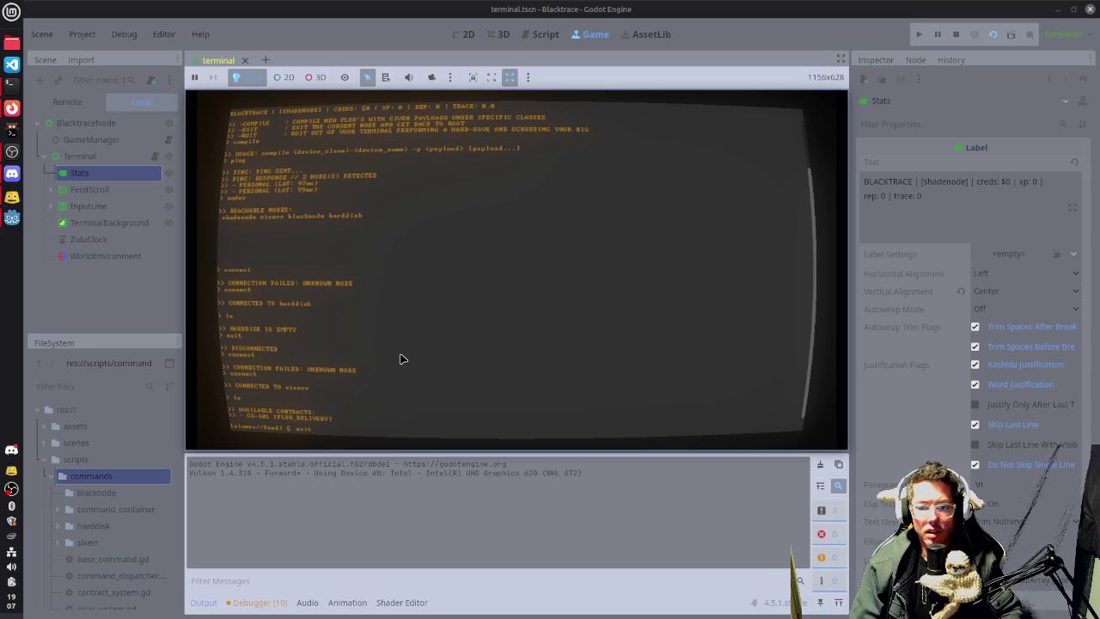
key("Return")
Try compiling lasb-182, which fails without a payload, then list the terminal's commands.
type("comp")
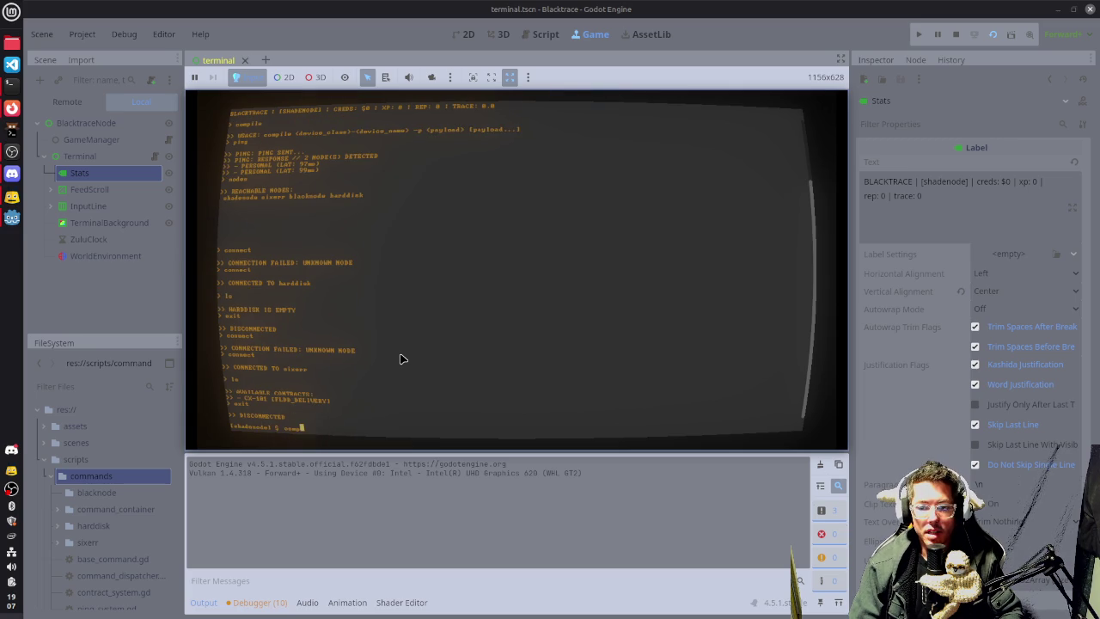
type("ile")
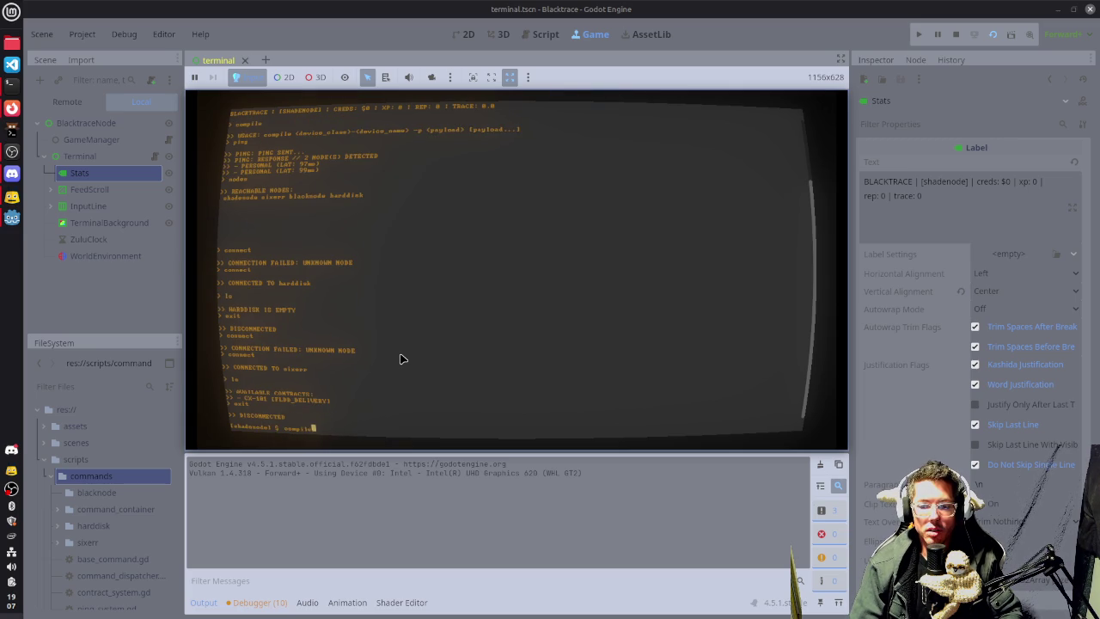
type(" lasb")
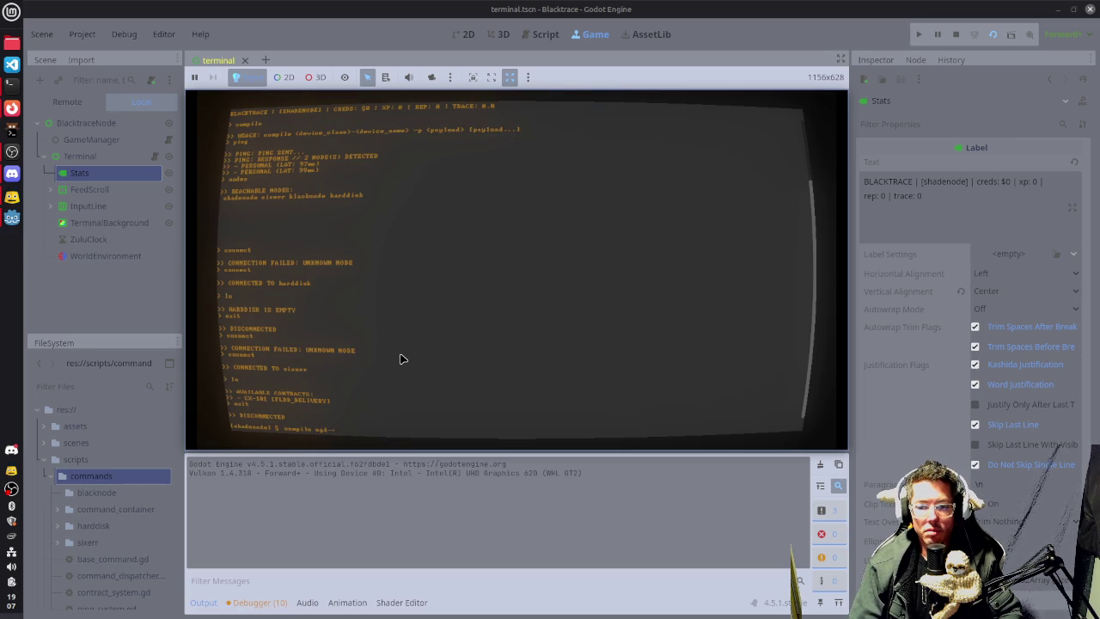
type("-182")
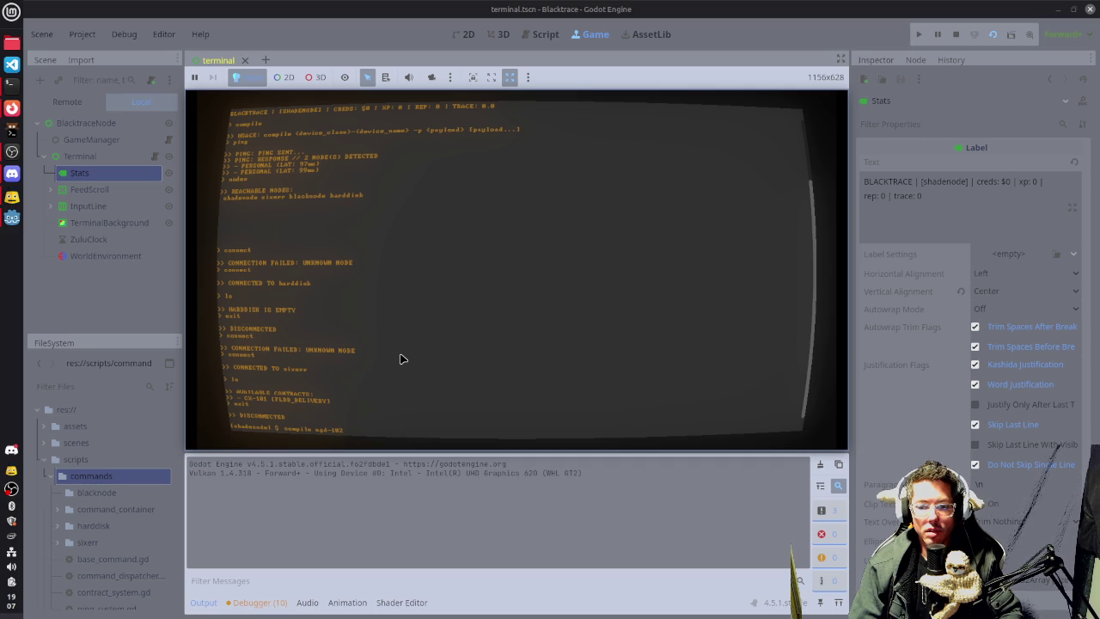
type(" -")
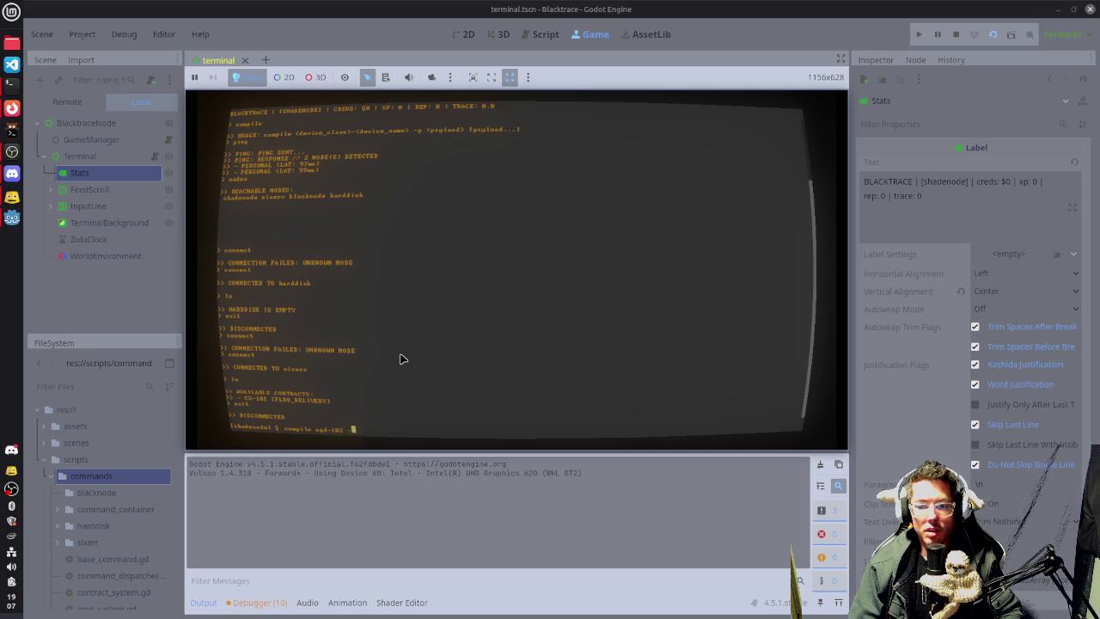
key("Return")
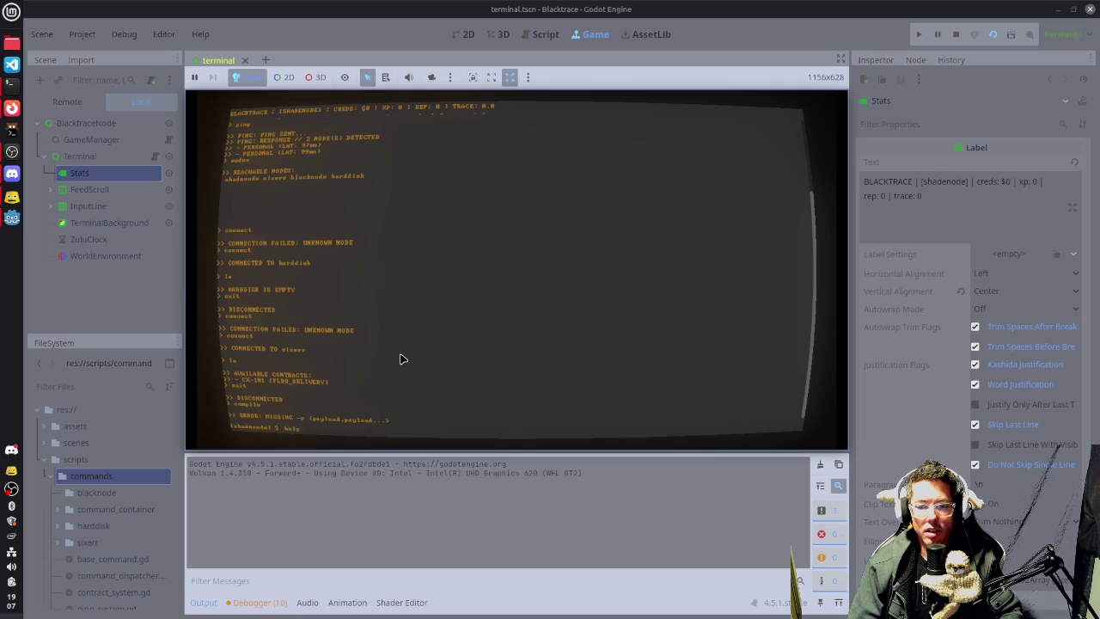
type("help")
key("Return")
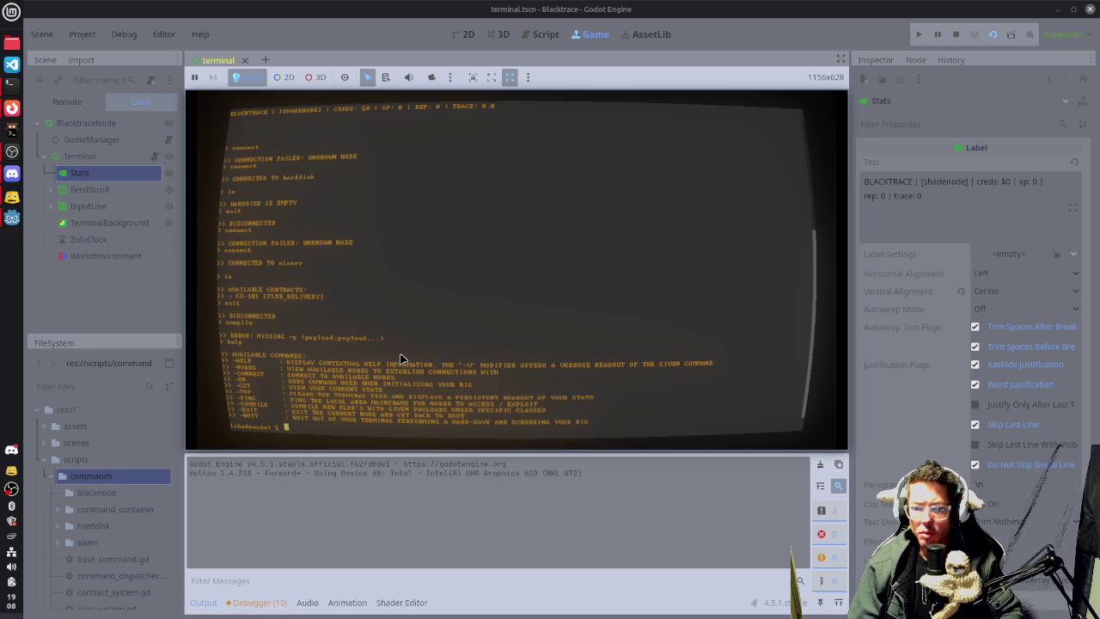
Show 'help compile' output with the usage, the -p payload flag and examples.
type("help compile")
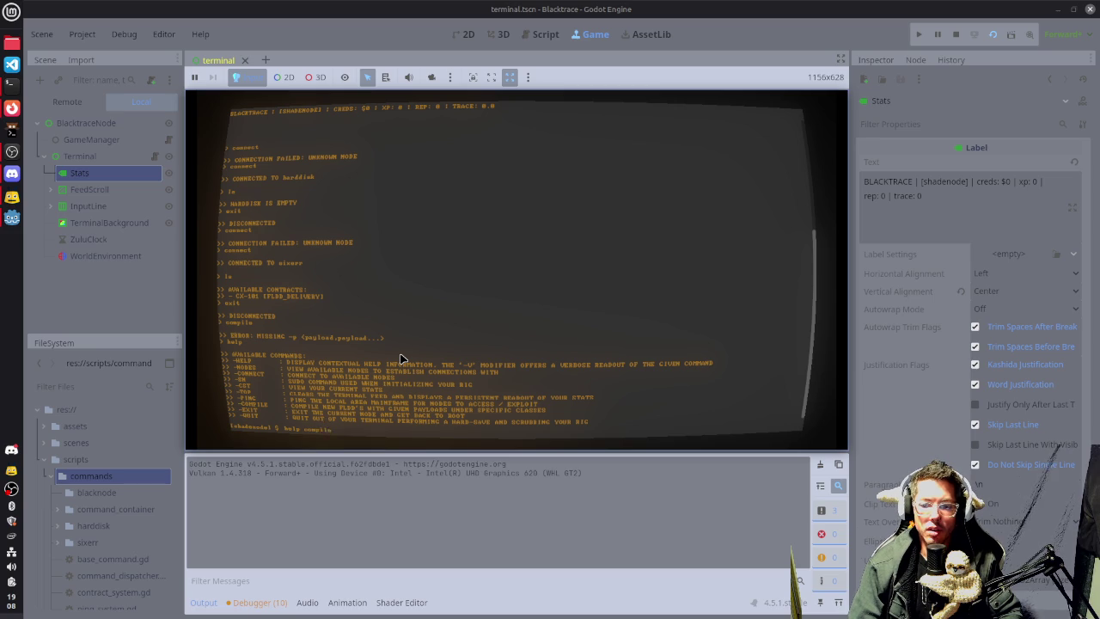
key("Return")
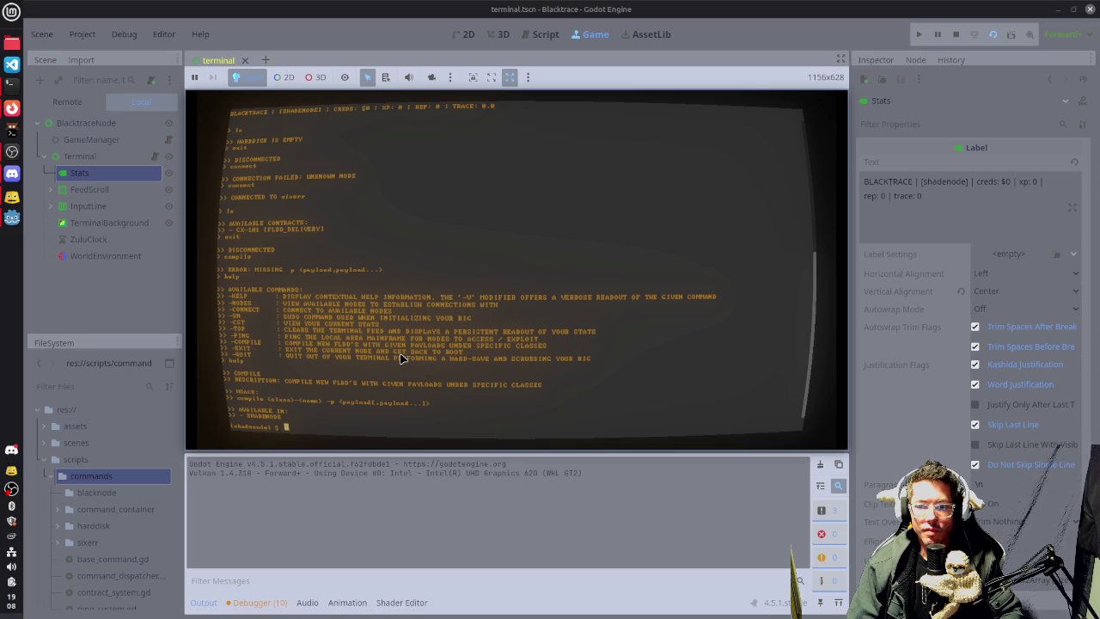
type("help")
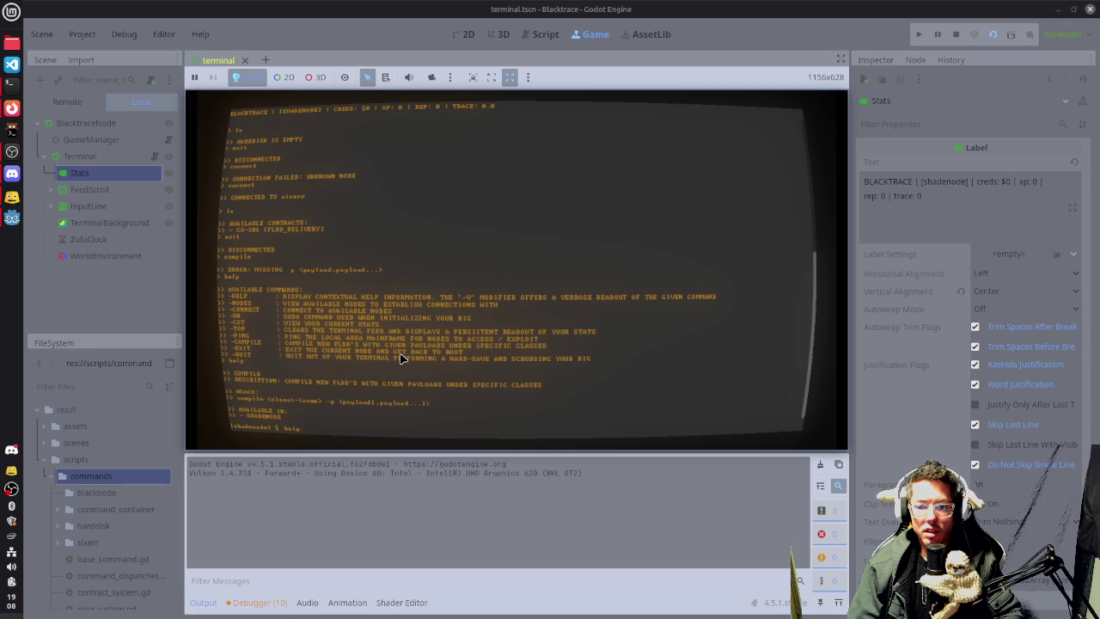
type(" -")
key("Return")
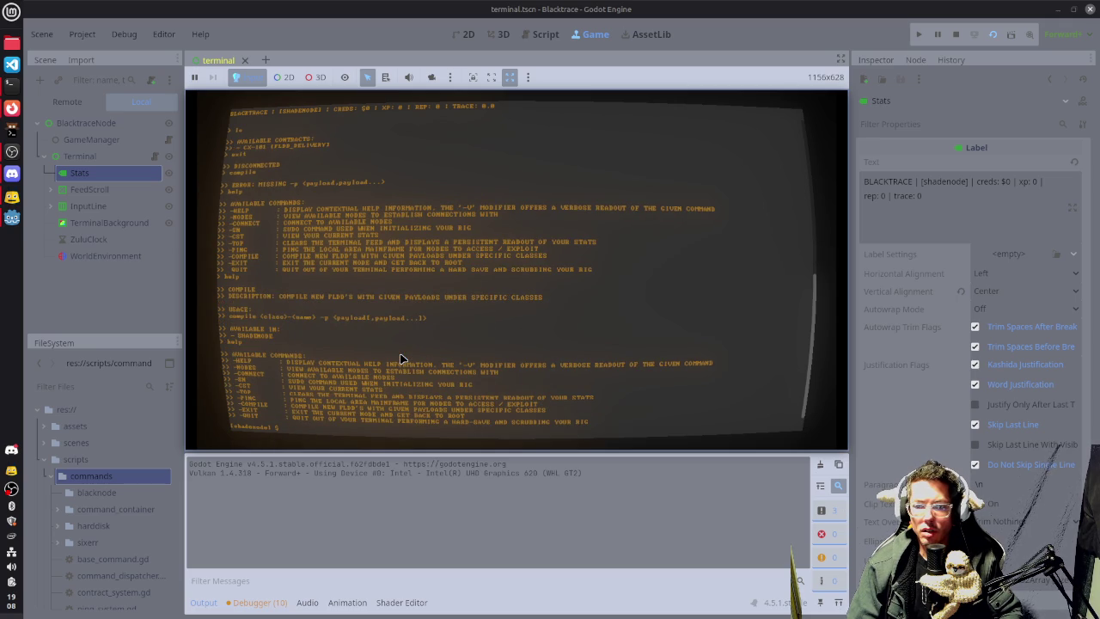
type("help -v")
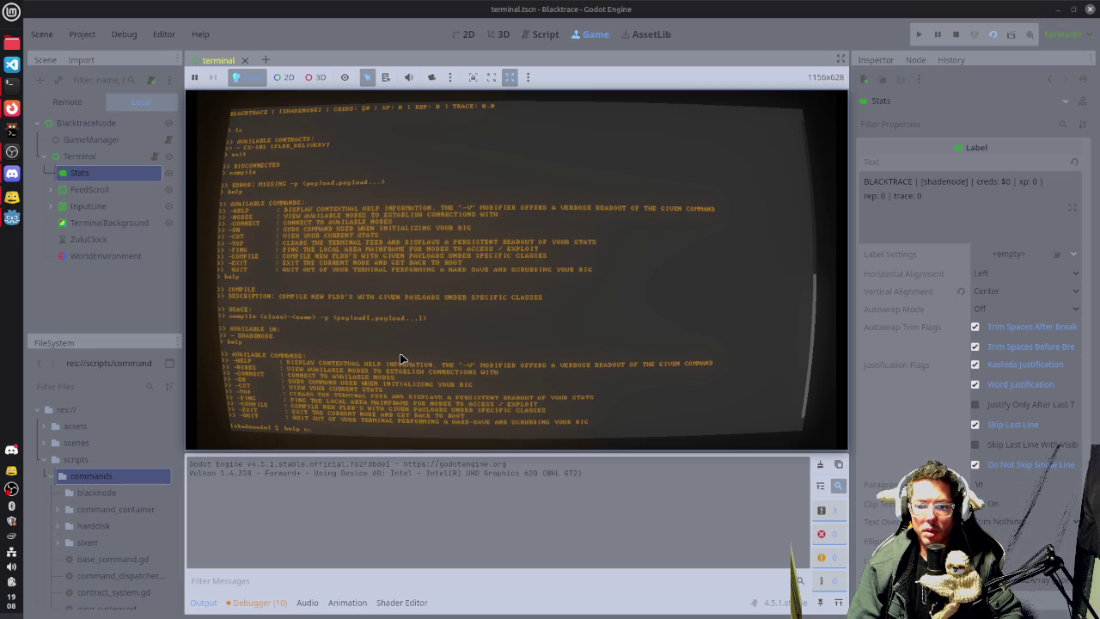
key("BackSpace")
type("compile -")
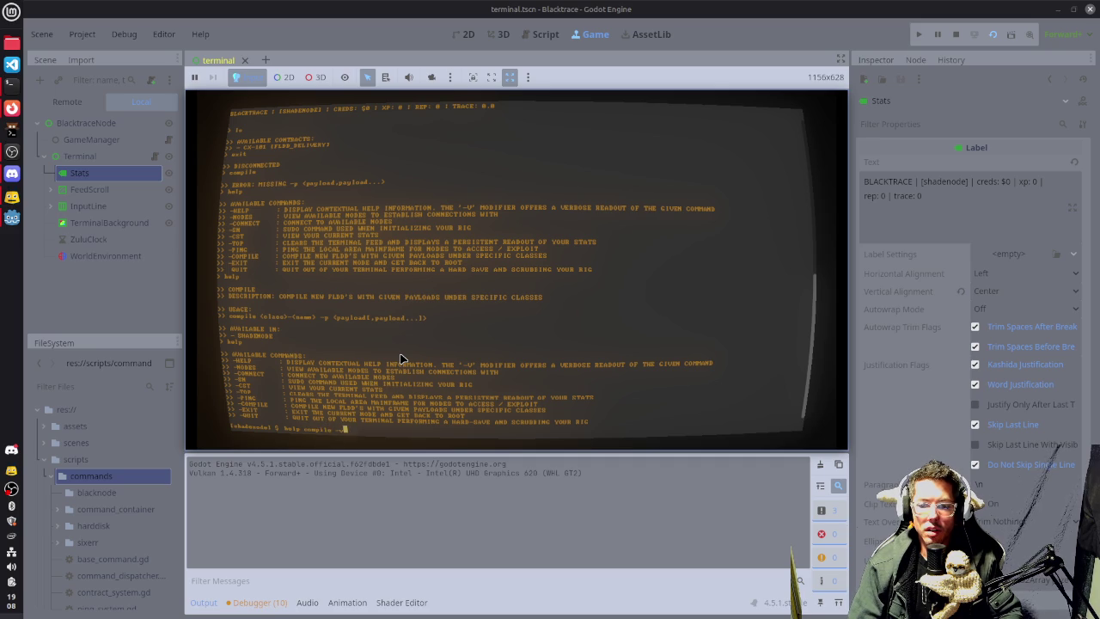
key("Return")
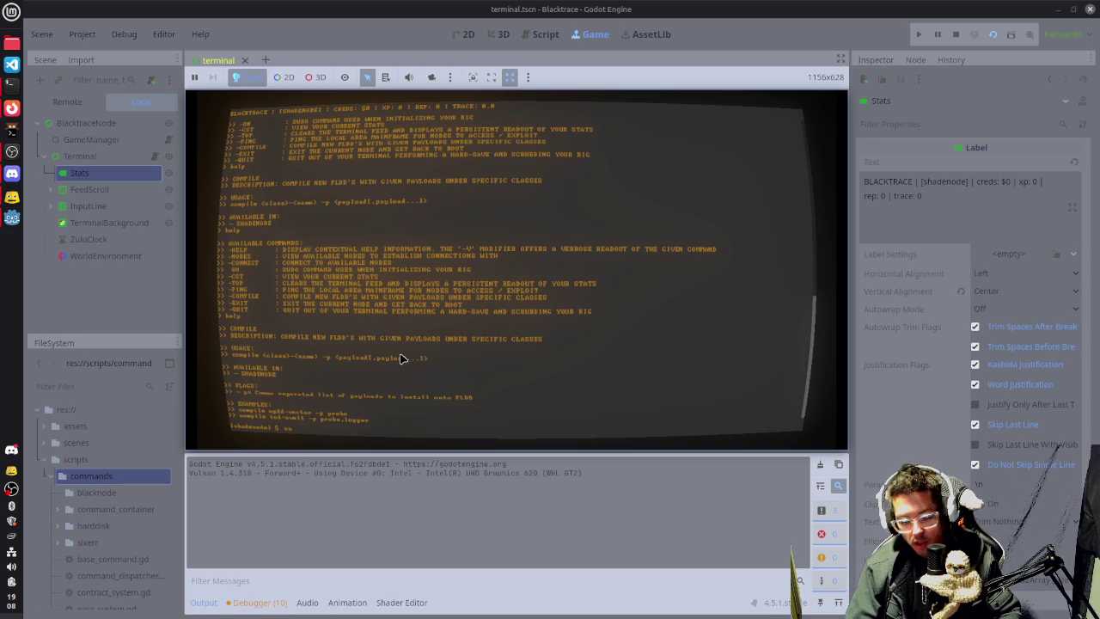
Queue 'compile ugdd-vector -p probe' and view the System Monitor's remaining time.
type("mpile")
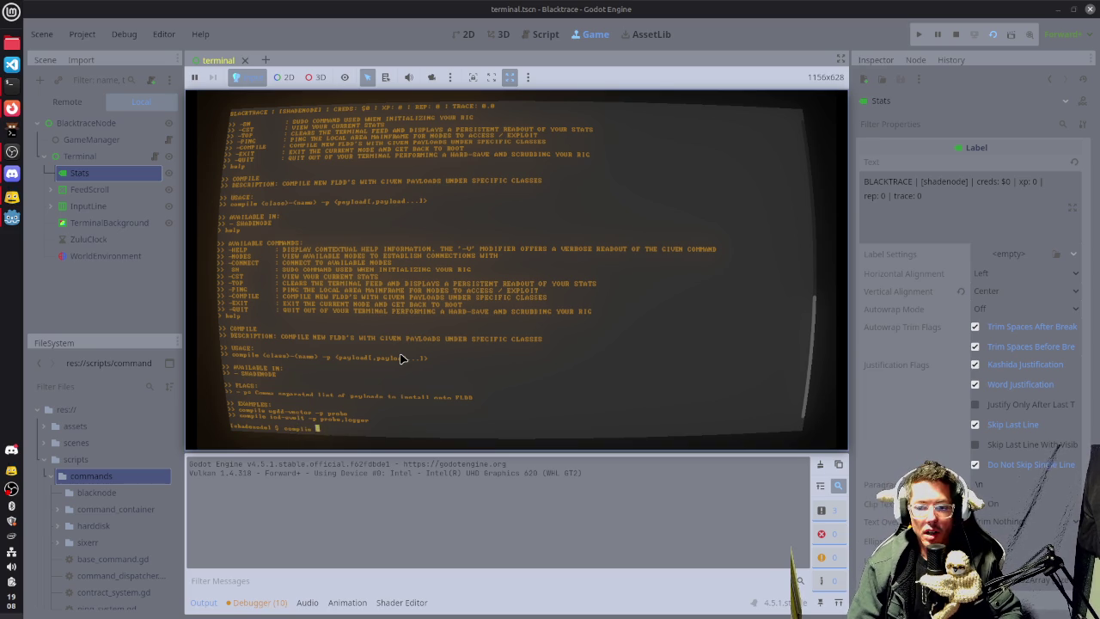
key("BackSpace")
key("BackSpace")
key("BackSpace")
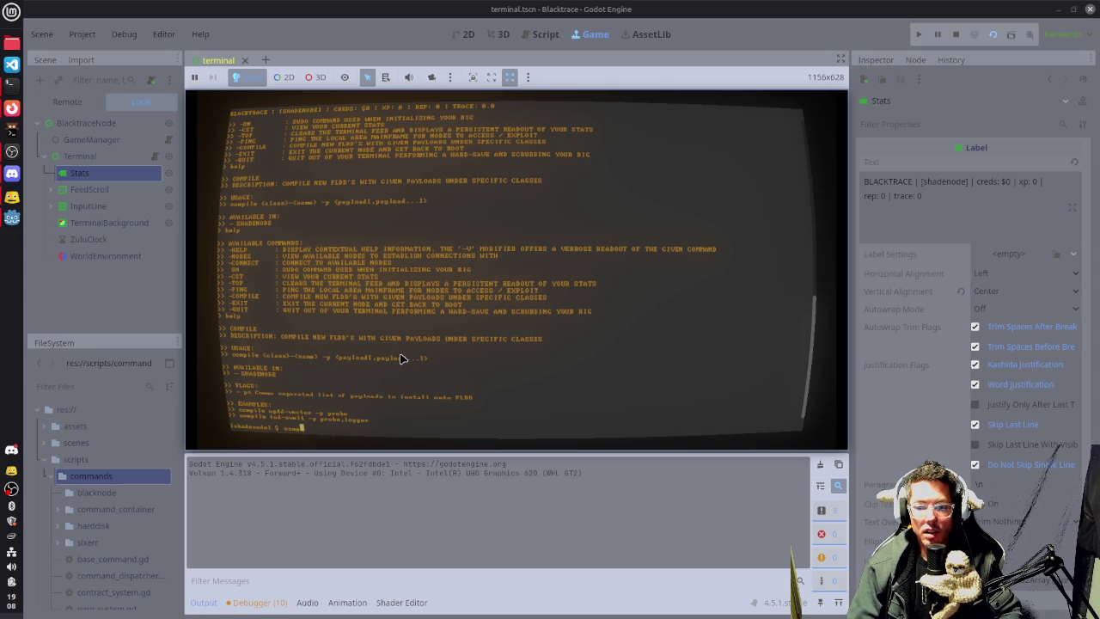
type("ile")
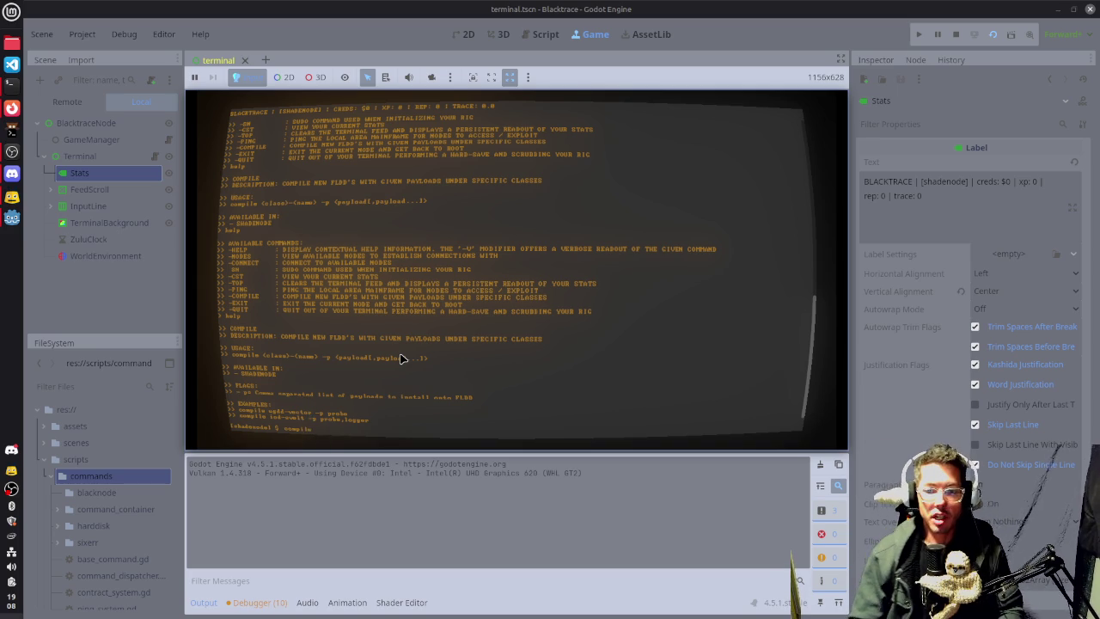
type(" ugdd-")
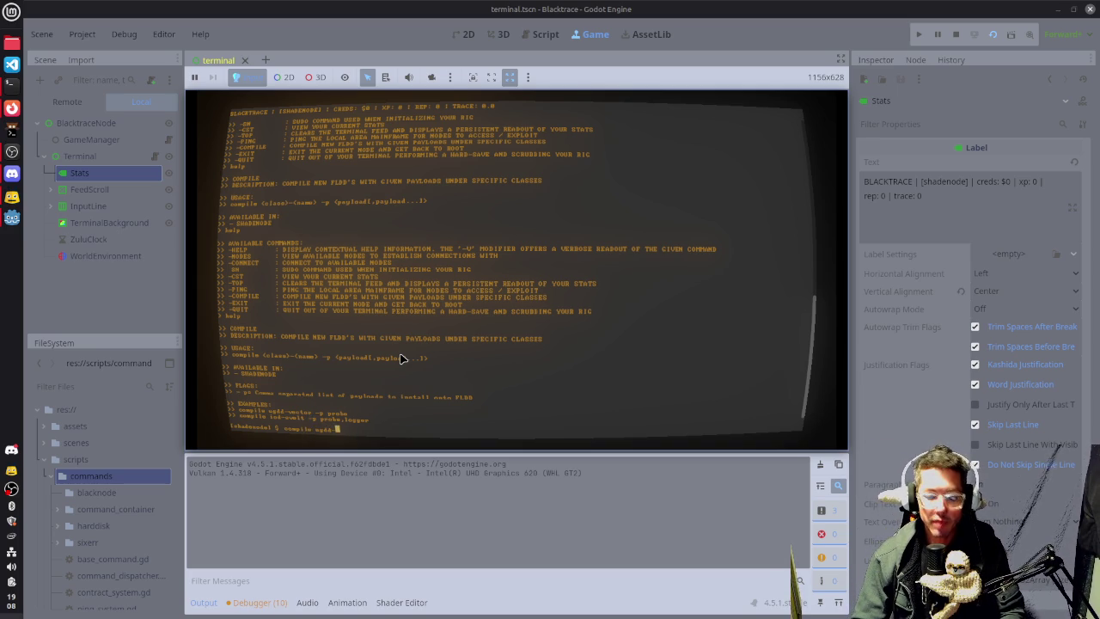
type("vector -")
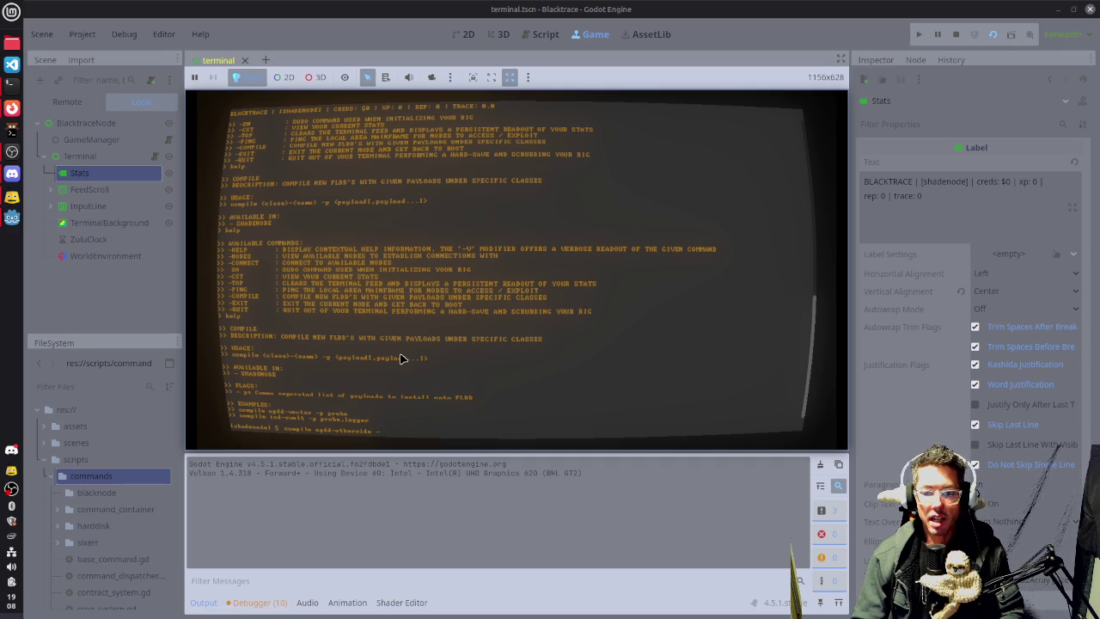
type("p probe")
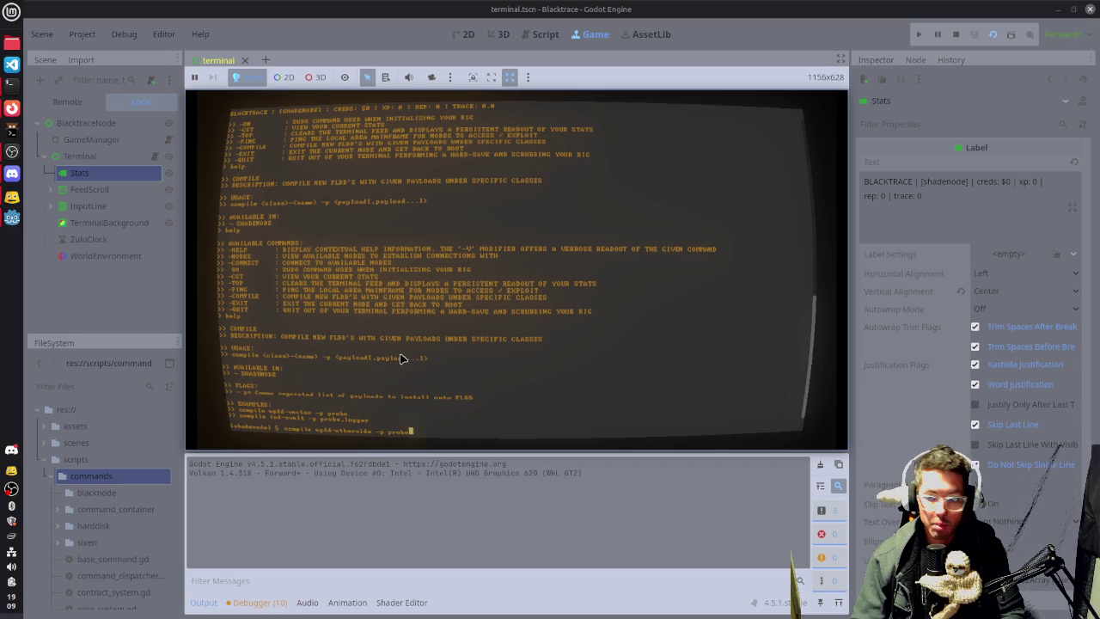
key("Return")
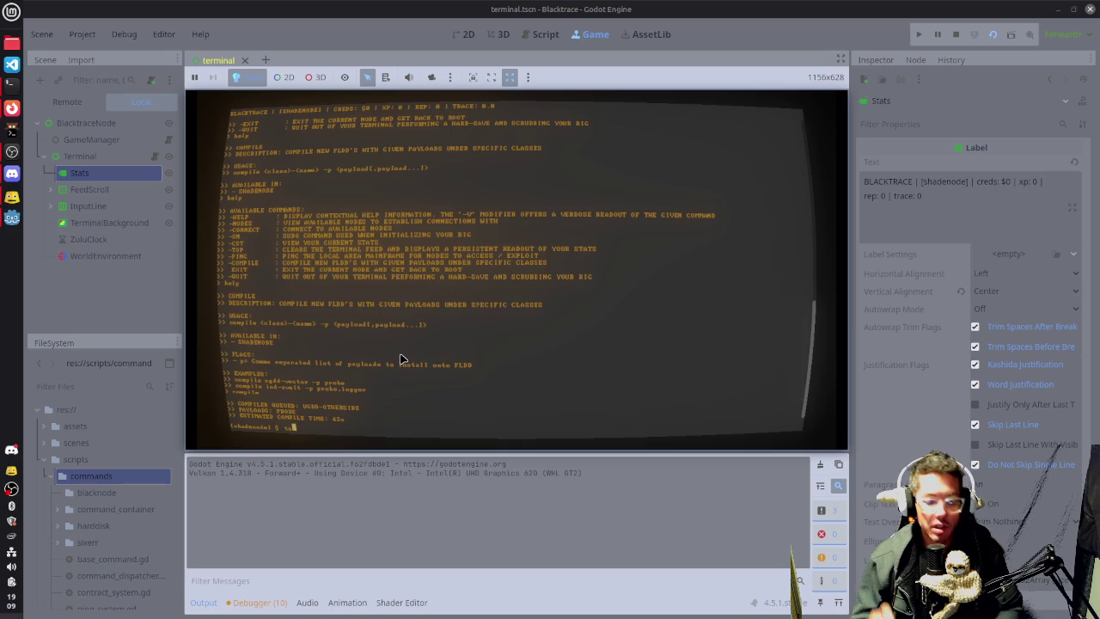
type("p")
key("Return")
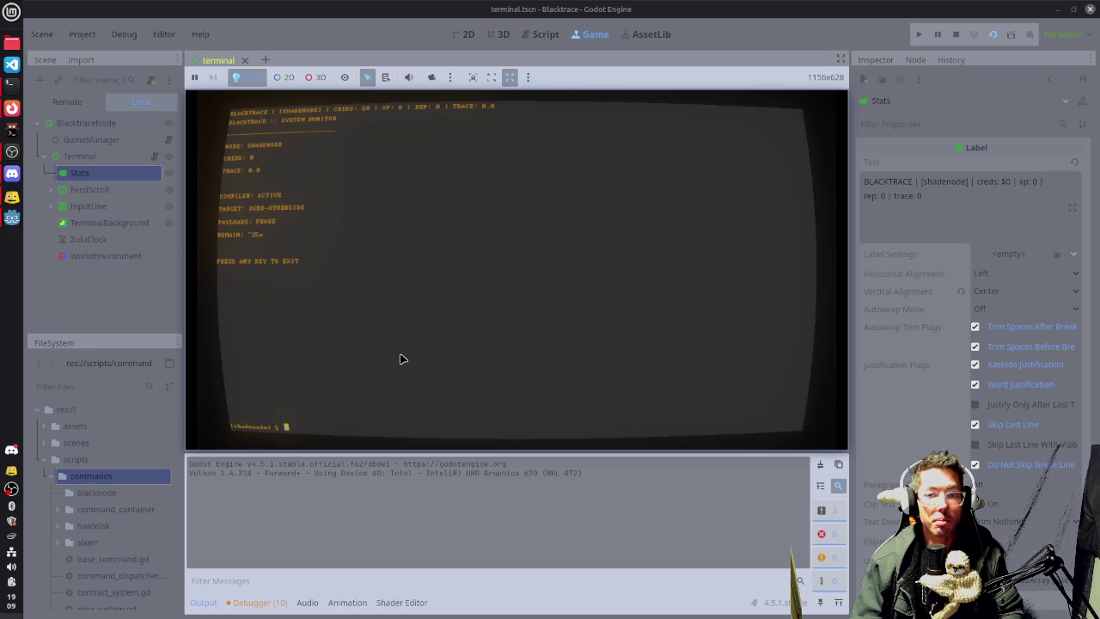
Leave the System Monitor once the probe payload finishes compiling.
key("Escape")
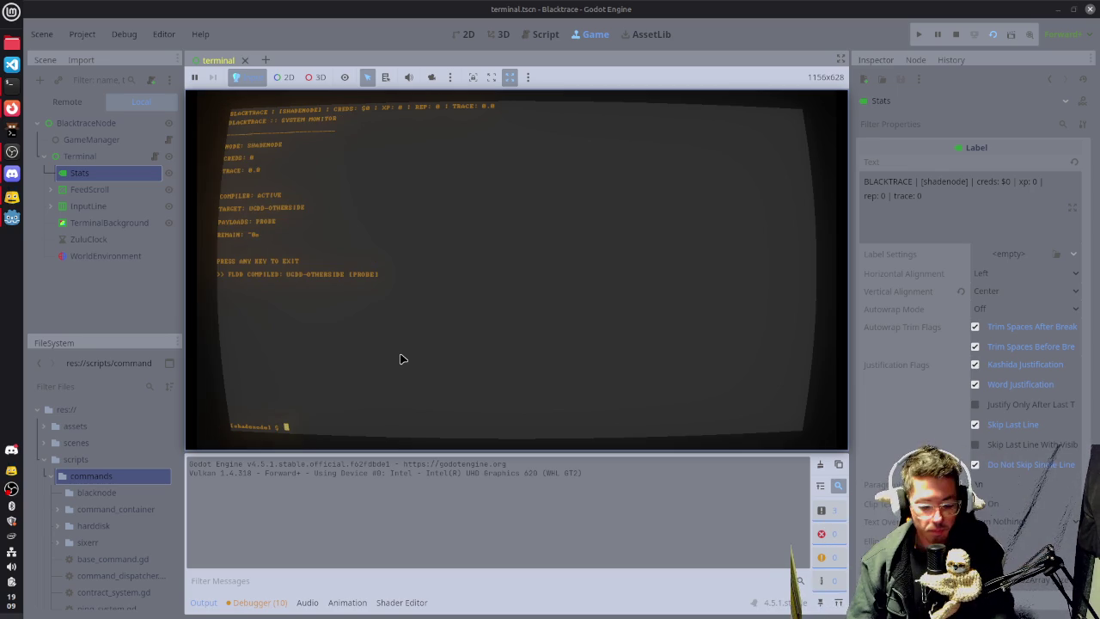
Connect to the harddisk node and list its storage contents.
key("Return")
type("connect")
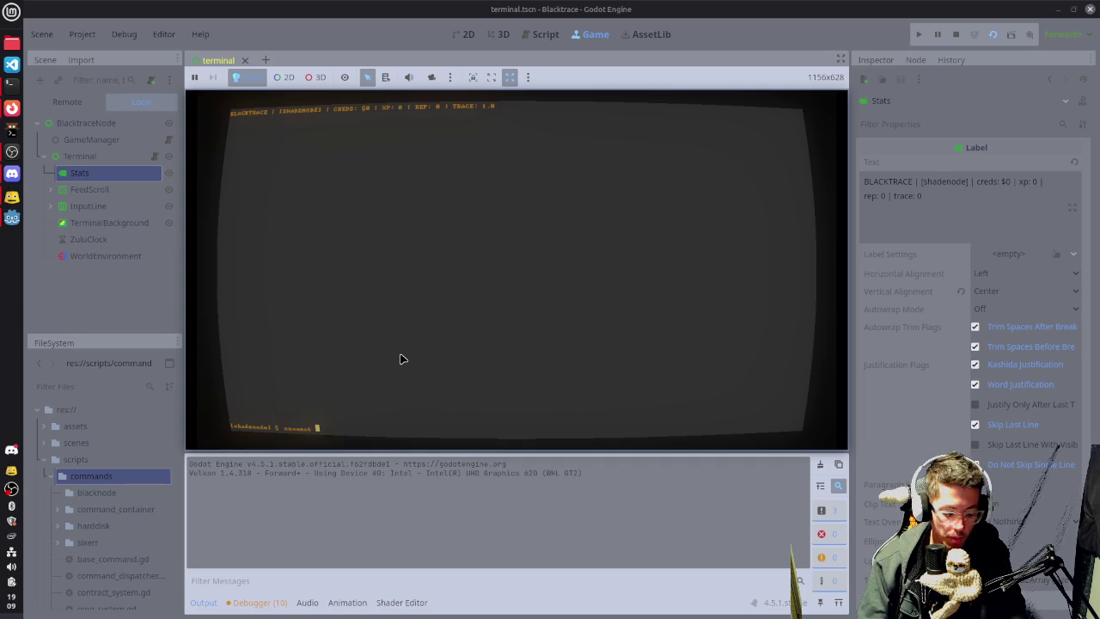
type("harddis")
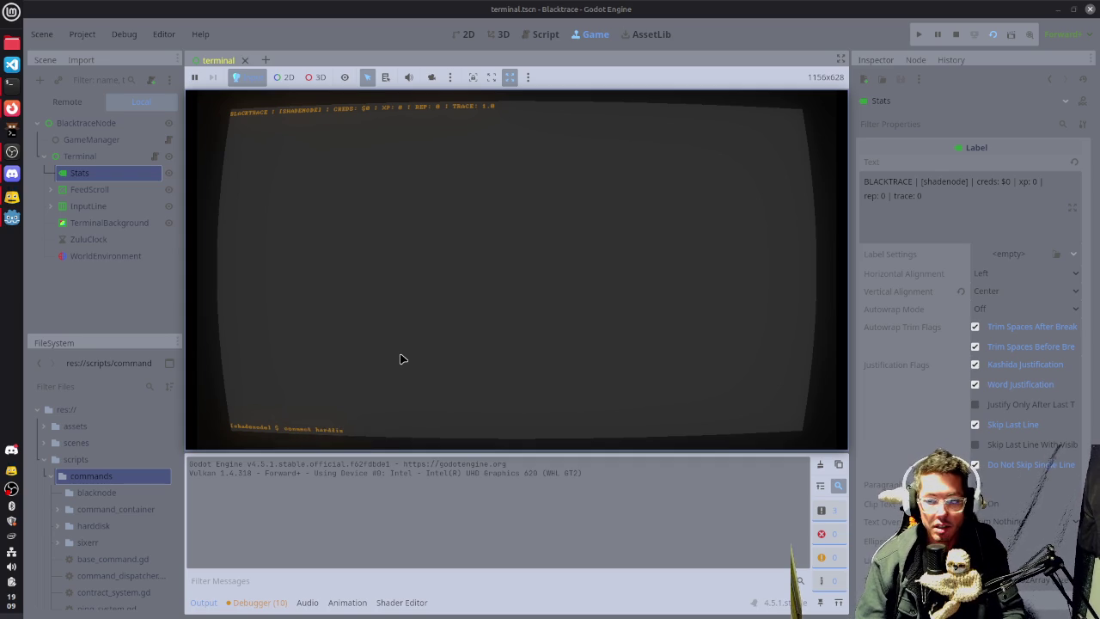
type("k")
key("Return")
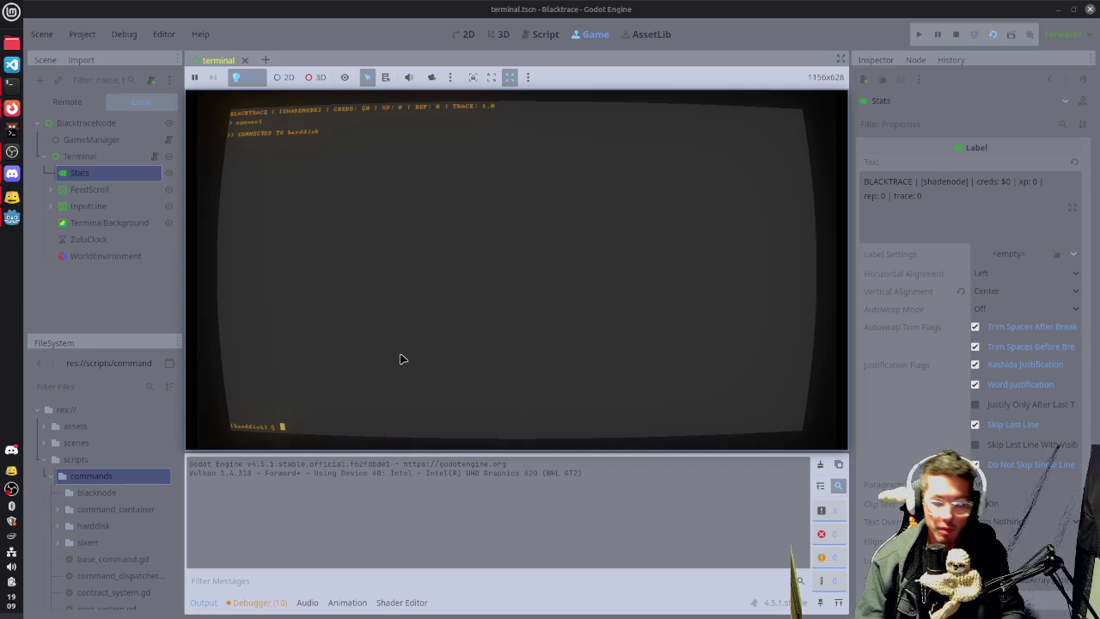
type("ls")
key("Return")
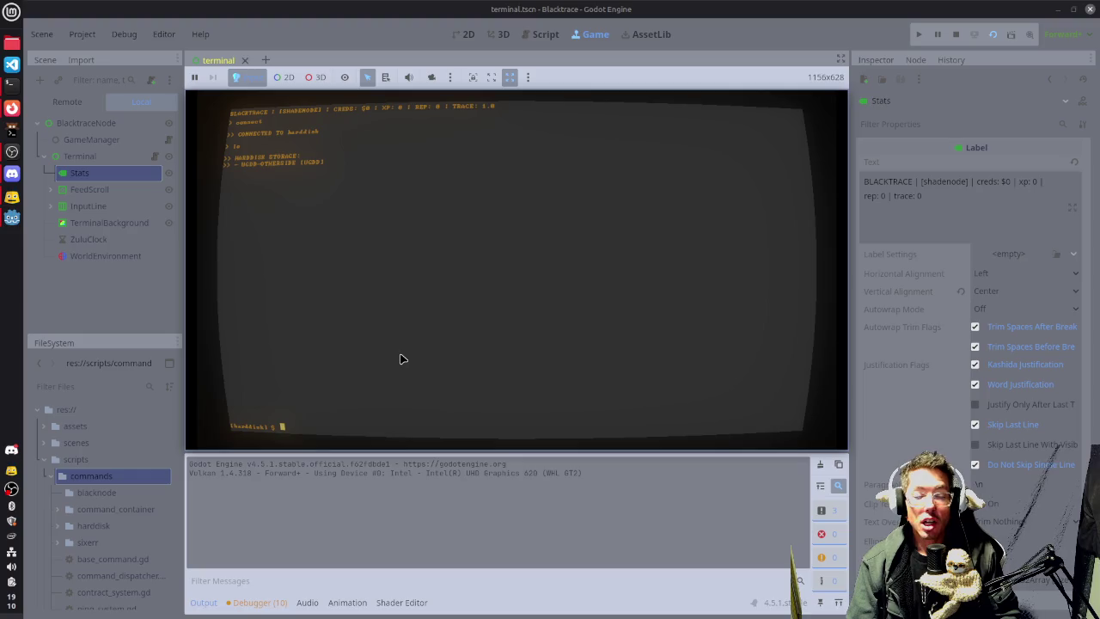
Disconnect from harddisk and quit the running game back to the Project Manager.
type("quit")
key("Return")
type("quit")
key("Return")
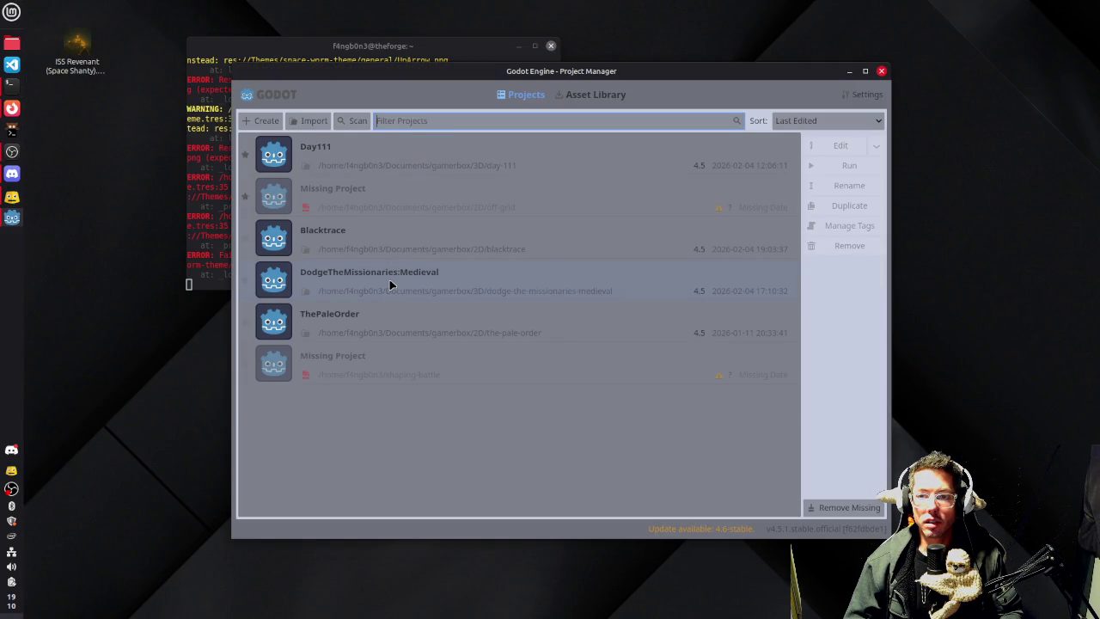
Reopen the DodgeTheMissionaries:Medieval project, then switch to the itch.io browser window.
double_click(389, 285)
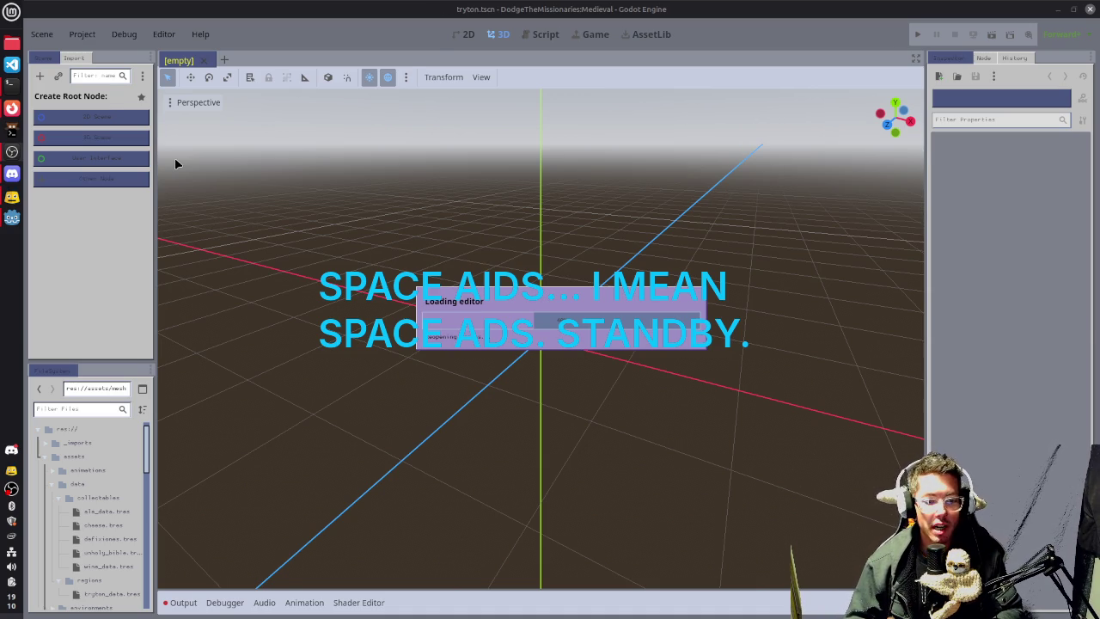
key("alt+Tab")
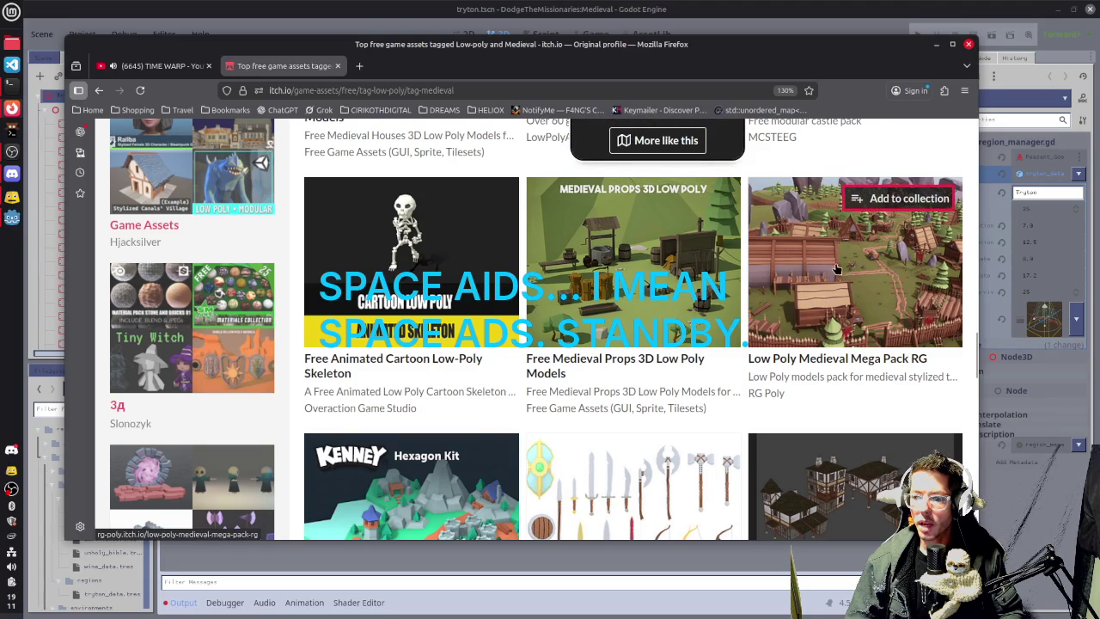
Browse the Low Poly Medieval Mega Pack RG page and enlarge one village screenshot.
left_click(867, 258)
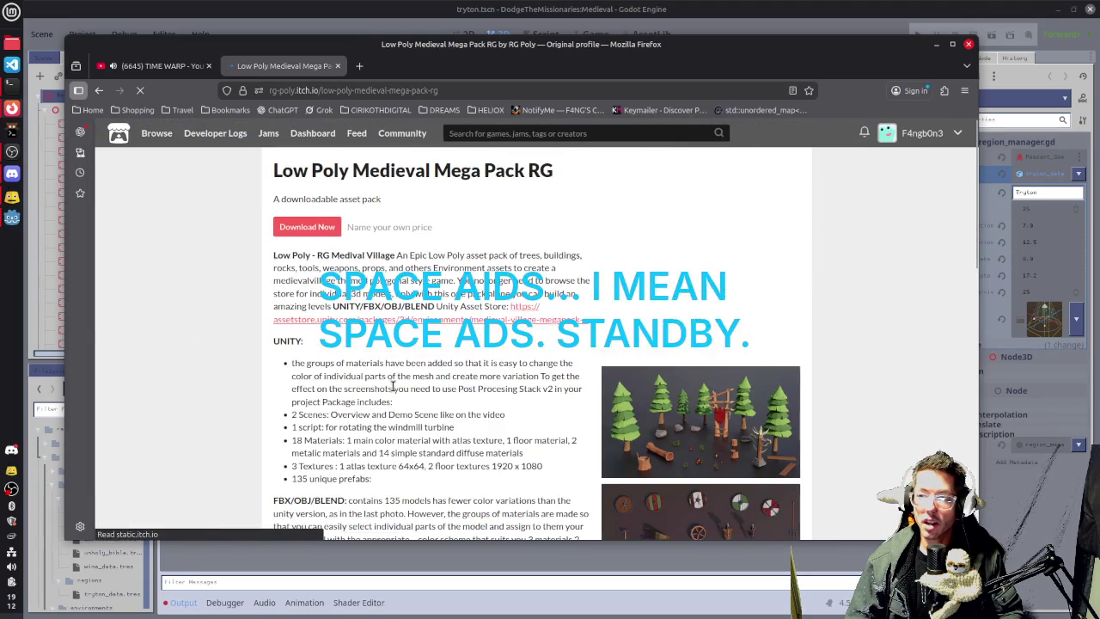
scroll(634, 298, "down", 3)
scroll(634, 299, "down", 3)
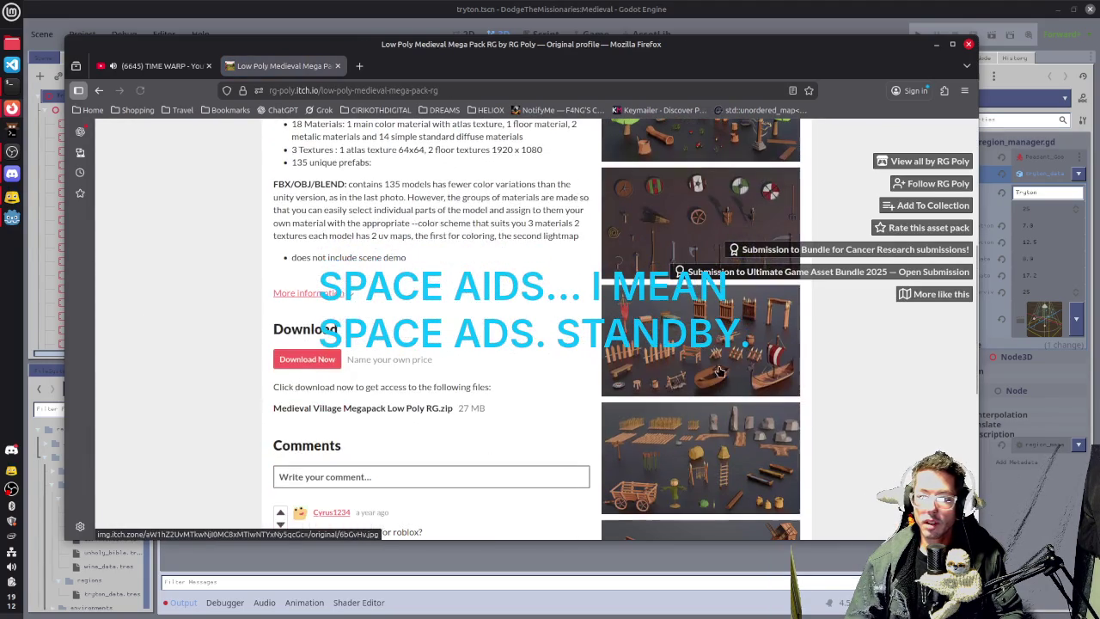
scroll(716, 363, "down", 3)
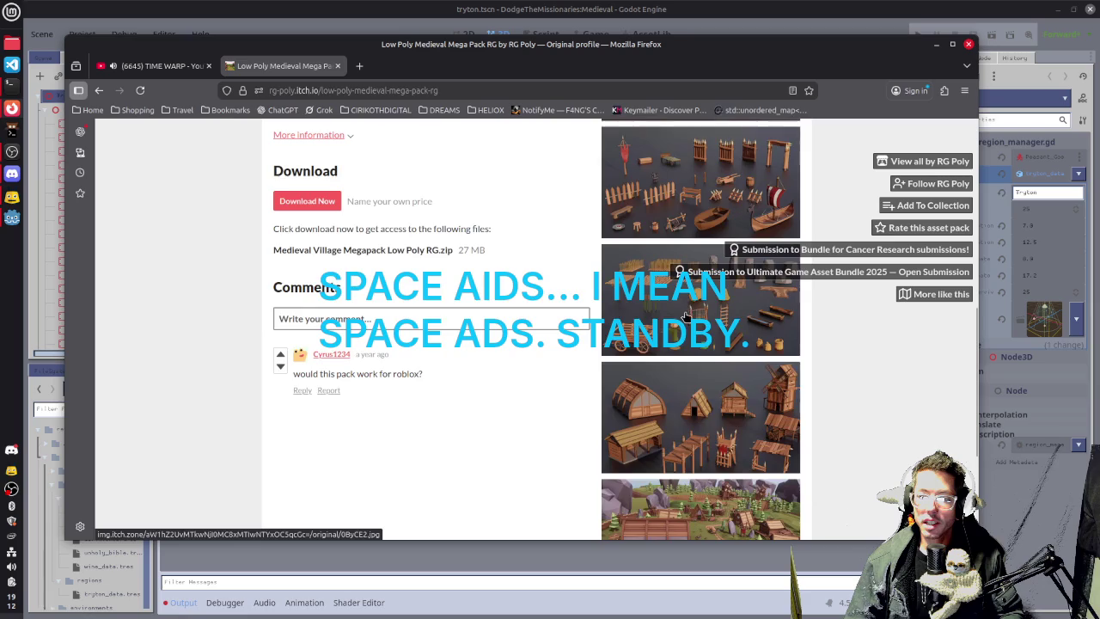
scroll(688, 314, "down", 3)
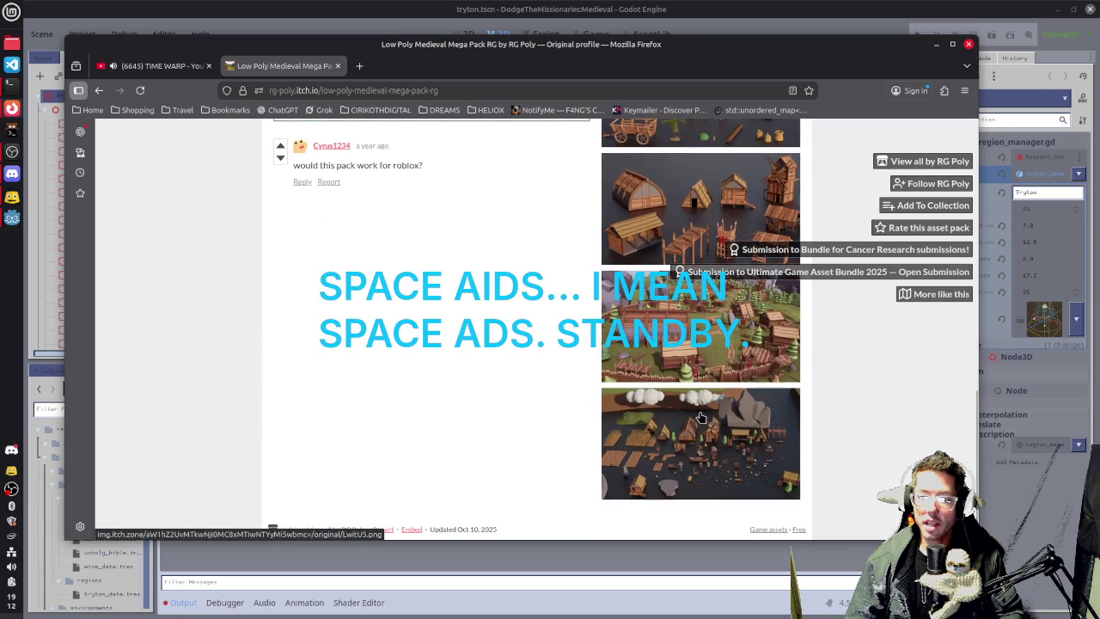
left_click(728, 423)
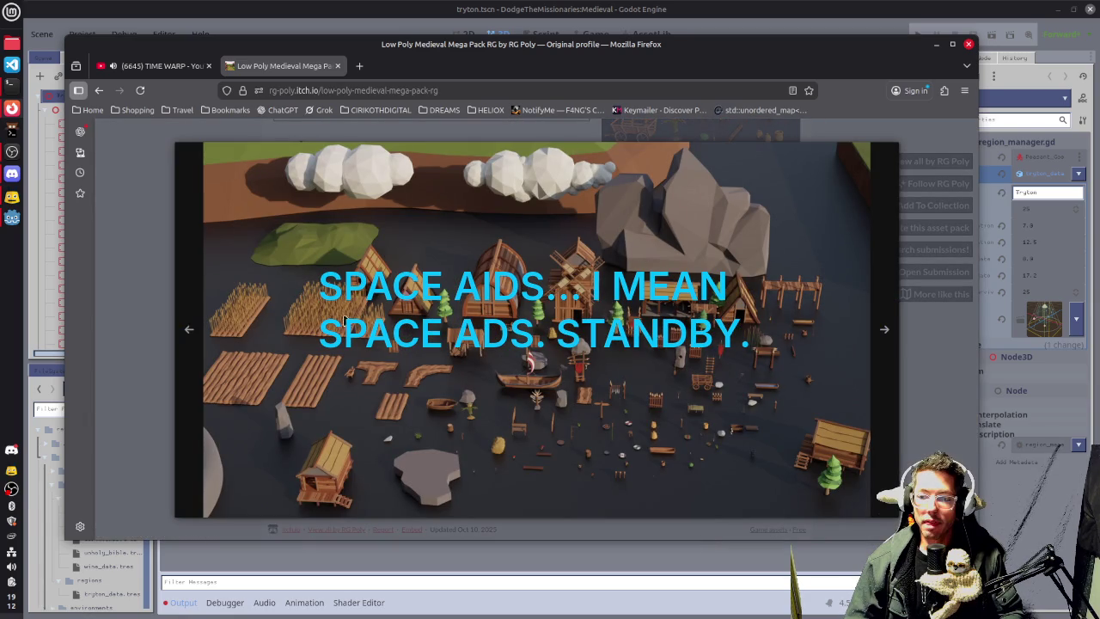
left_click(158, 286)
scroll(407, 373, "up", 10)
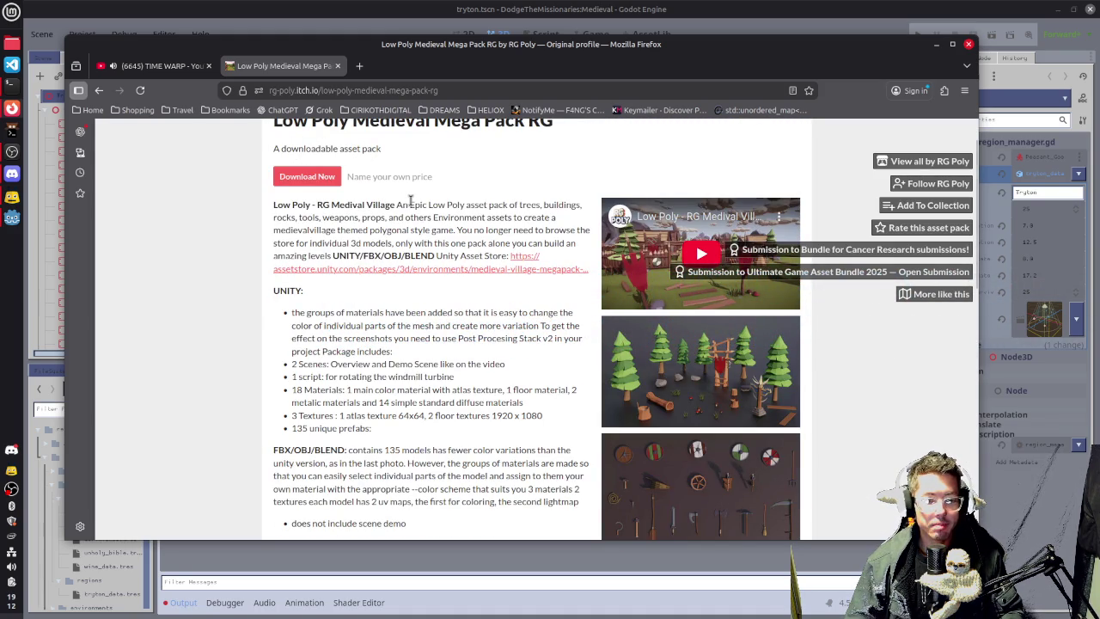
scroll(469, 234, "up", 2)
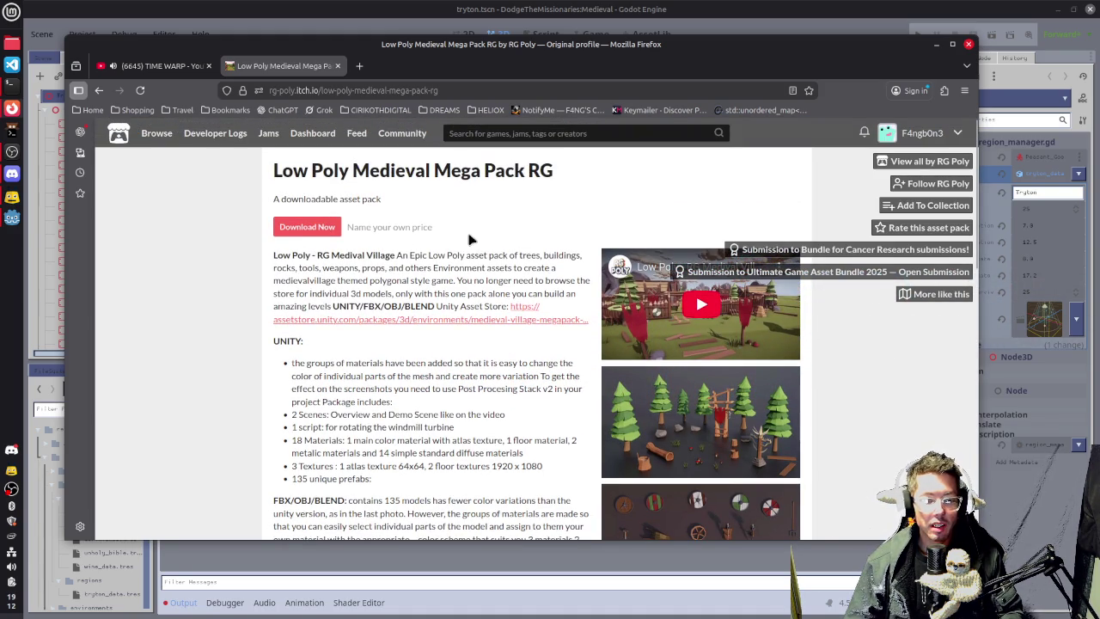
scroll(464, 262, "down", 3)
scroll(498, 292, "up", 3)
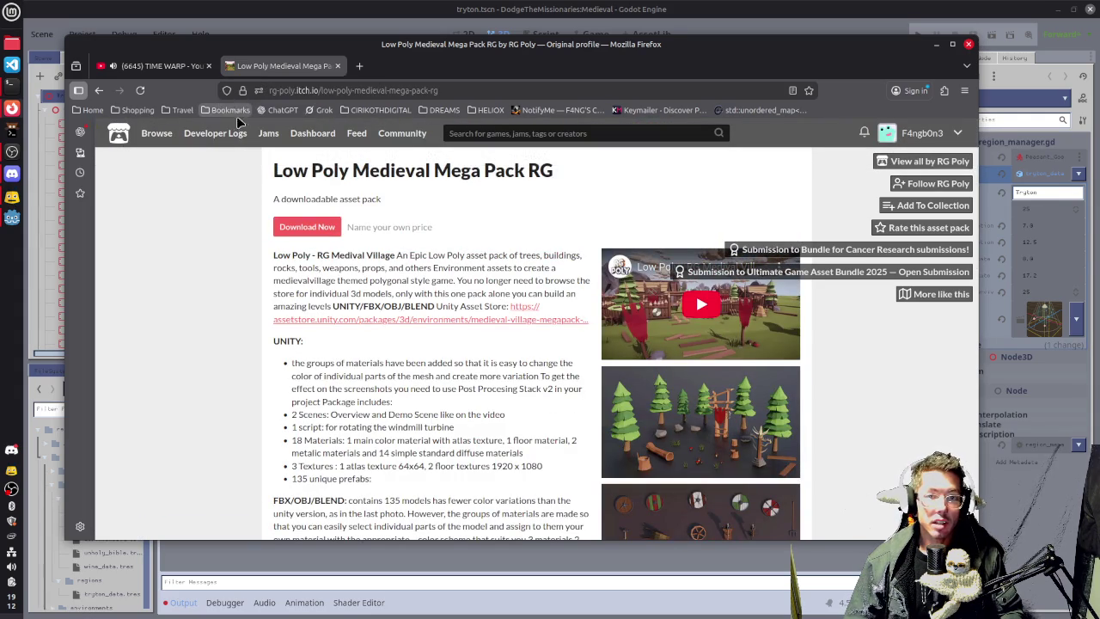
Show the free game assets listing filtered by the Low-poly tag.
mouse_move(155, 140)
left_click(258, 160)
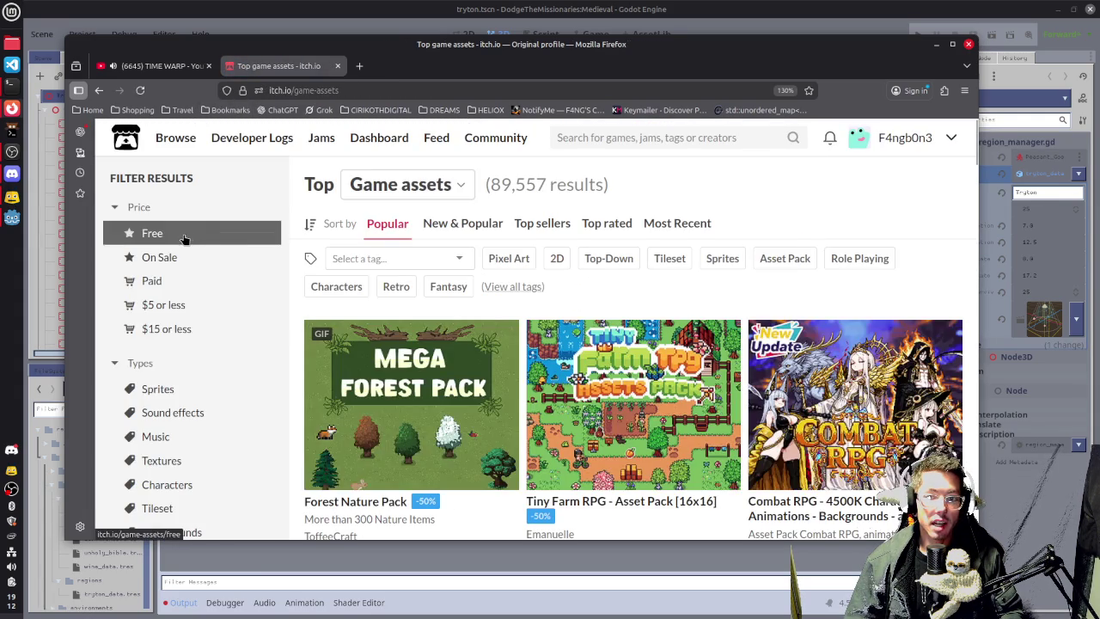
left_click(184, 239)
left_click(380, 260)
type("low")
key("Return")
Add the Medieval tag and browse results such as Hexagon Kit and LowPoly Medieval Weapons.
left_click(380, 259)
type("med")
key("Return")
scroll(488, 335, "down", 5)
mouse_move(610, 178)
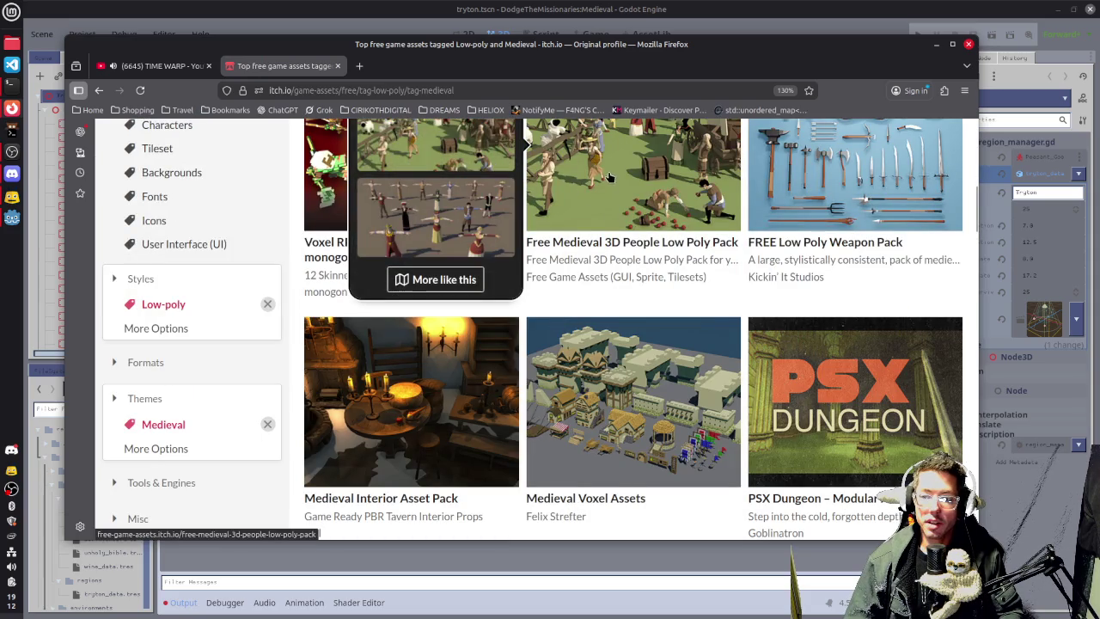
scroll(515, 258, "down", 4)
scroll(398, 281, "up", 3)
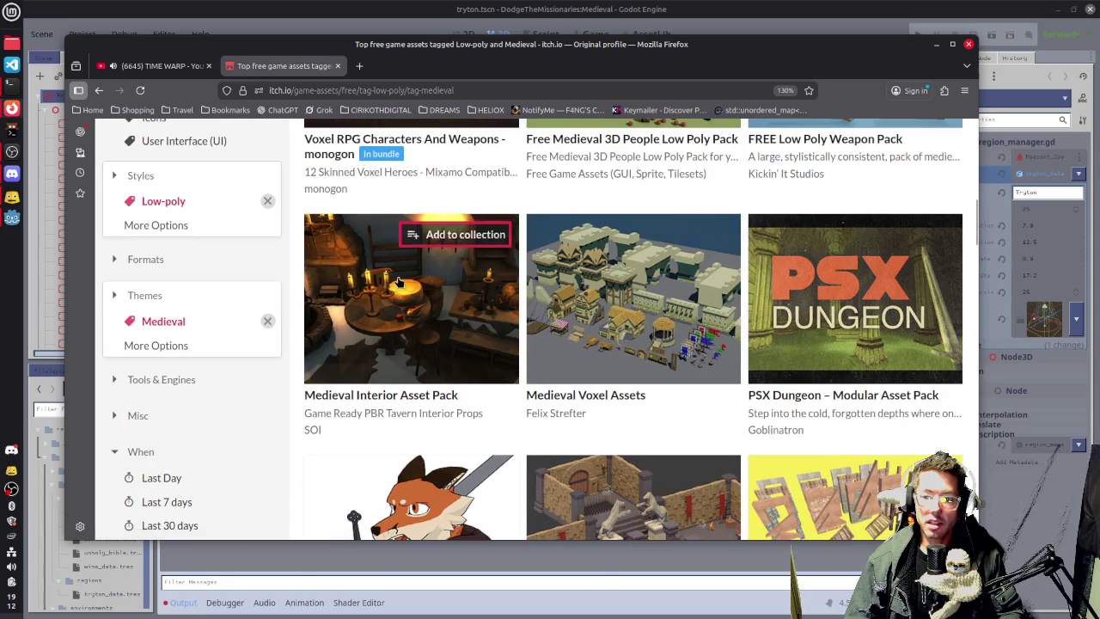
scroll(670, 275, "down", 5)
scroll(840, 276, "down", 5)
scroll(841, 276, "up", 3)
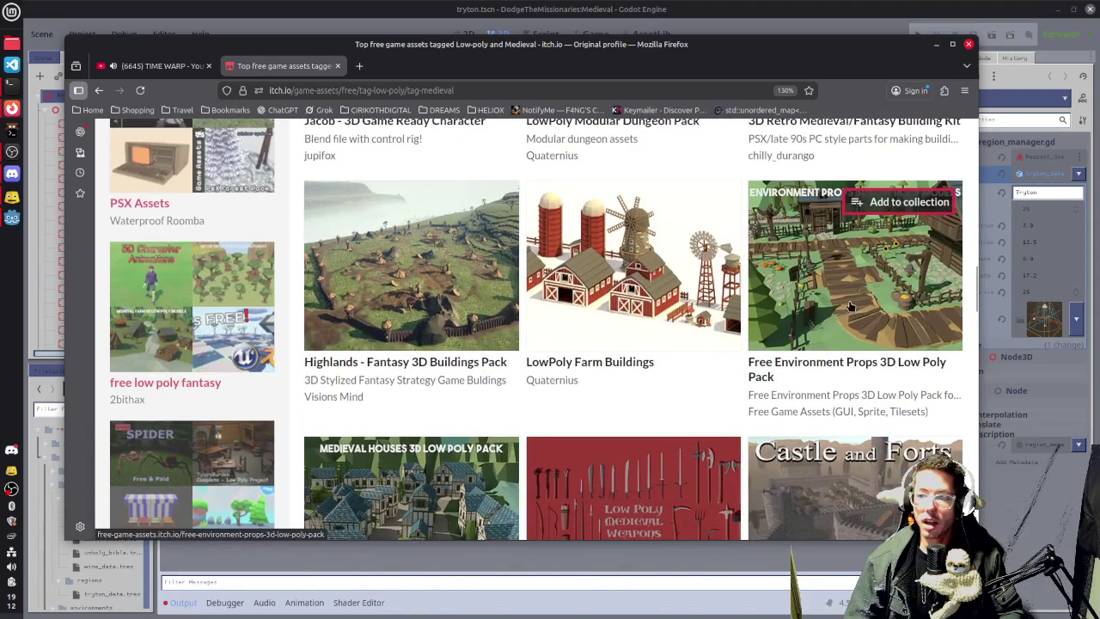
scroll(828, 244, "down", 7)
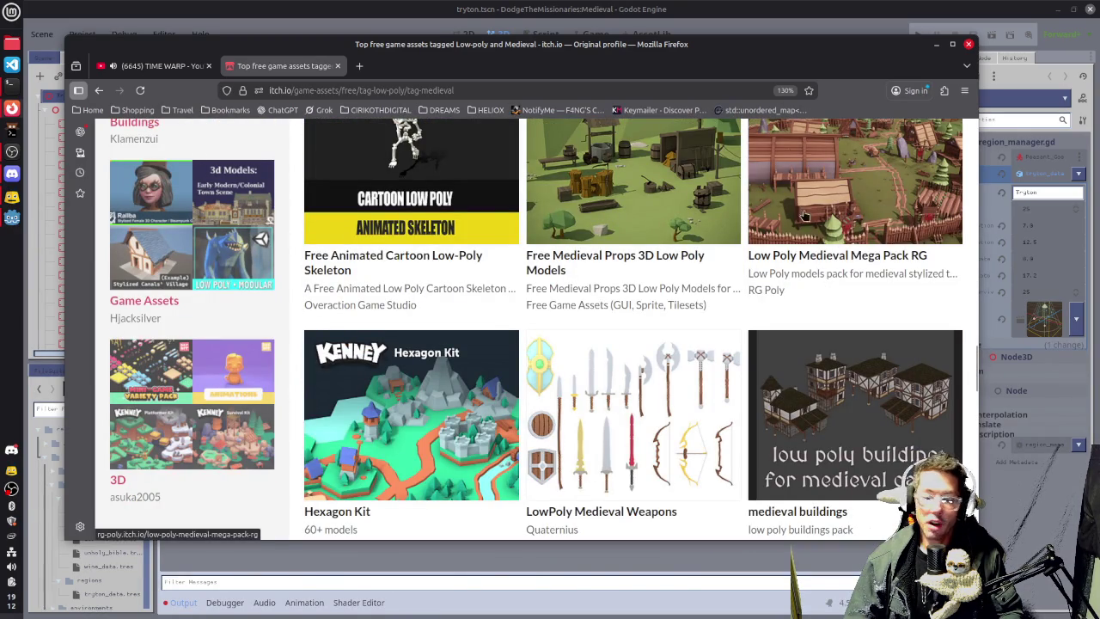
mouse_move(840, 206)
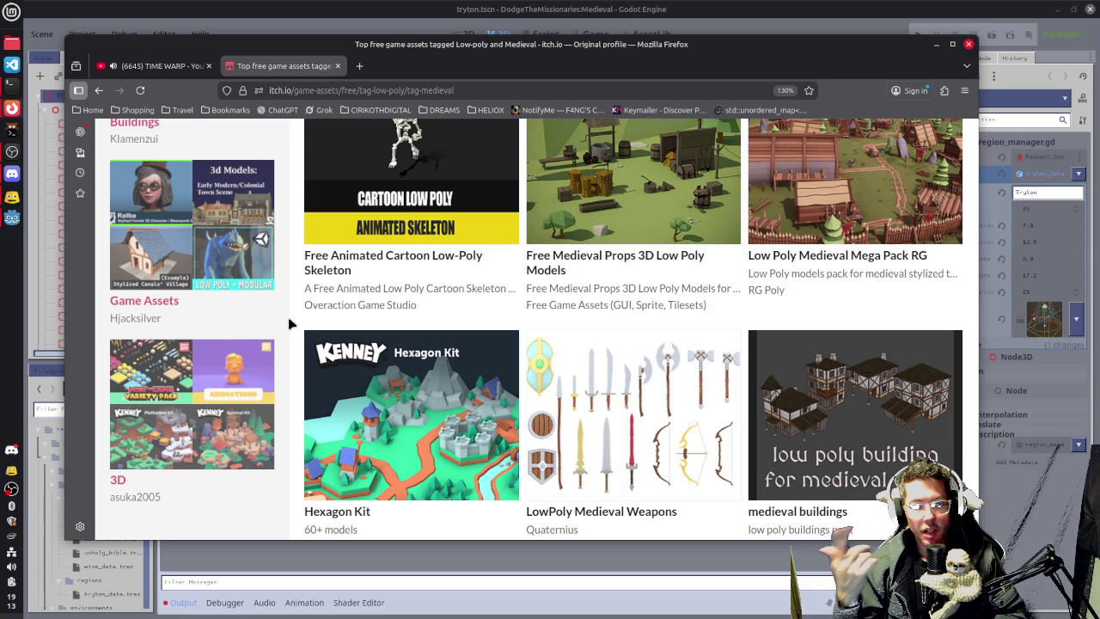
scroll(636, 352, "up", 3)
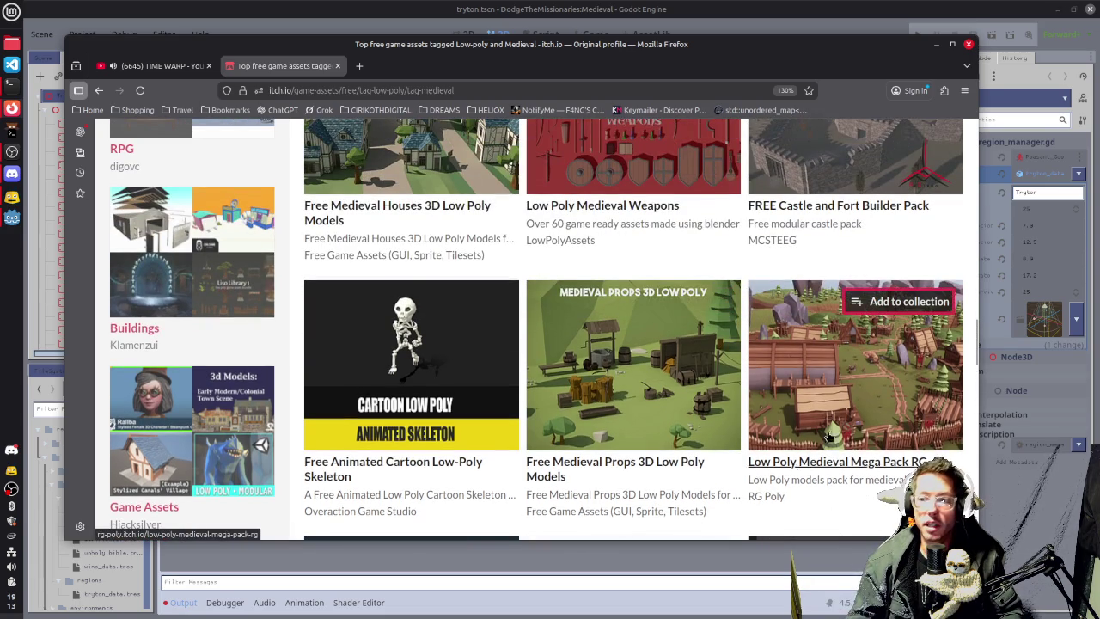
mouse_move(817, 404)
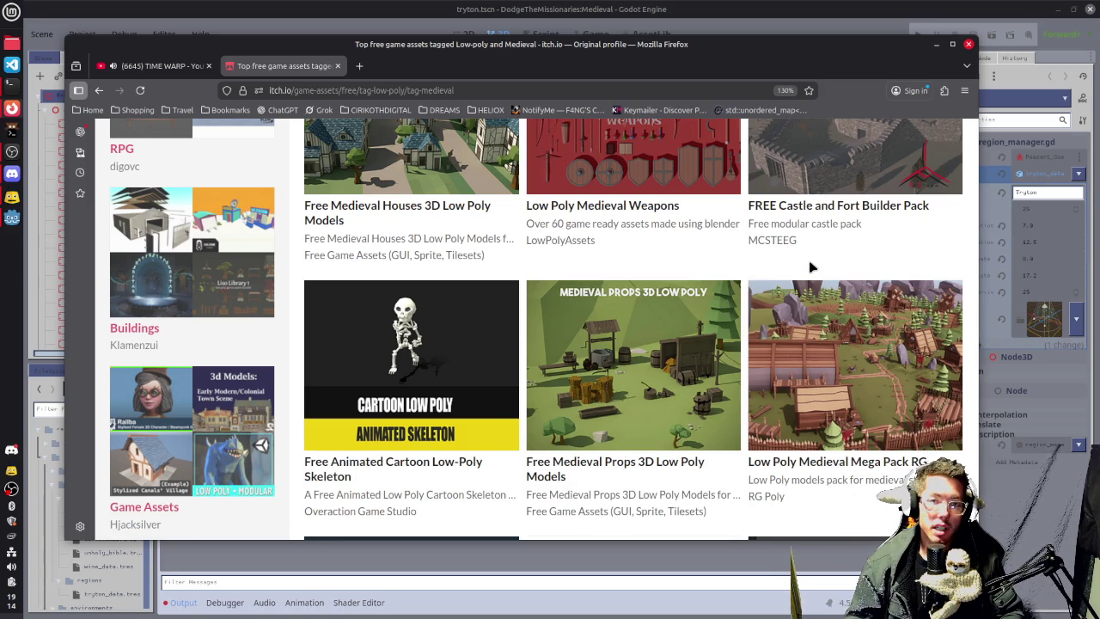
scroll(810, 267, "up", 3)
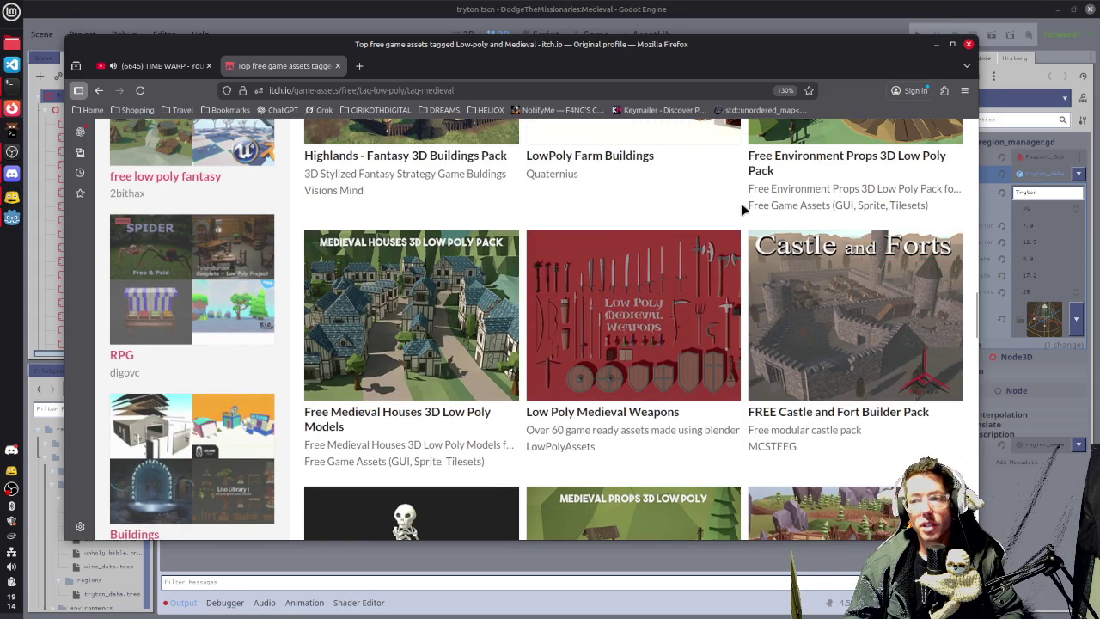
scroll(735, 206, "up", 3)
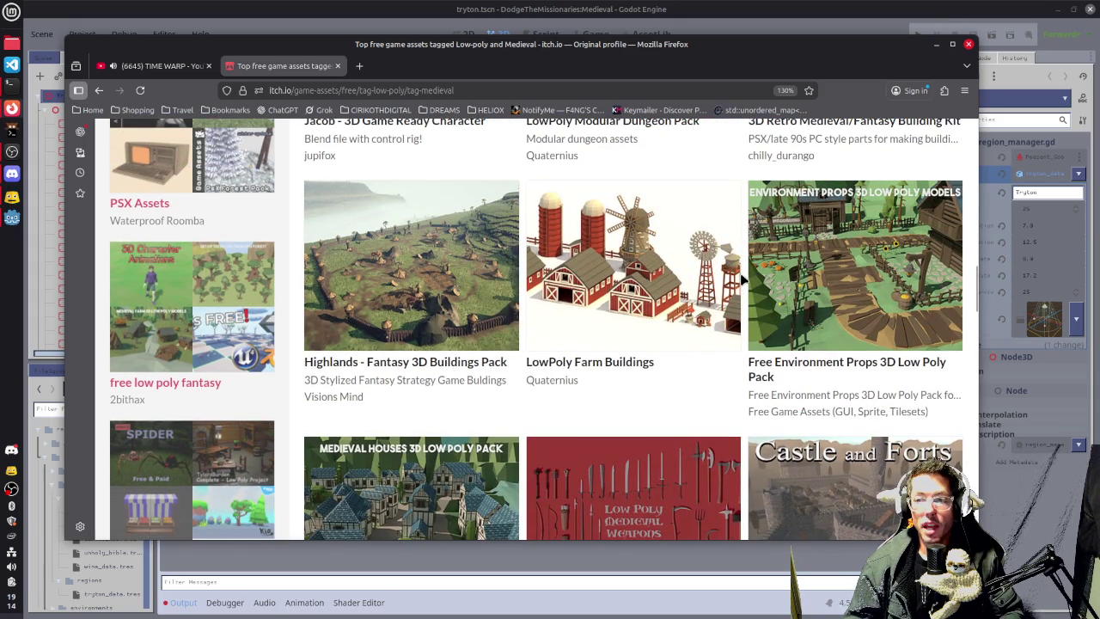
scroll(743, 279, "down", 12)
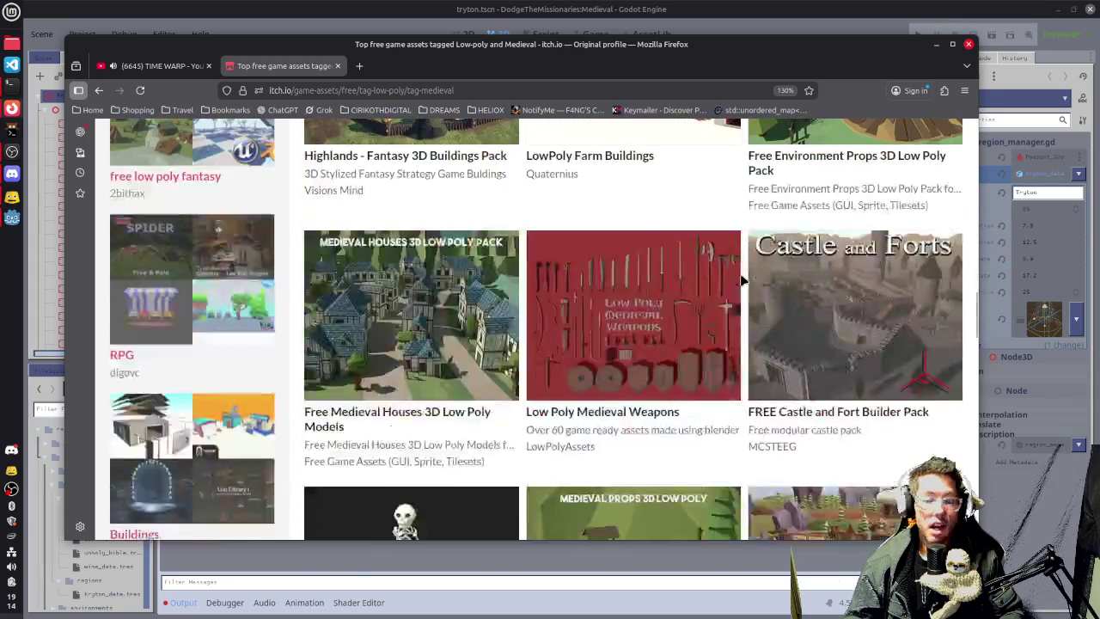
scroll(743, 279, "down", 3)
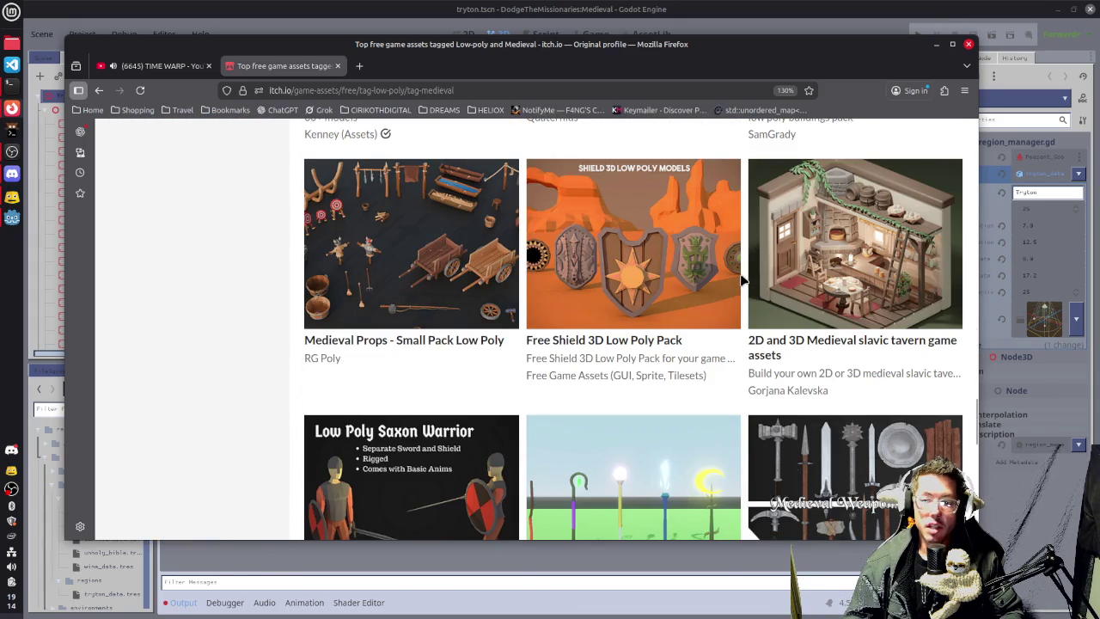
scroll(743, 279, "down", 6)
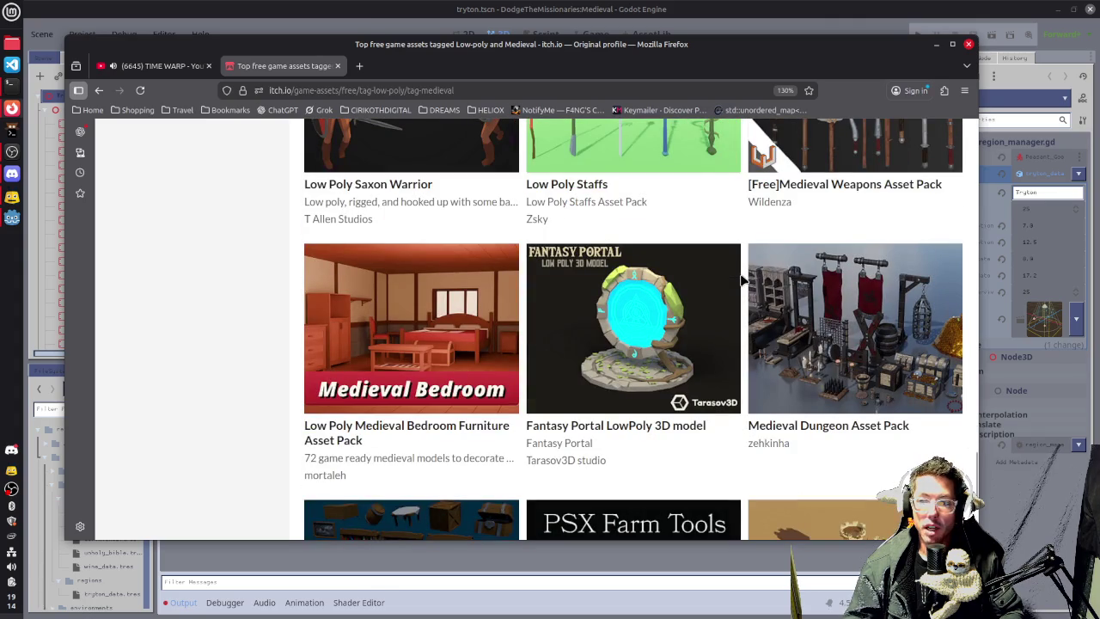
scroll(744, 279, "down", 2)
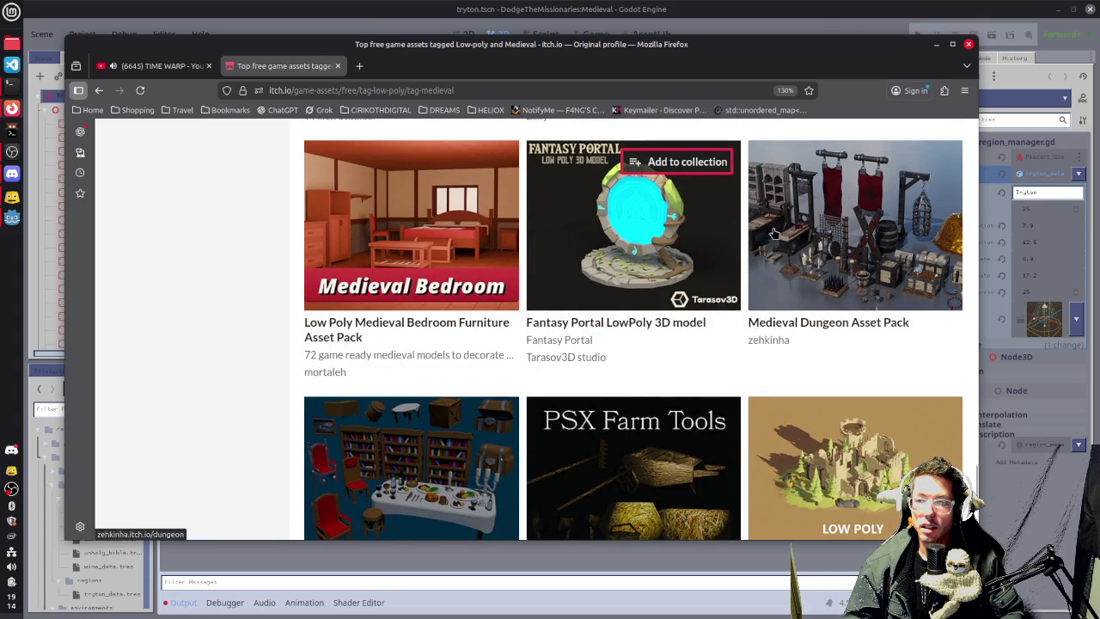
mouse_move(736, 253)
scroll(750, 241, "down", 4)
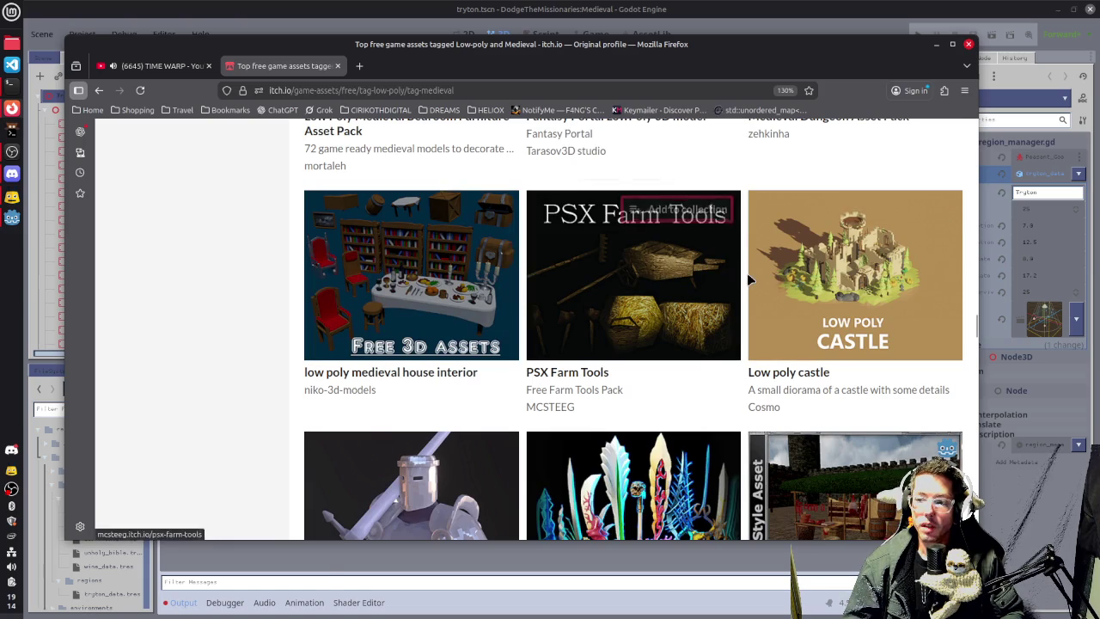
scroll(747, 272, "down", 4)
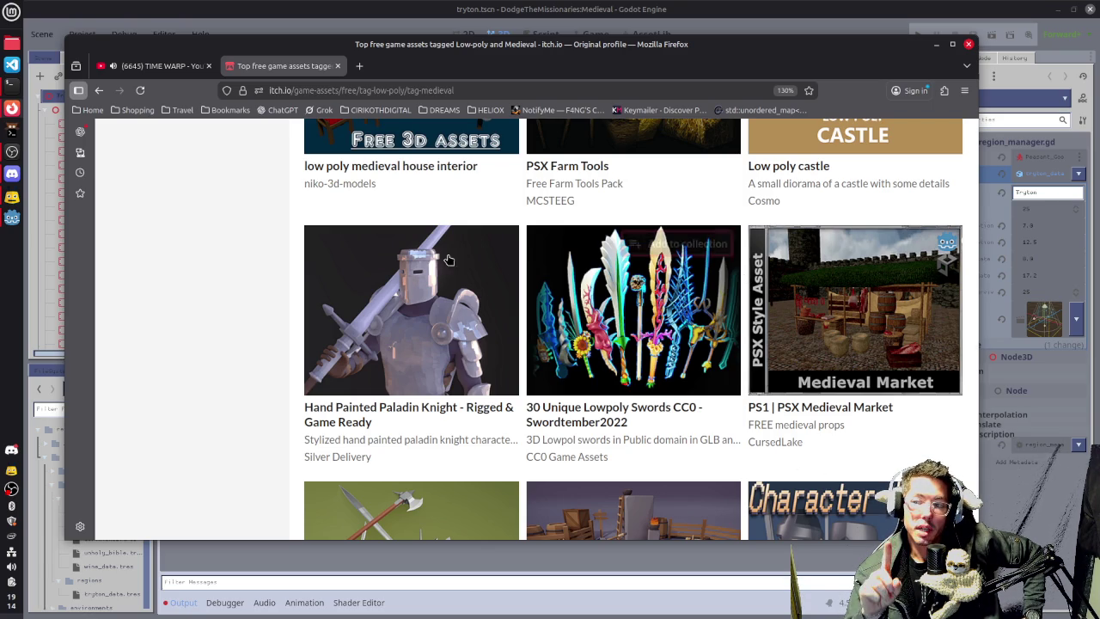
scroll(145, 395, "up", 10)
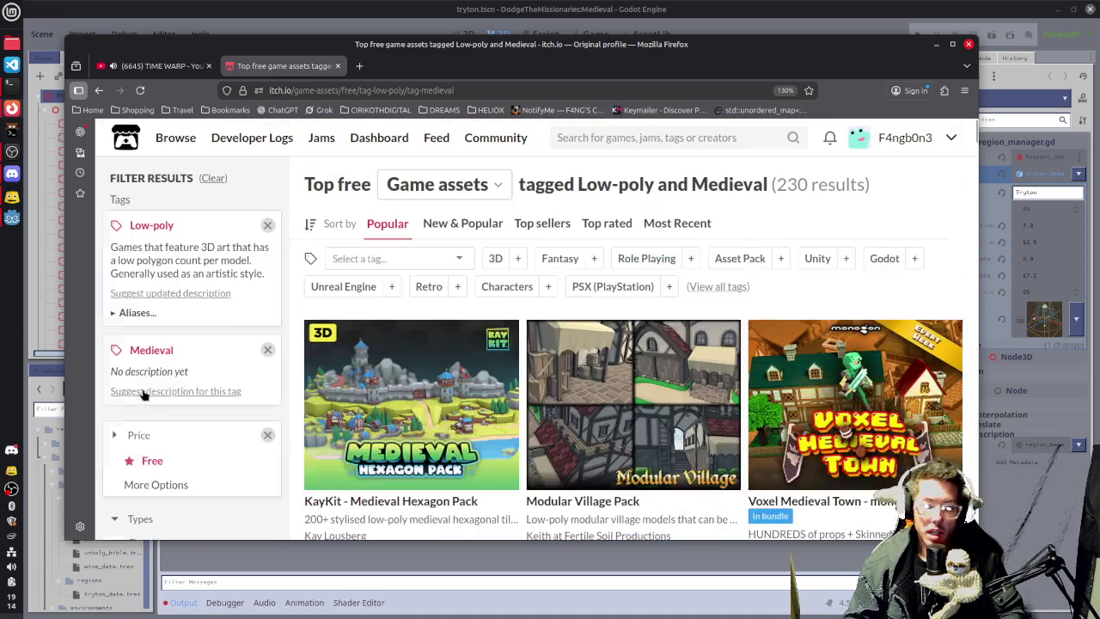
Swap the Medieval tag for PSX (PlayStation) and scroll through the 436 free low-poly results.
left_click(267, 349)
left_click(388, 256)
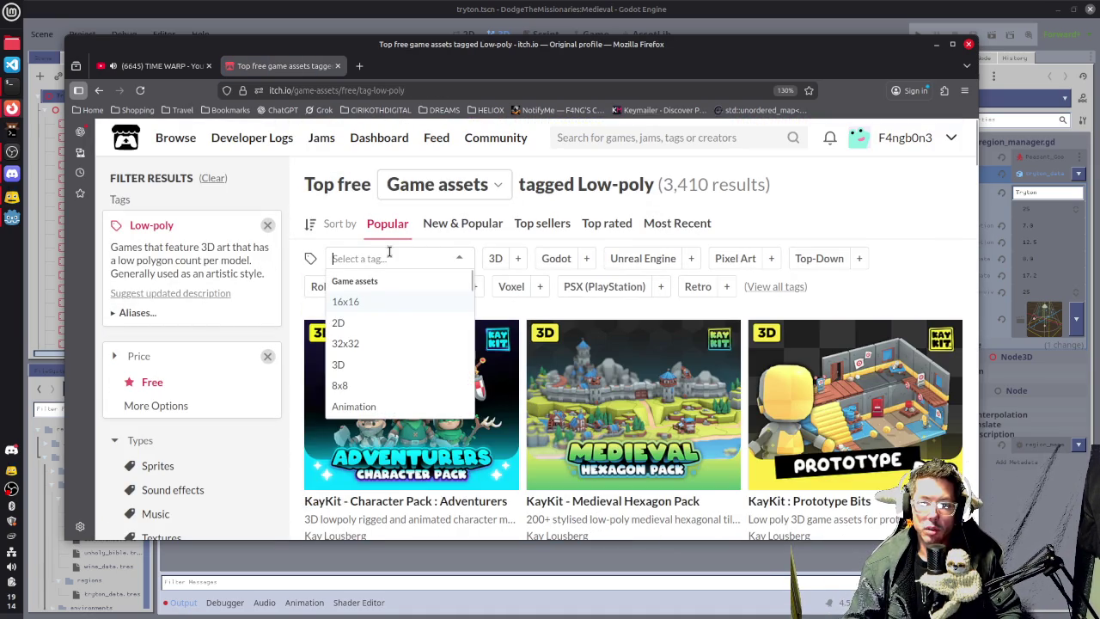
type("PS")
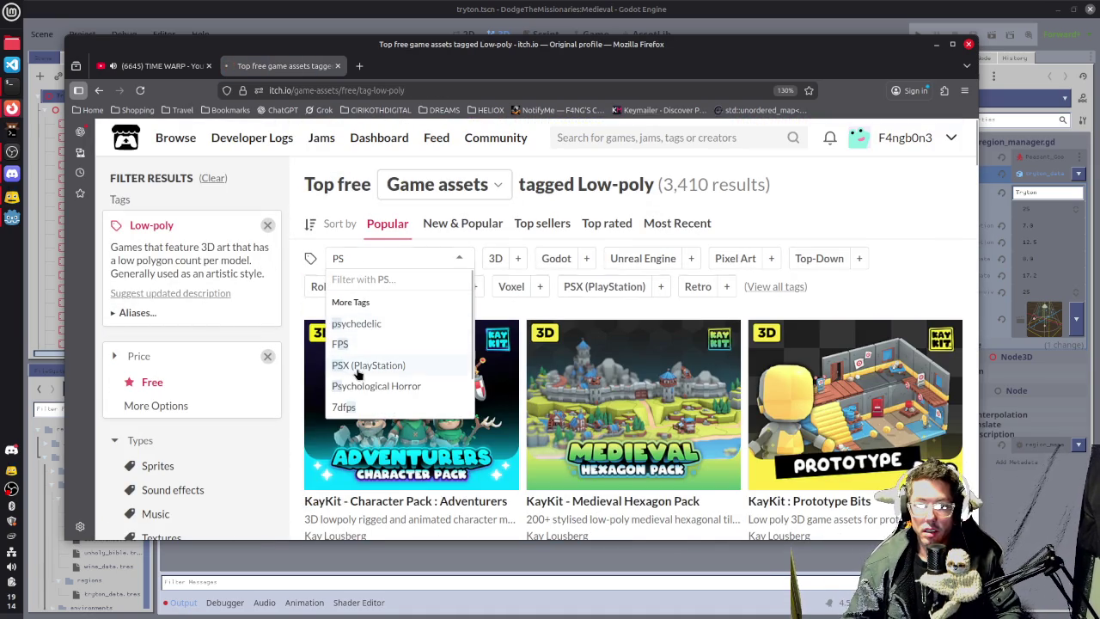
left_click(361, 365)
scroll(524, 395, "down", 5)
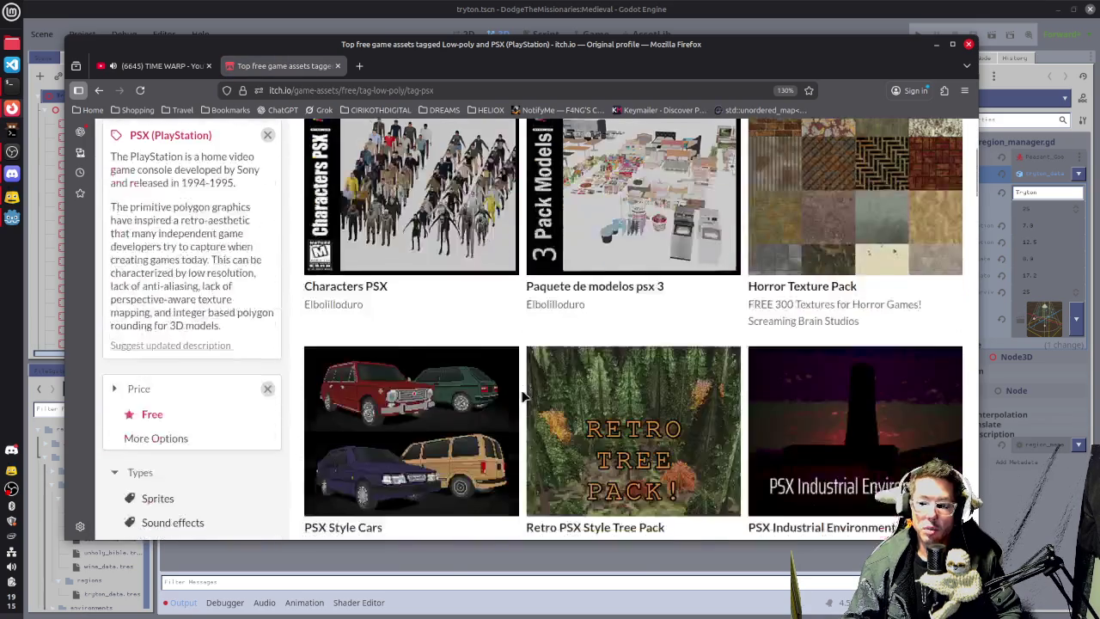
mouse_move(825, 273)
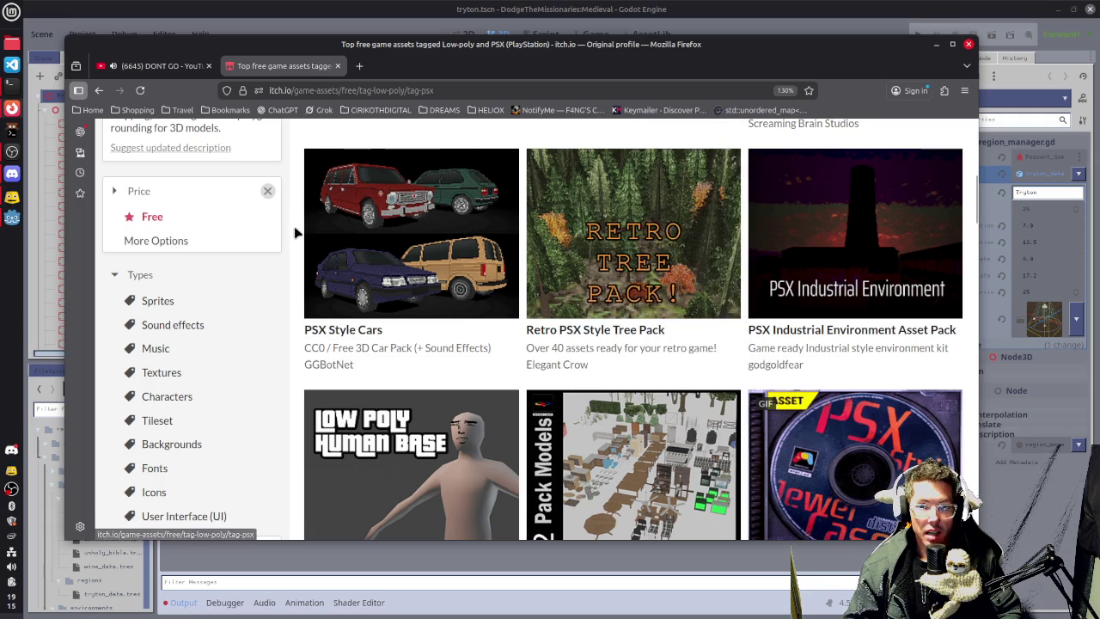
scroll(294, 232, "down", 2)
scroll(294, 232, "down", 4)
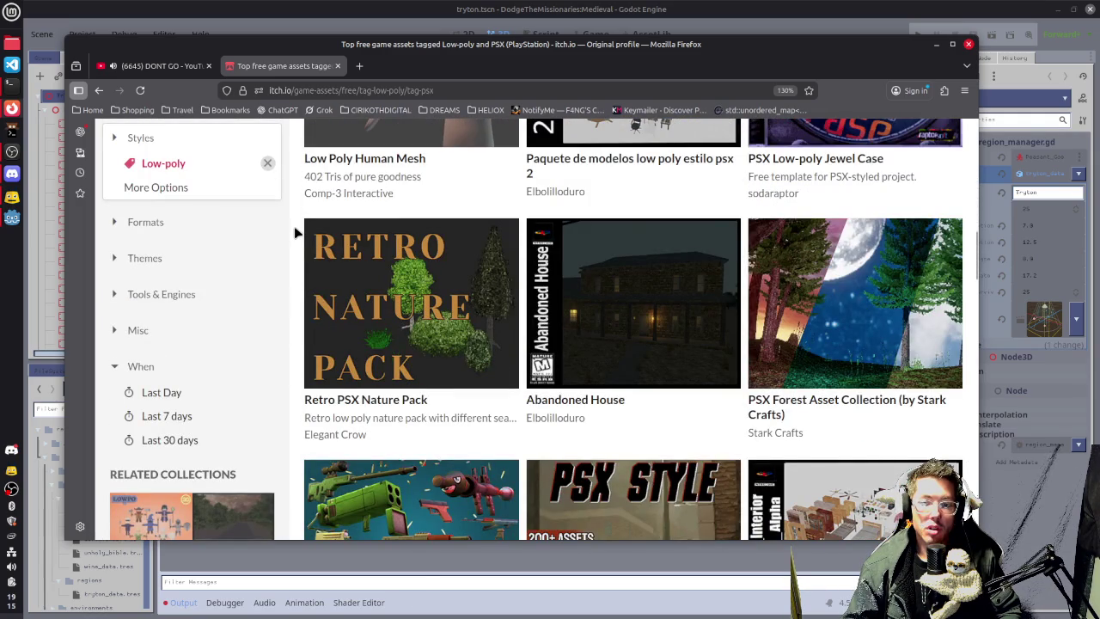
scroll(295, 232, "down", 3)
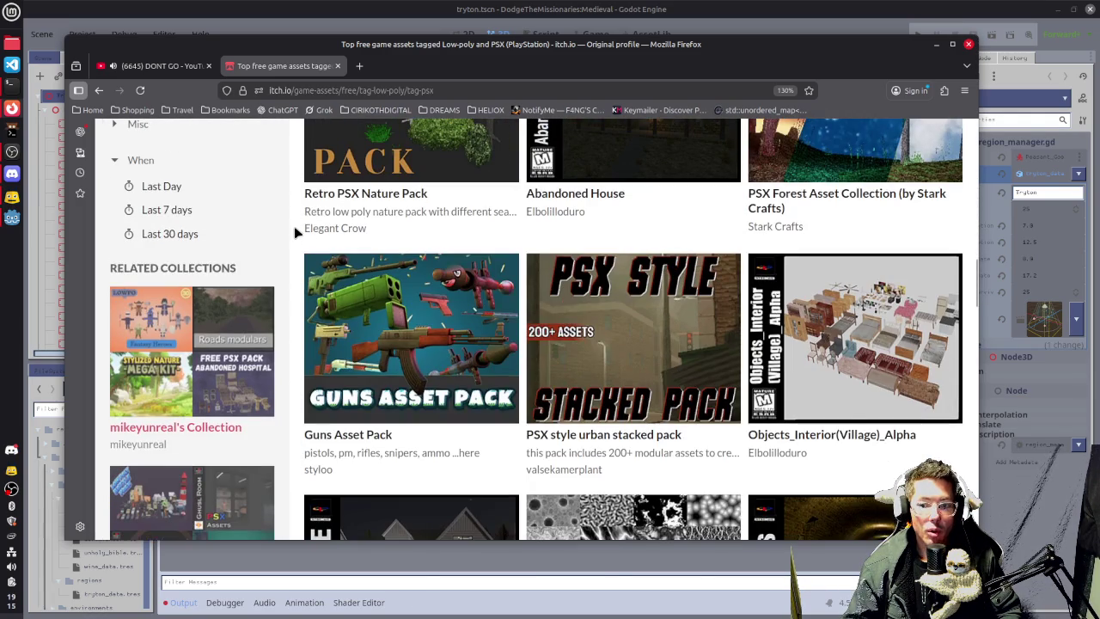
scroll(296, 230, "down", 3)
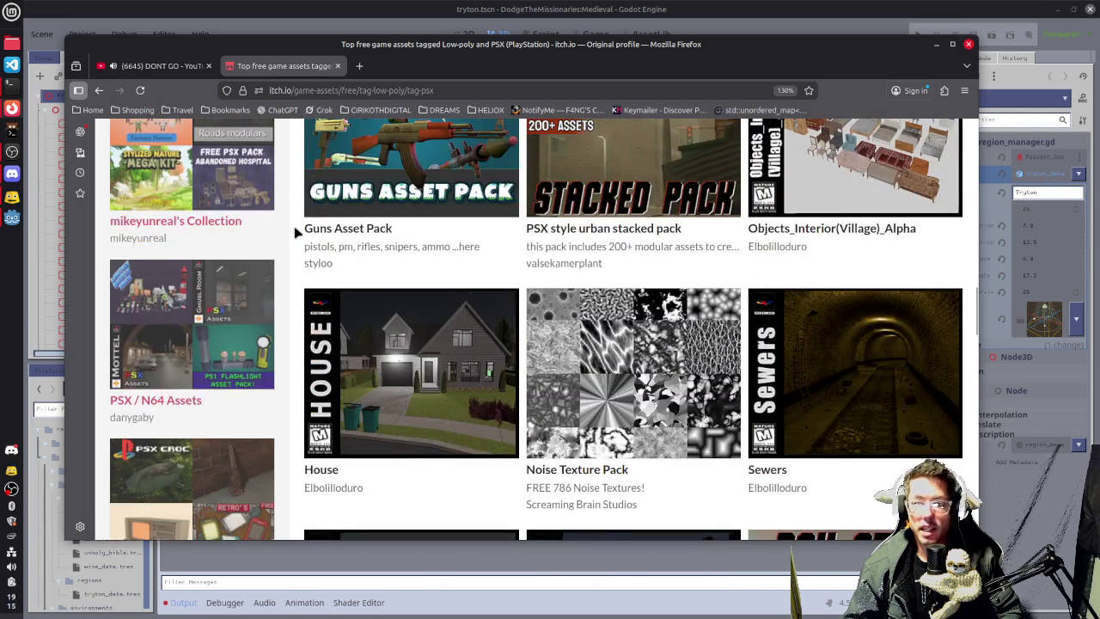
scroll(296, 230, "down", 4)
scroll(295, 232, "down", 4)
scroll(295, 232, "down", 3)
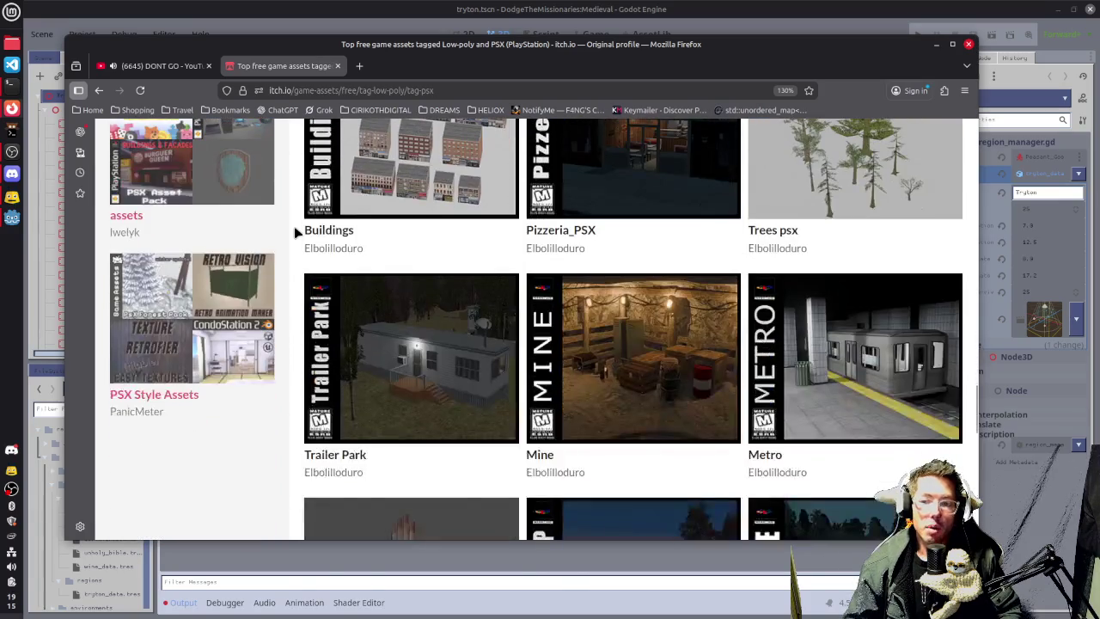
scroll(294, 226, "down", 3)
scroll(293, 226, "down", 6)
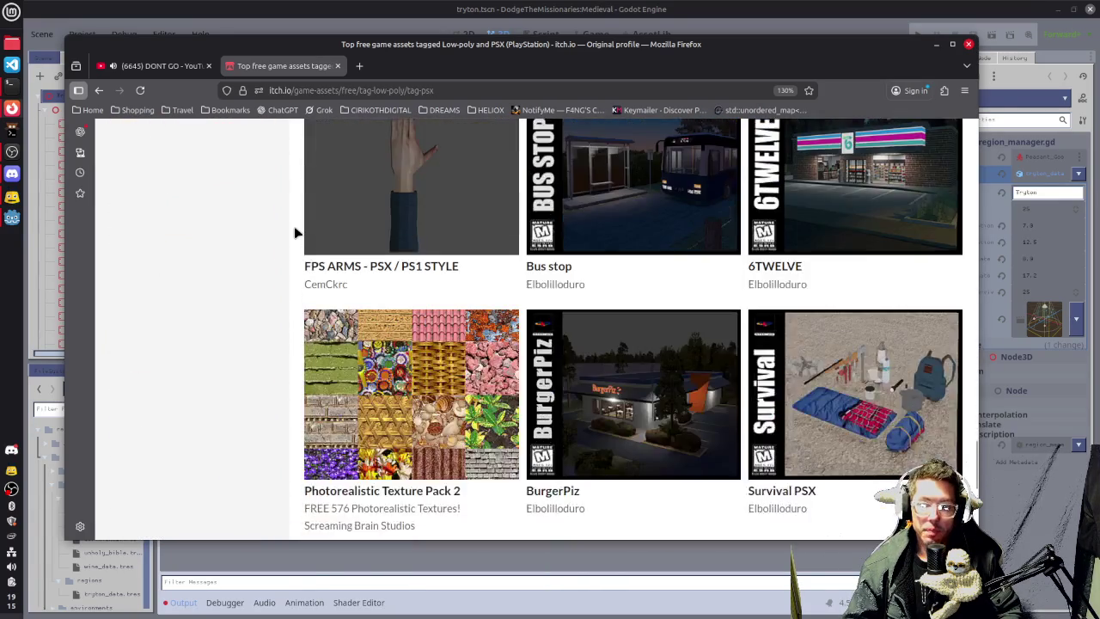
scroll(294, 226, "down", 15)
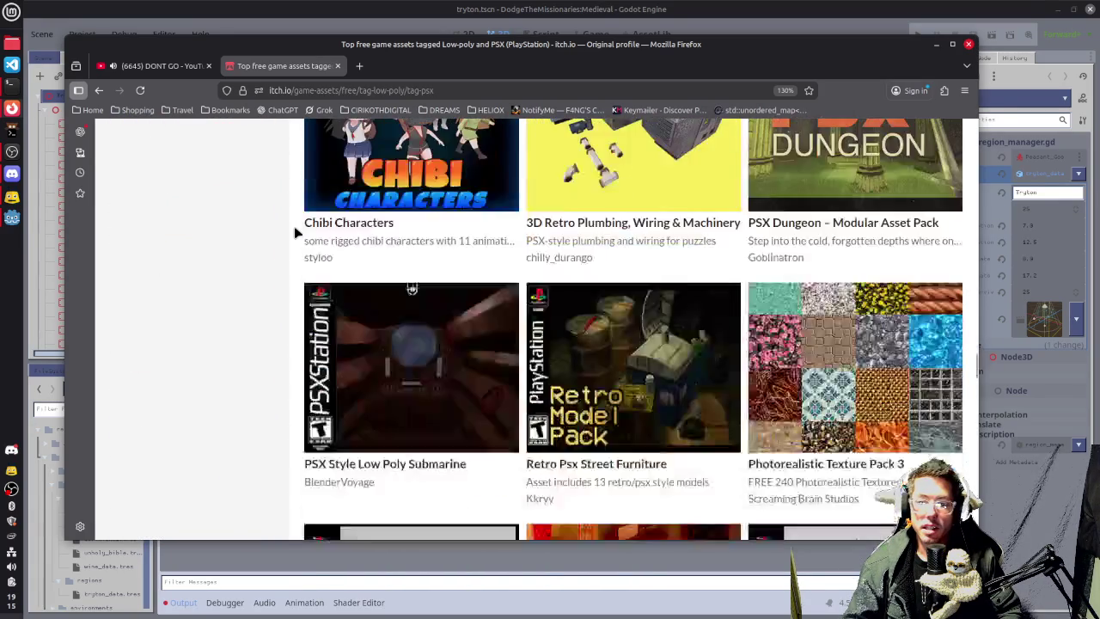
scroll(295, 230, "down", 10)
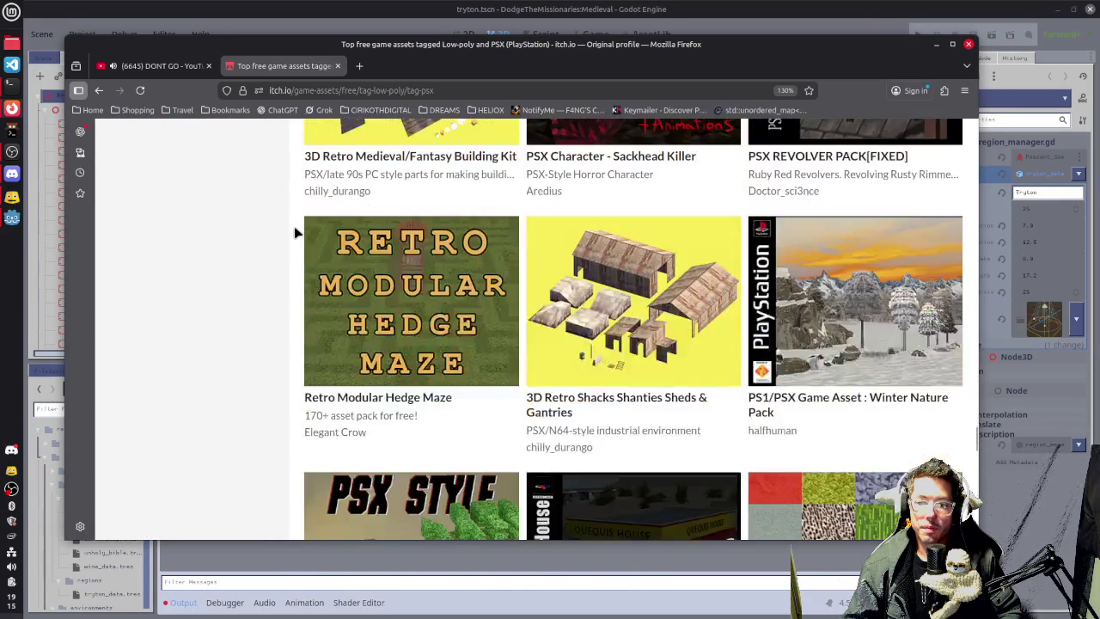
scroll(295, 230, "down", 12)
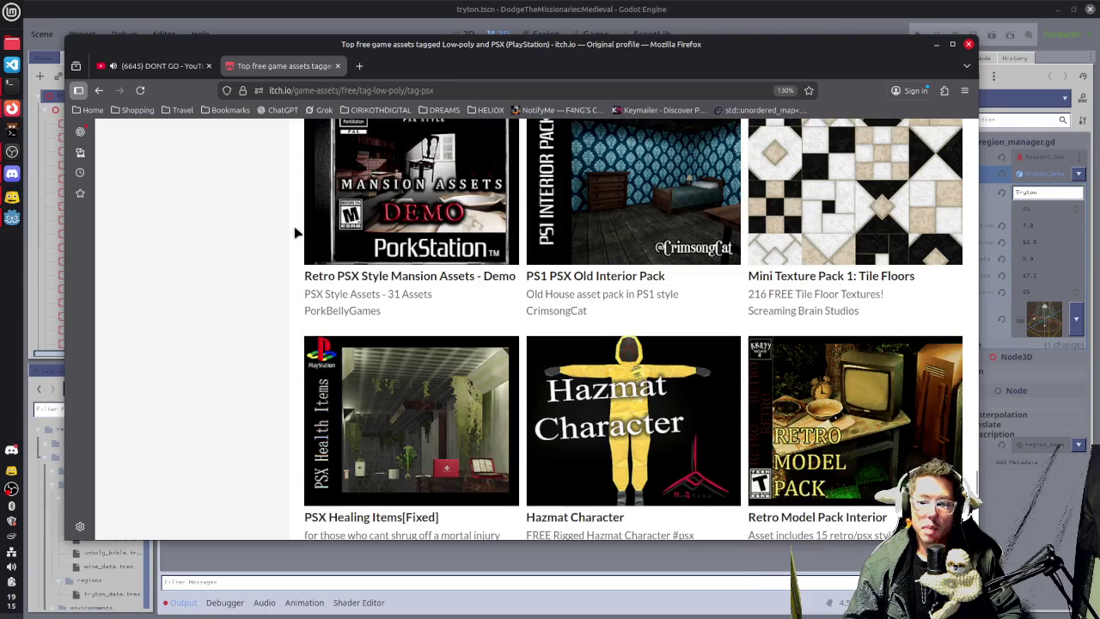
scroll(295, 232, "down", 4)
scroll(294, 226, "down", 13)
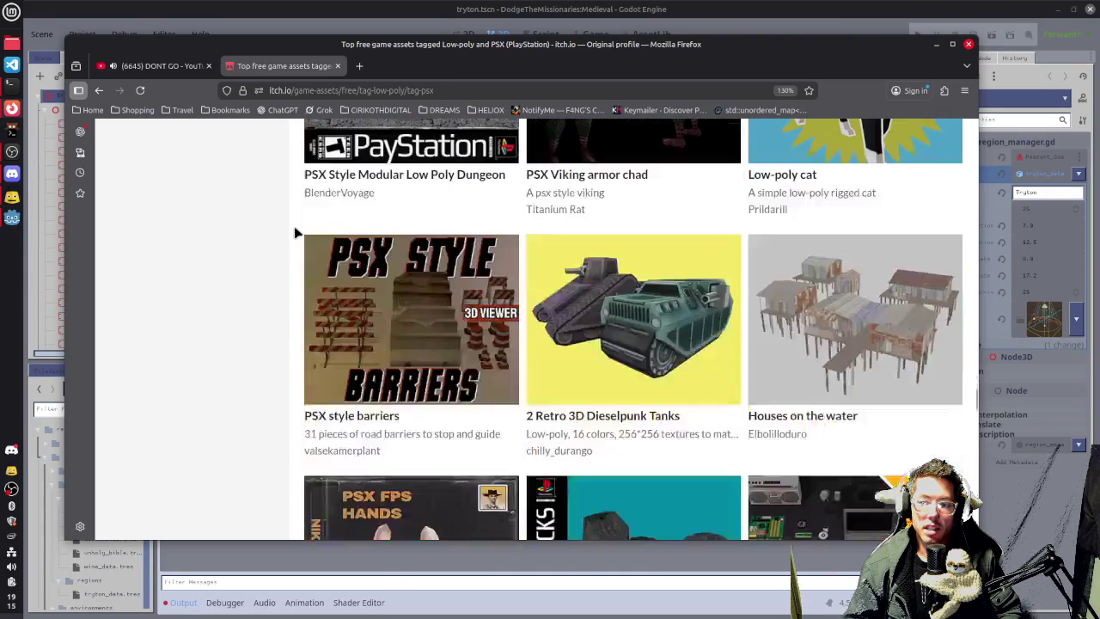
scroll(294, 230, "down", 13)
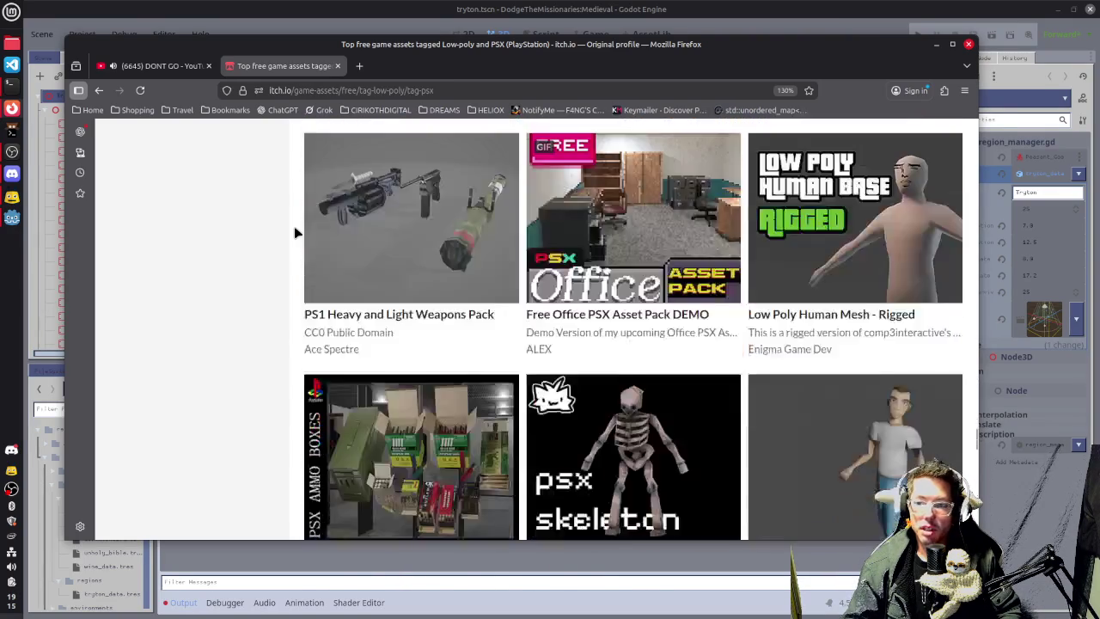
scroll(294, 232, "down", 12)
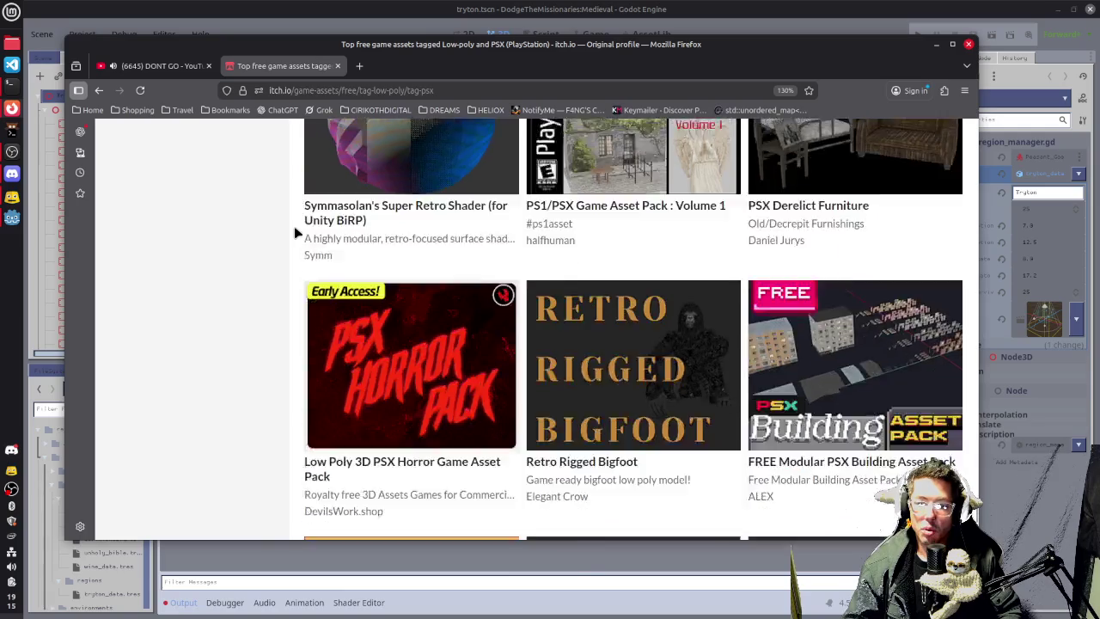
scroll(297, 226, "down", 3)
scroll(299, 226, "up", 3)
Look over the Retro Rigged Bigfoot pack page, then return to the PSX results listing.
left_click(608, 332)
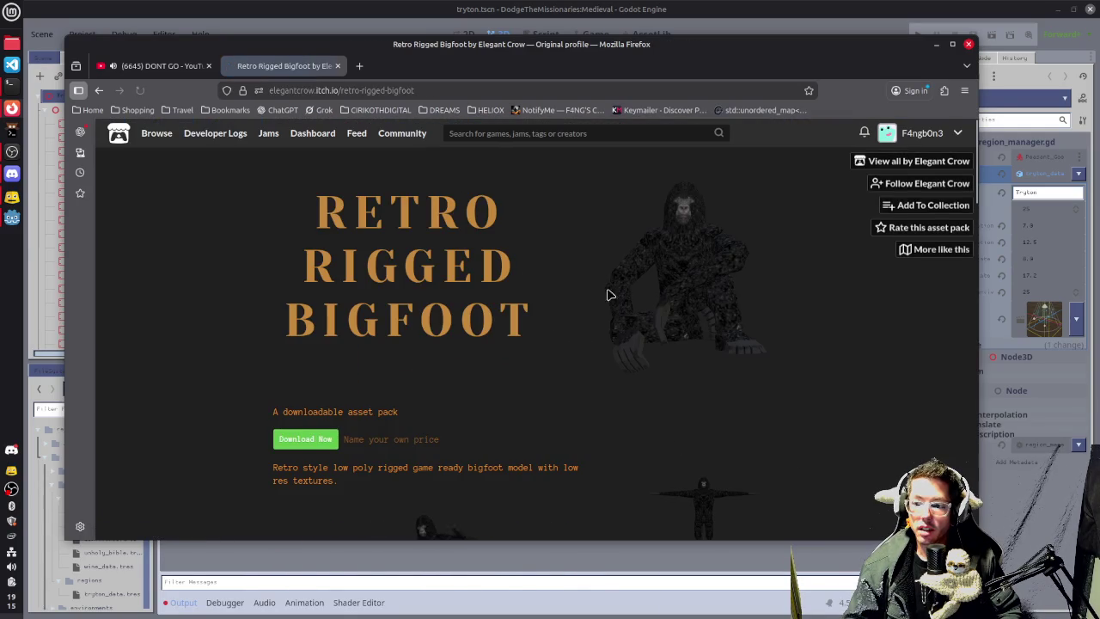
scroll(722, 301, "down", 2)
scroll(429, 422, "down", 2)
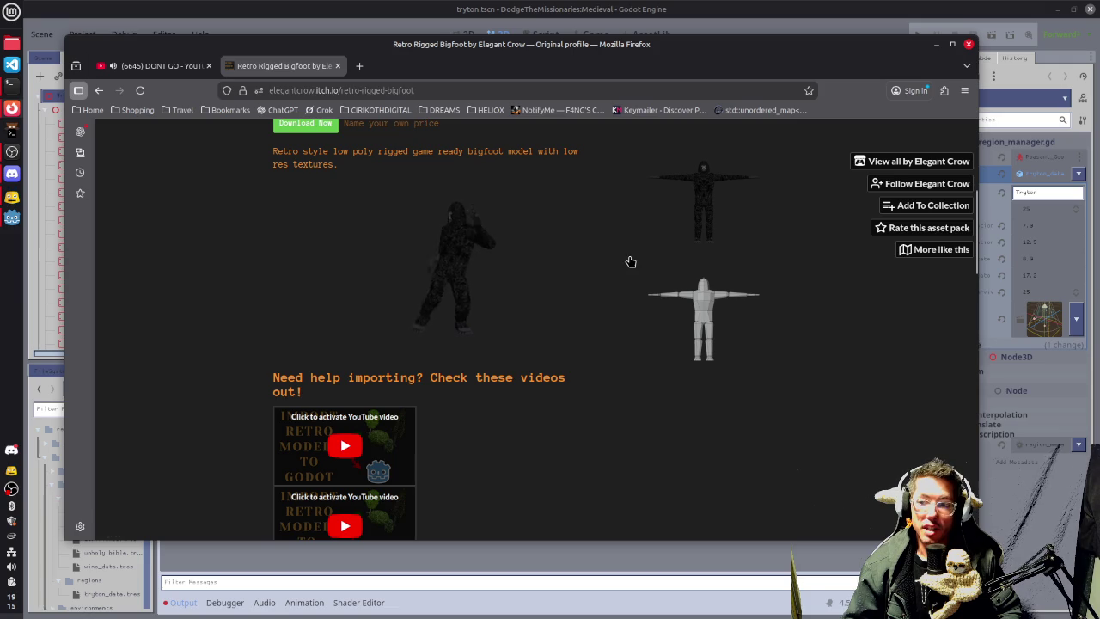
scroll(631, 263, "up", 4)
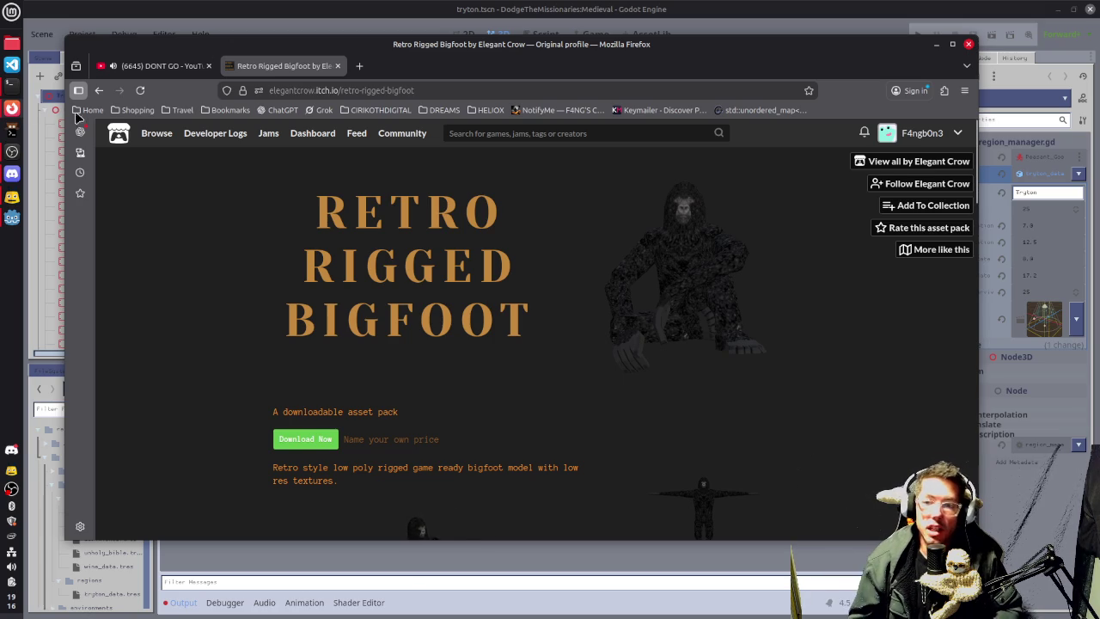
left_click(103, 92)
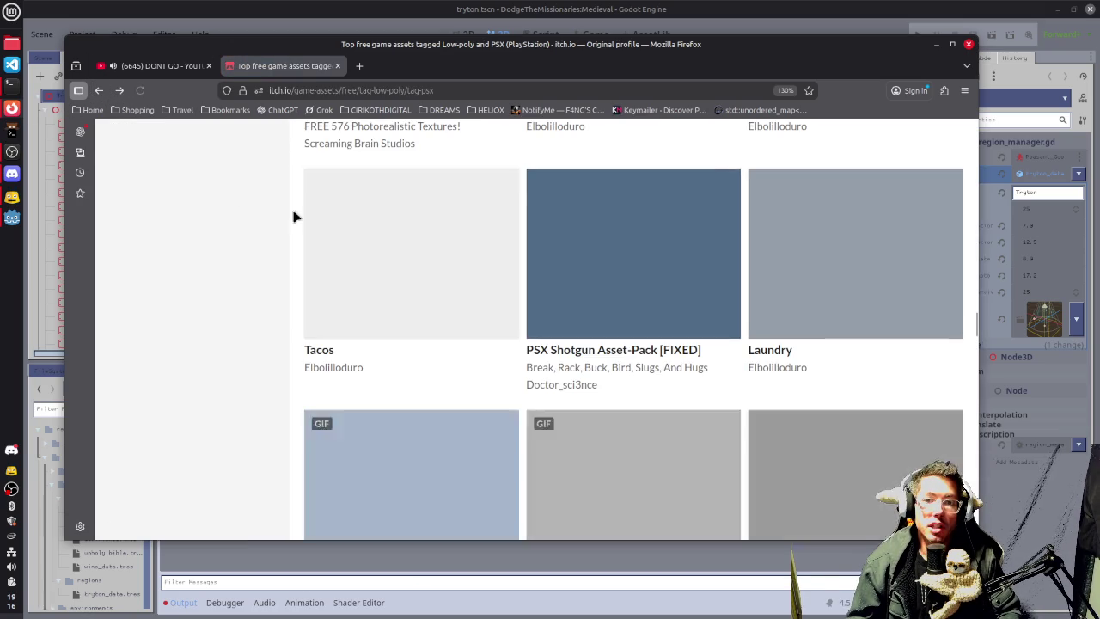
Replace the PSX tag with the Medieval tag in the low-poly asset search.
scroll(642, 467, "down", 3)
scroll(643, 467, "up", 15)
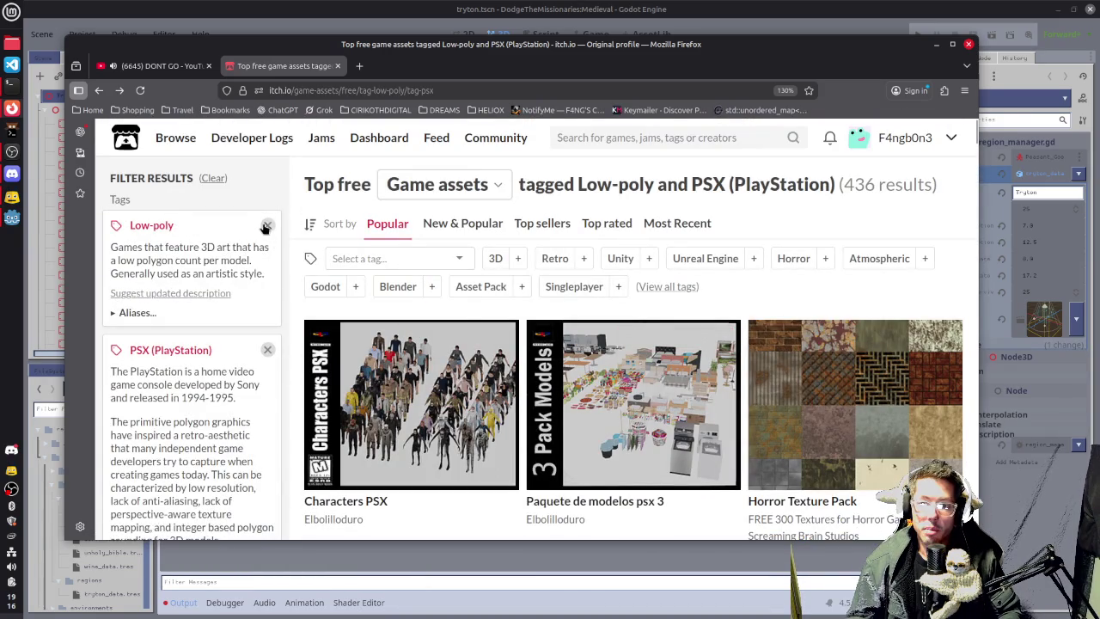
left_click(267, 347)
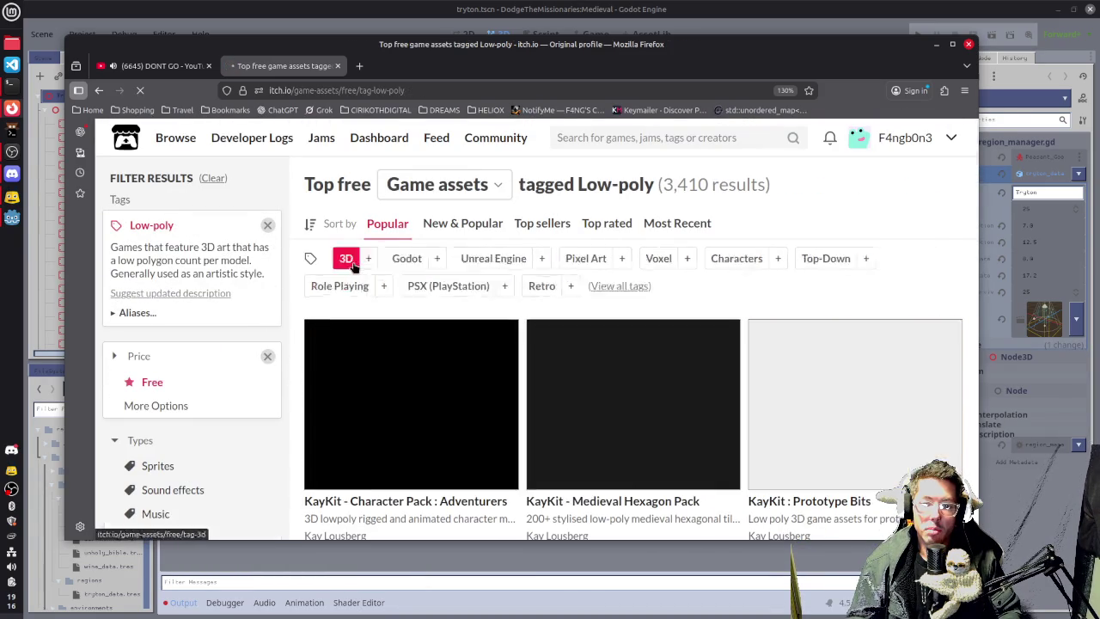
left_click(366, 254)
type("me")
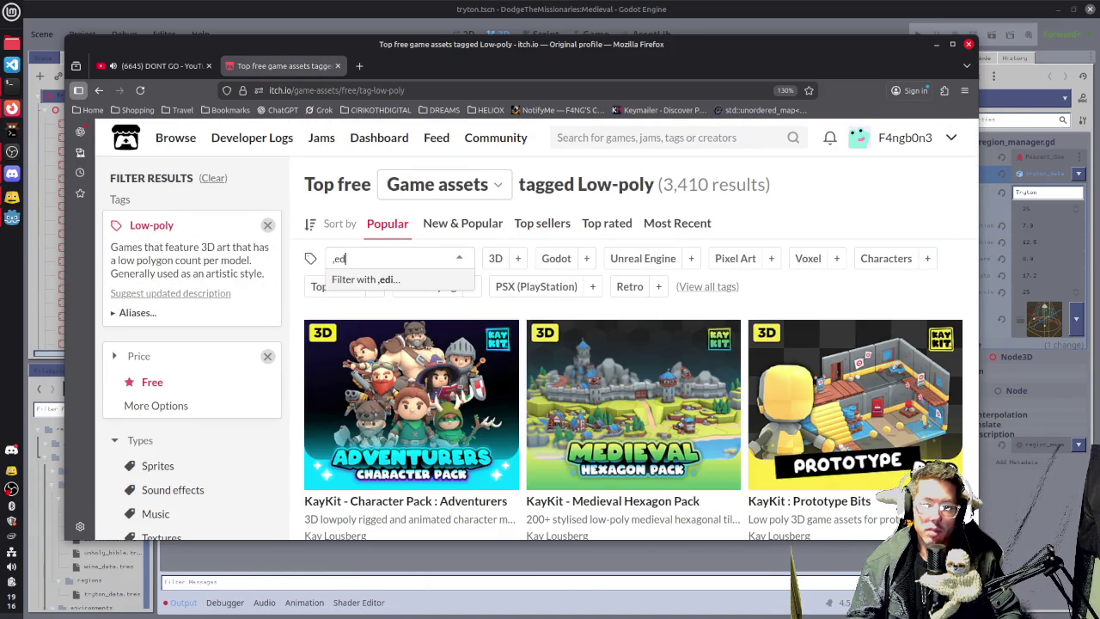
type("d")
key("Return")
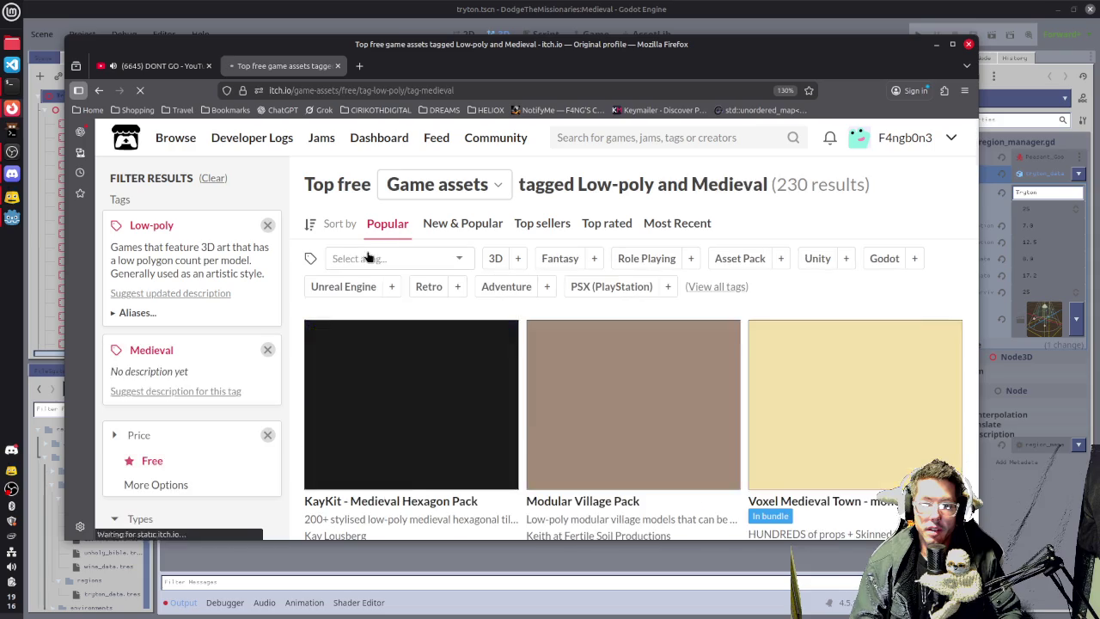
Open the Low Poly Medieval Mega Pack RG page from the Medieval results.
scroll(710, 386, "down", 5)
scroll(710, 386, "down", 10)
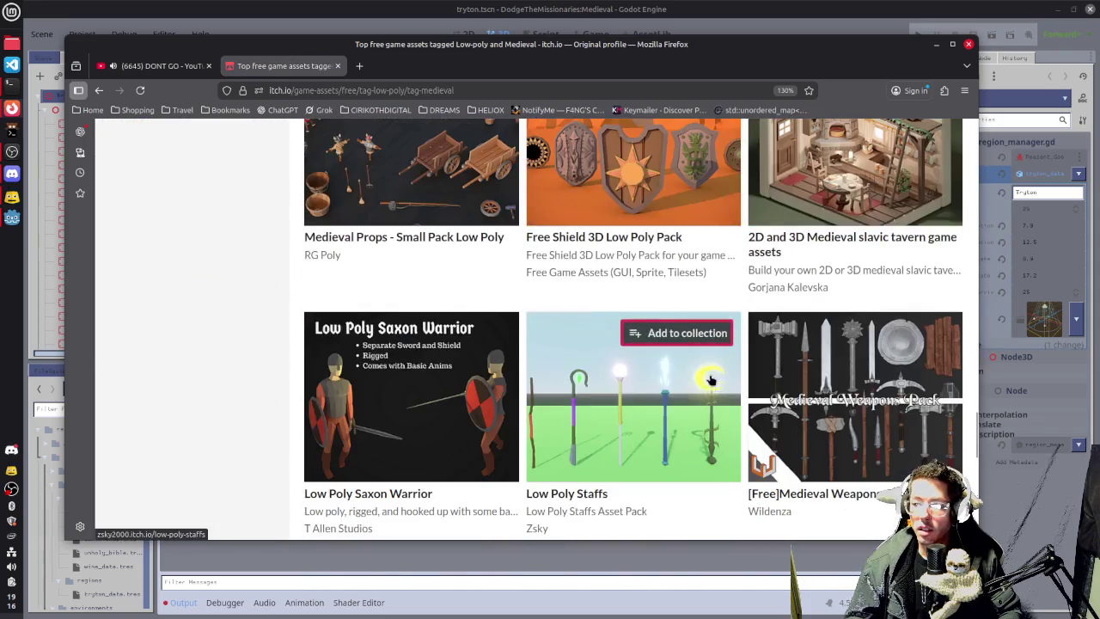
scroll(710, 386, "up", 5)
left_click(764, 255)
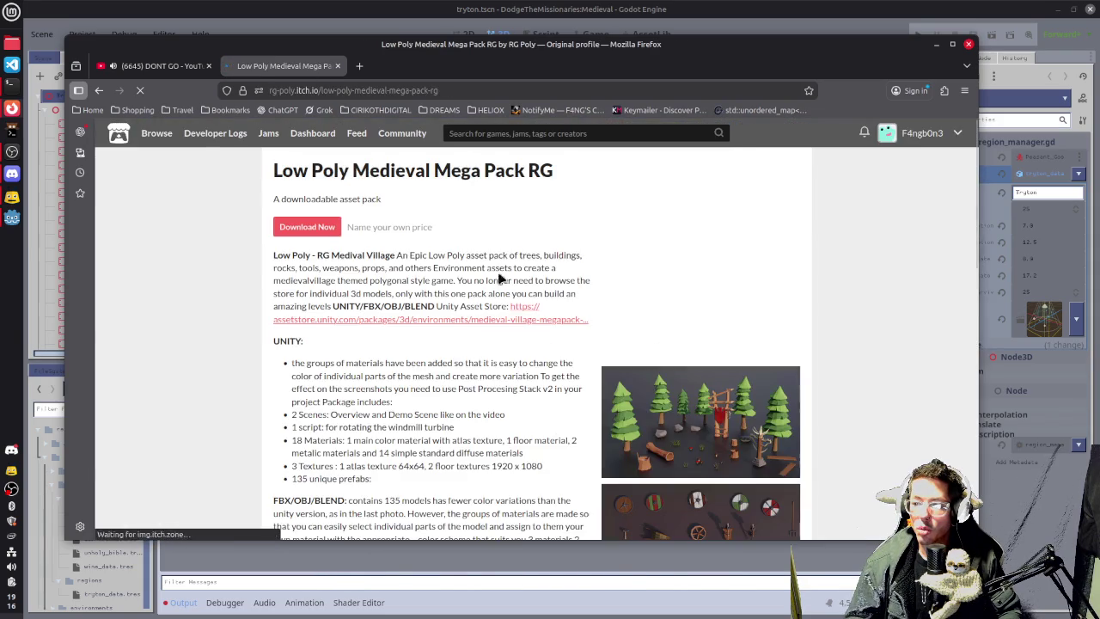
Inspect the village screenshot and the 27 MB Medieval Village Megapack Low Poly RG.zip download.
scroll(605, 369, "down", 5)
scroll(604, 368, "down", 10)
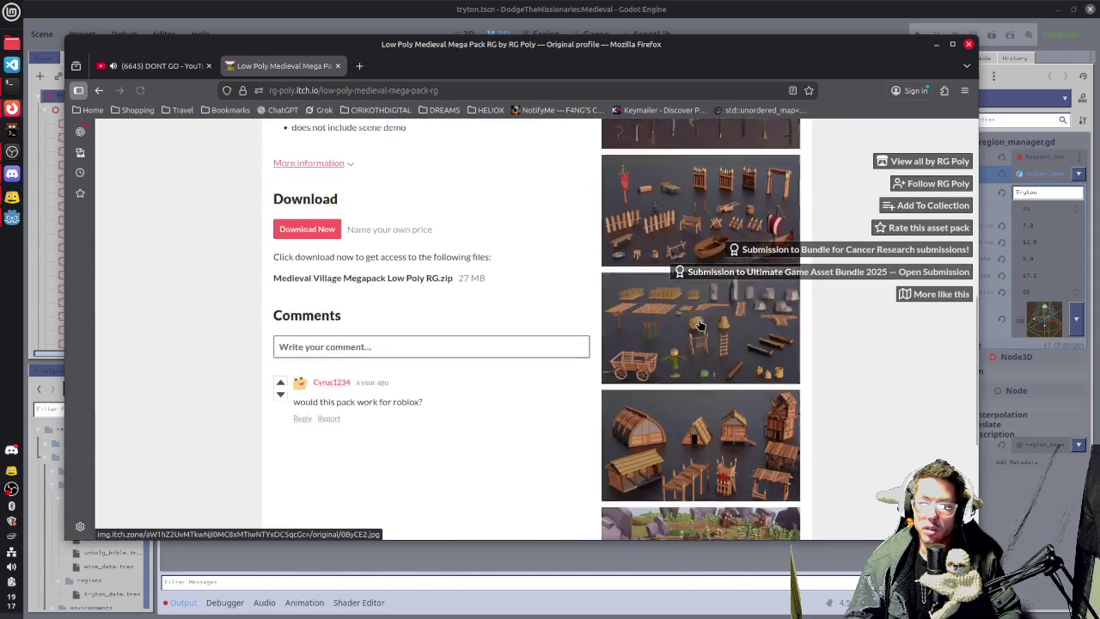
left_click(701, 371)
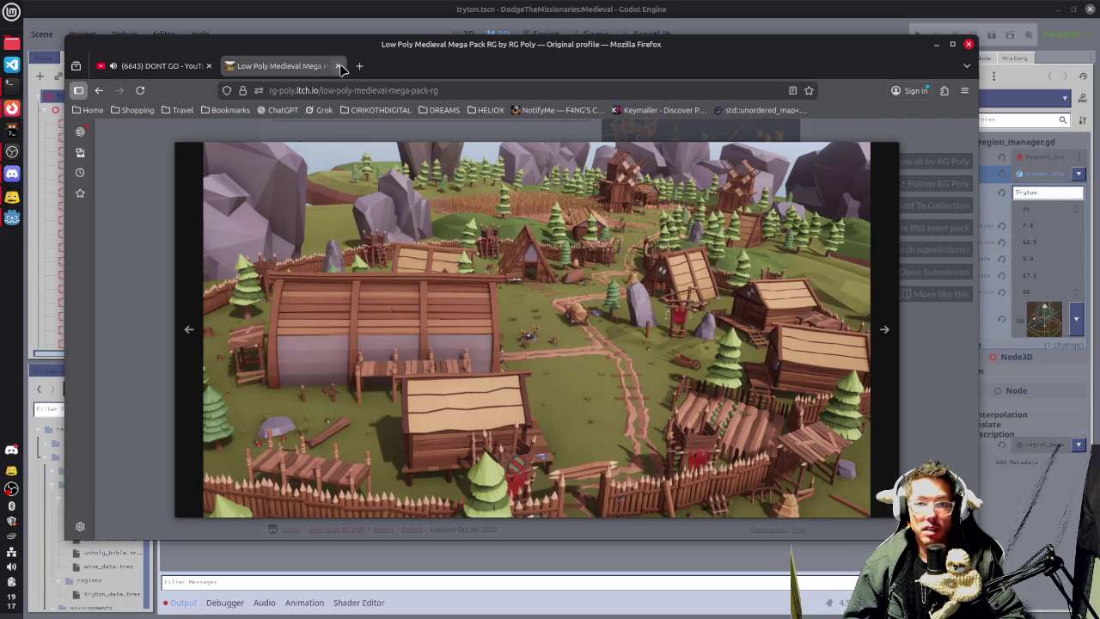
left_click(169, 171)
scroll(150, 159, "up", 15)
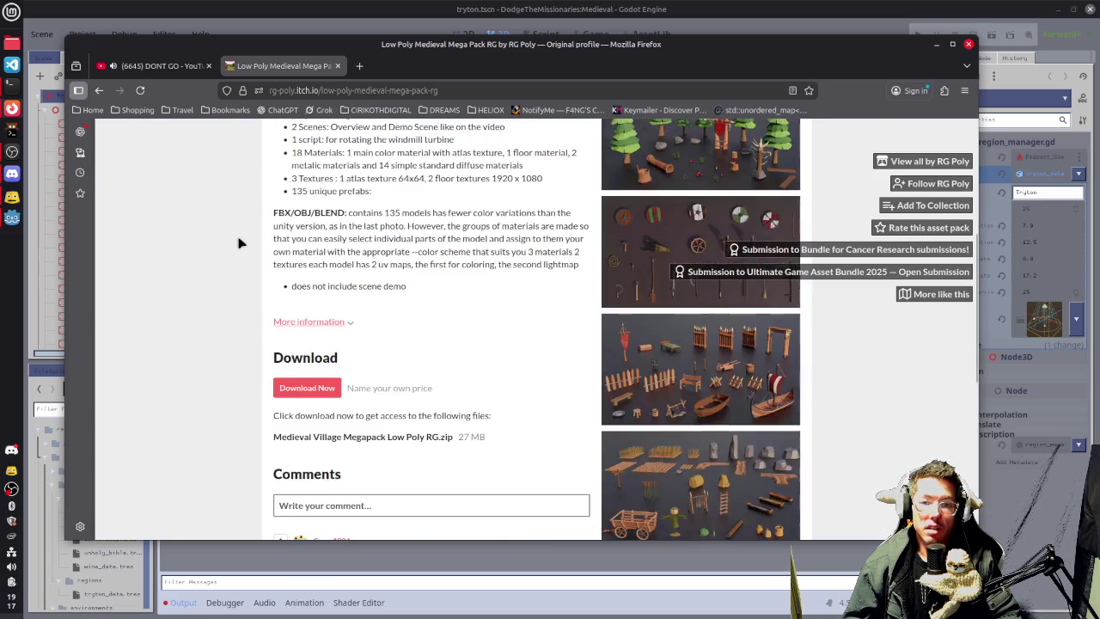
left_click(99, 89)
scroll(737, 398, "down", 10)
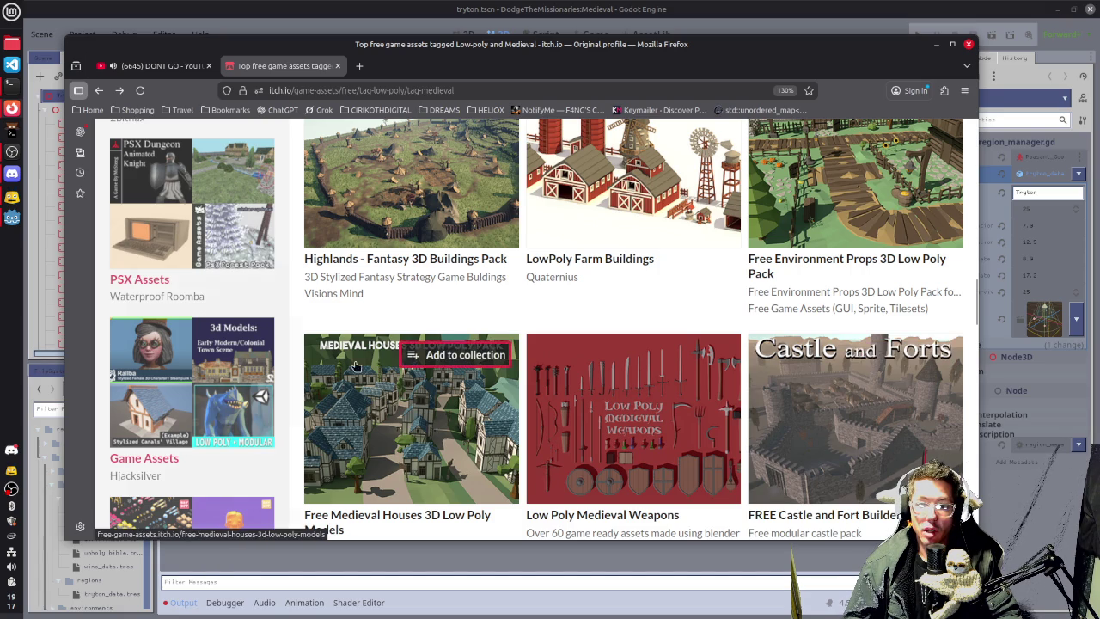
mouse_move(401, 382)
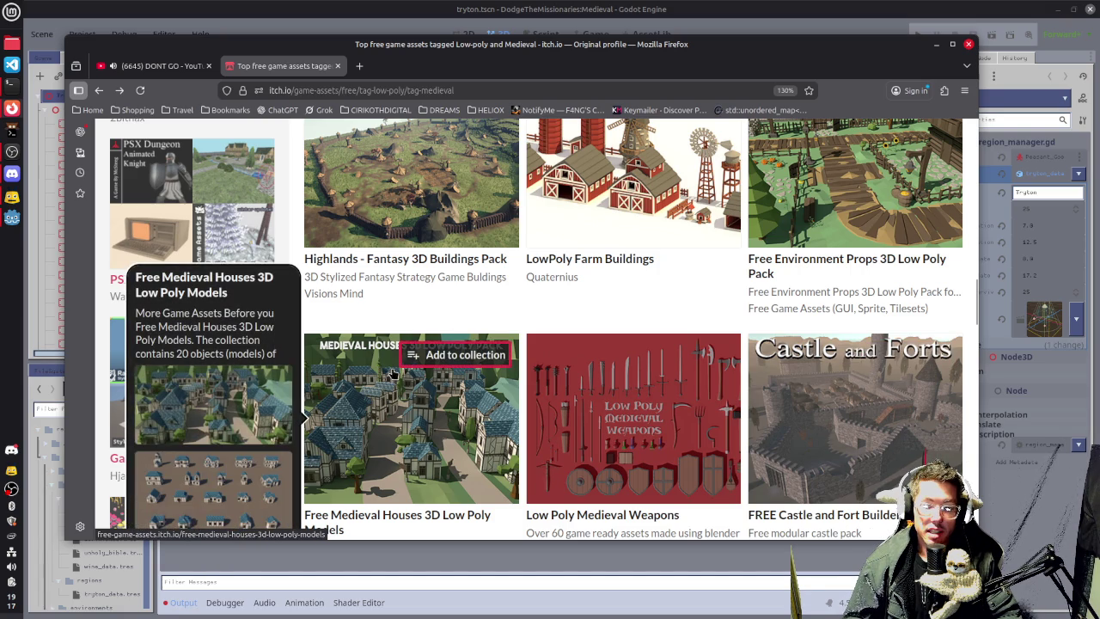
scroll(413, 429, "up", 5)
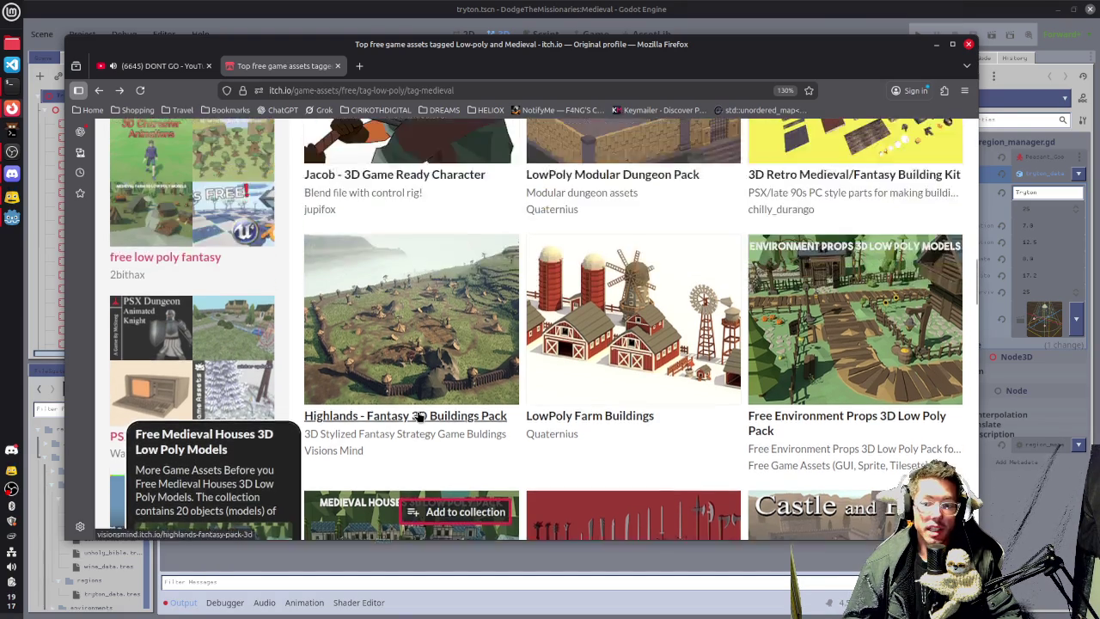
scroll(441, 481, "up", 3)
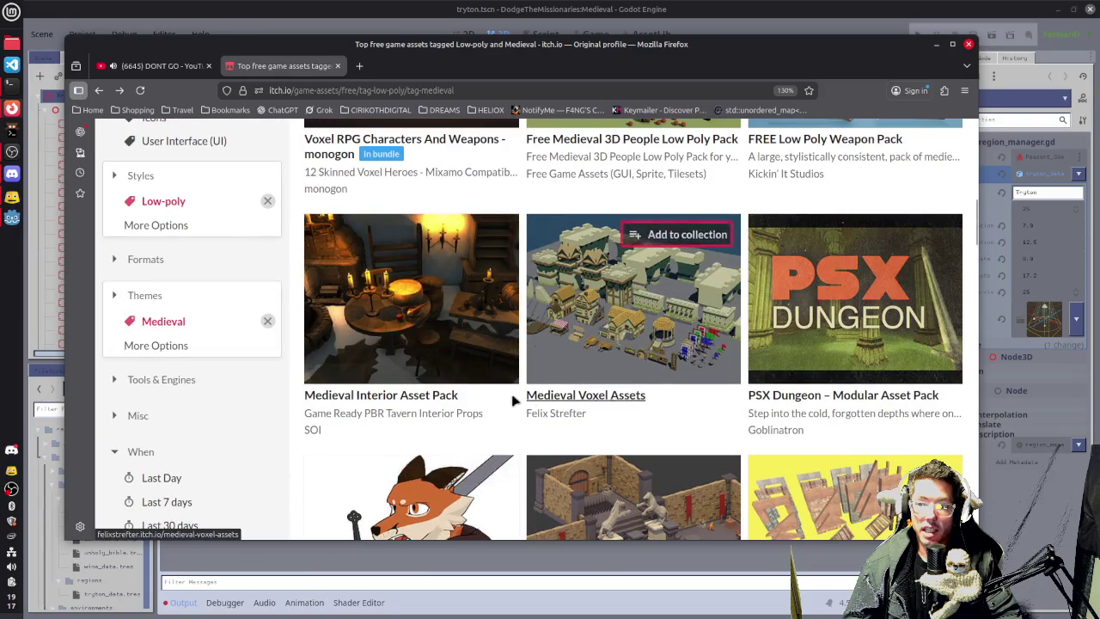
scroll(524, 395, "up", 5)
scroll(602, 327, "up", 3)
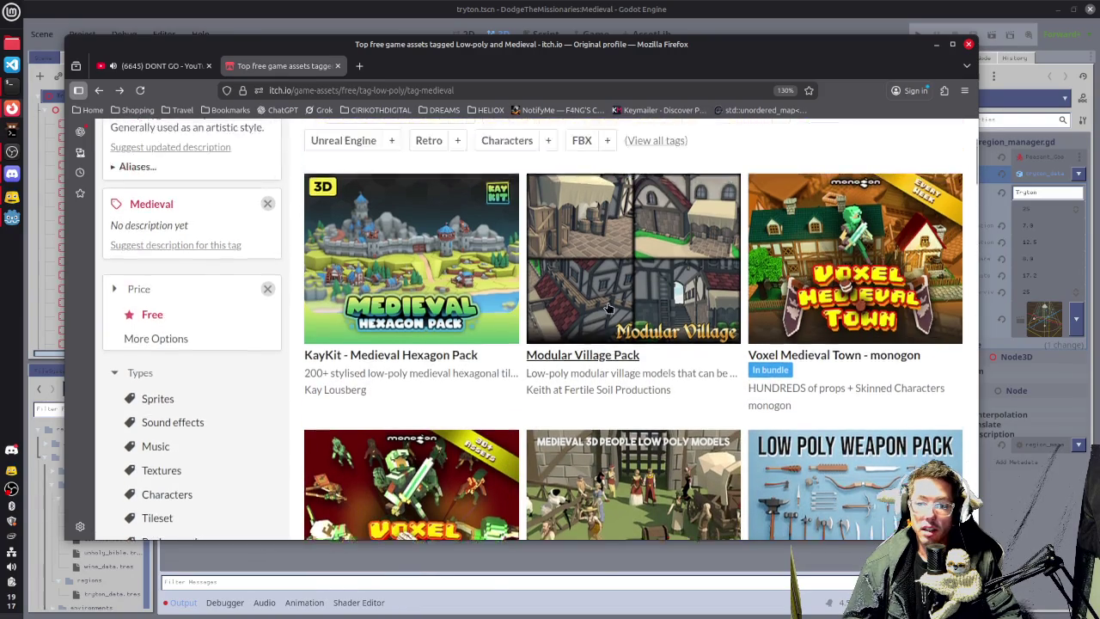
Open the Modular Village Pack page and browse its screenshots, starting with crates and barrels.
left_click(621, 338)
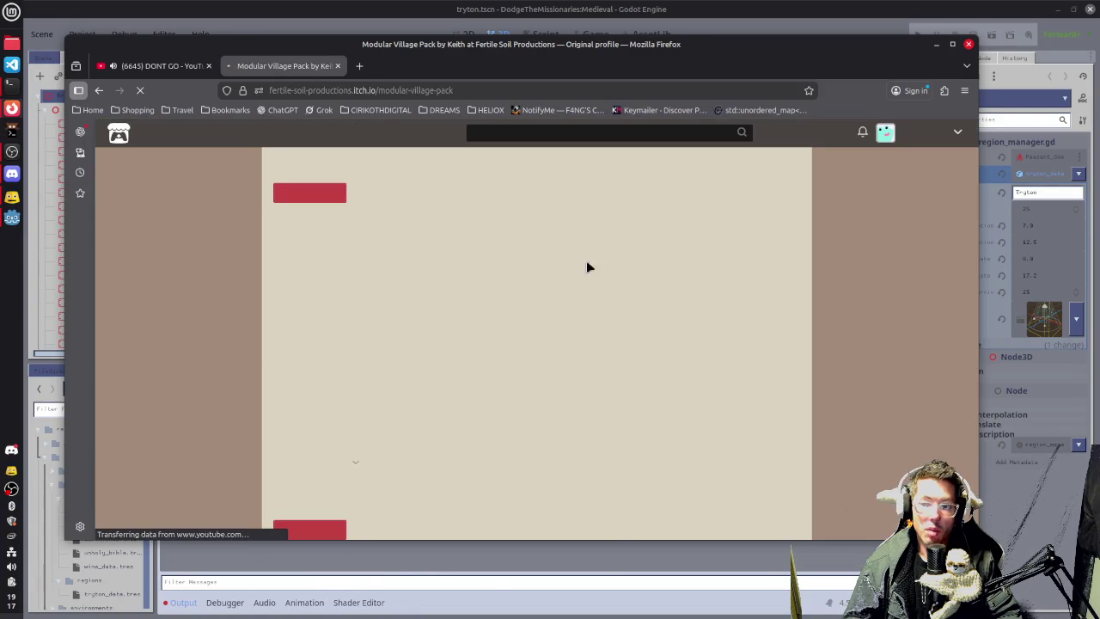
scroll(630, 249, "down", 5)
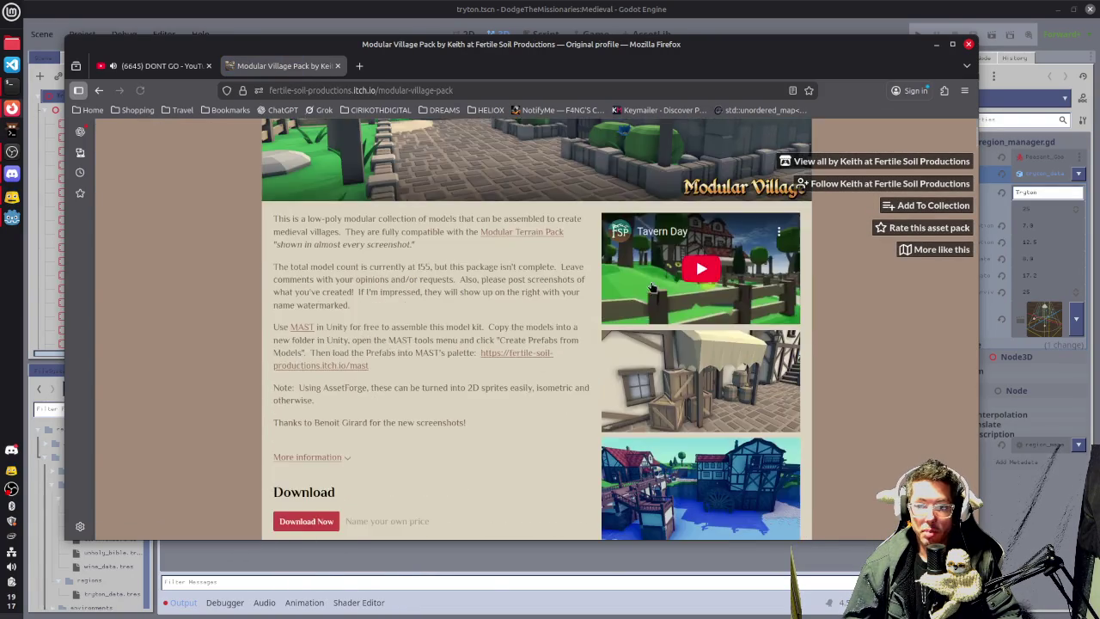
left_click(711, 263)
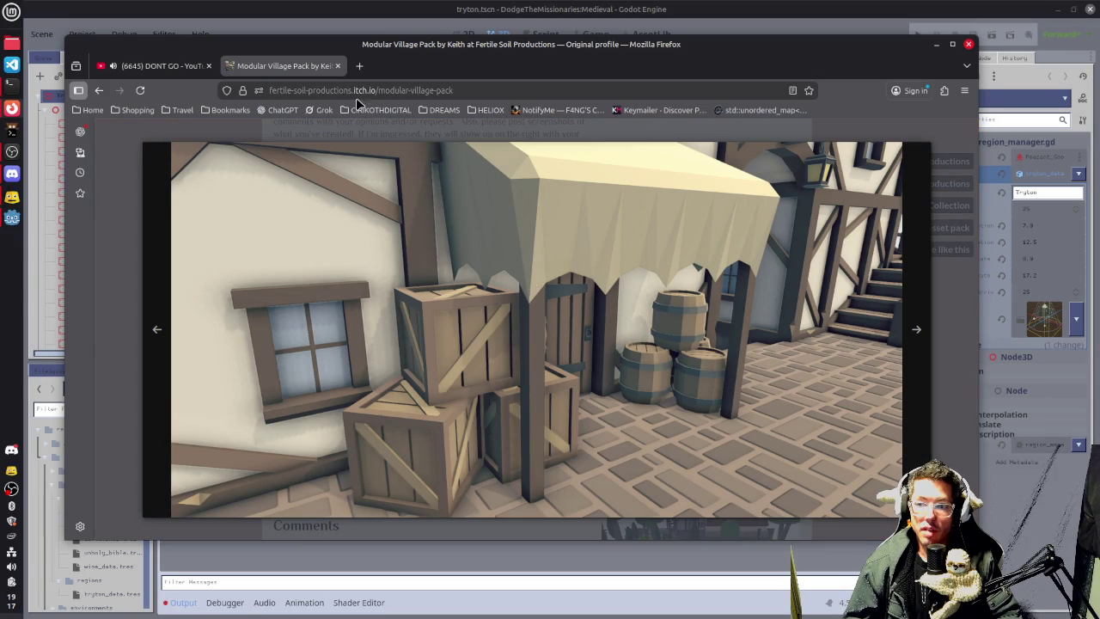
left_click(919, 299)
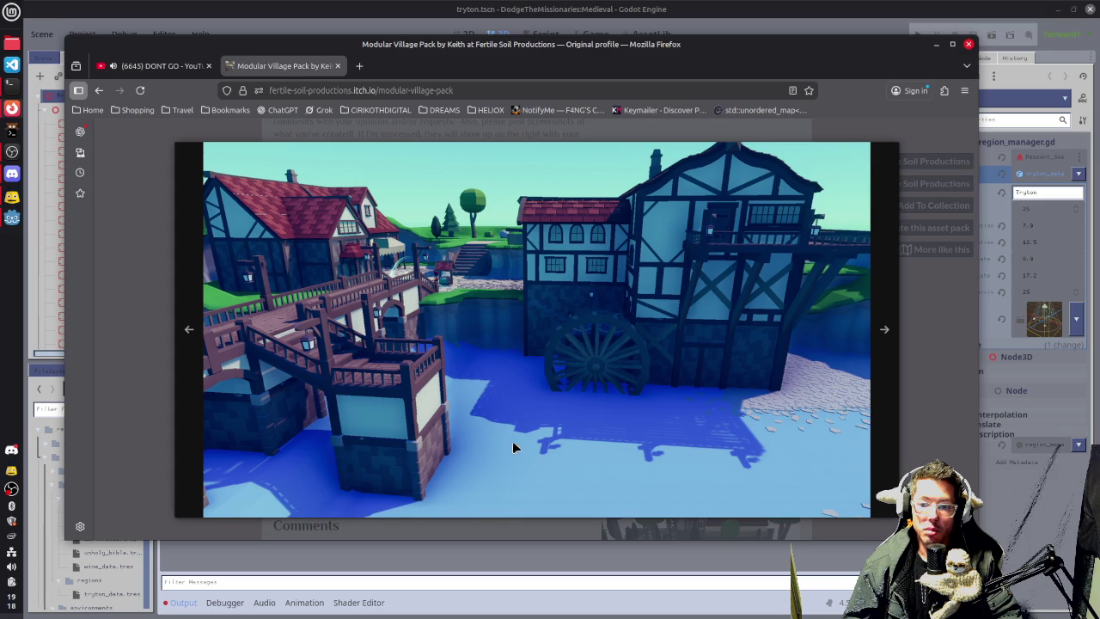
left_click(876, 340)
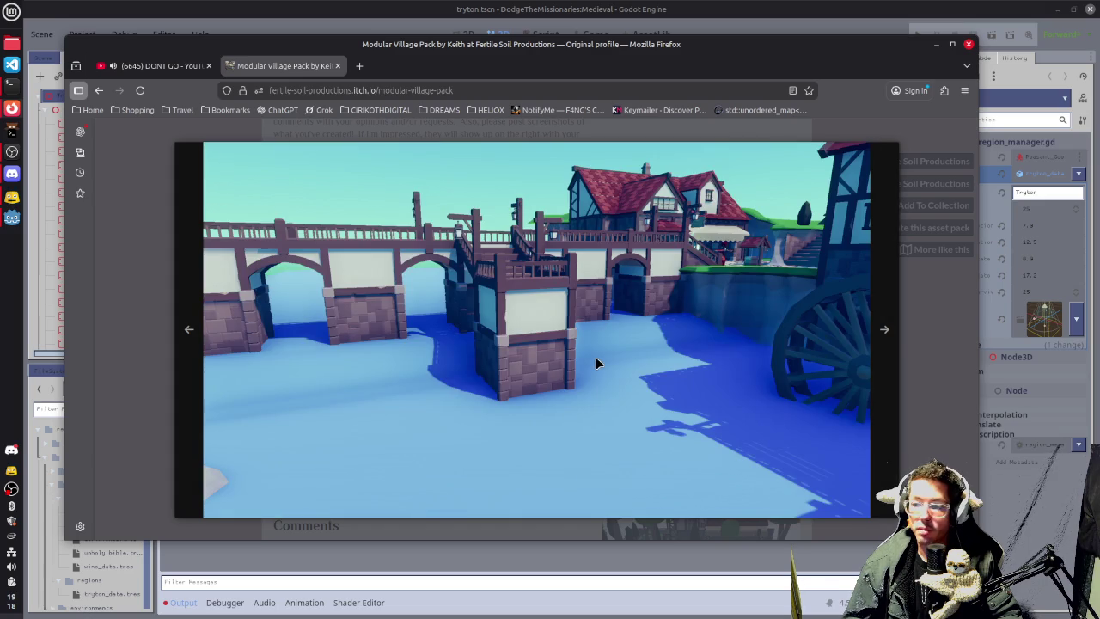
left_click(894, 331)
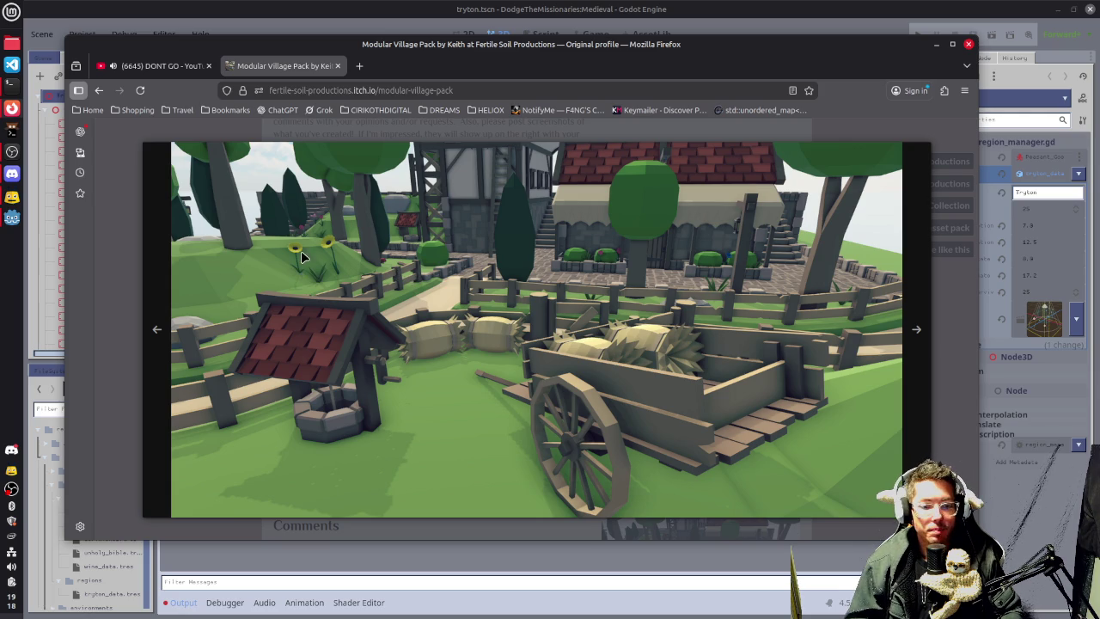
Close the screenshot viewer and the Modular Village Pack page.
left_click(131, 213)
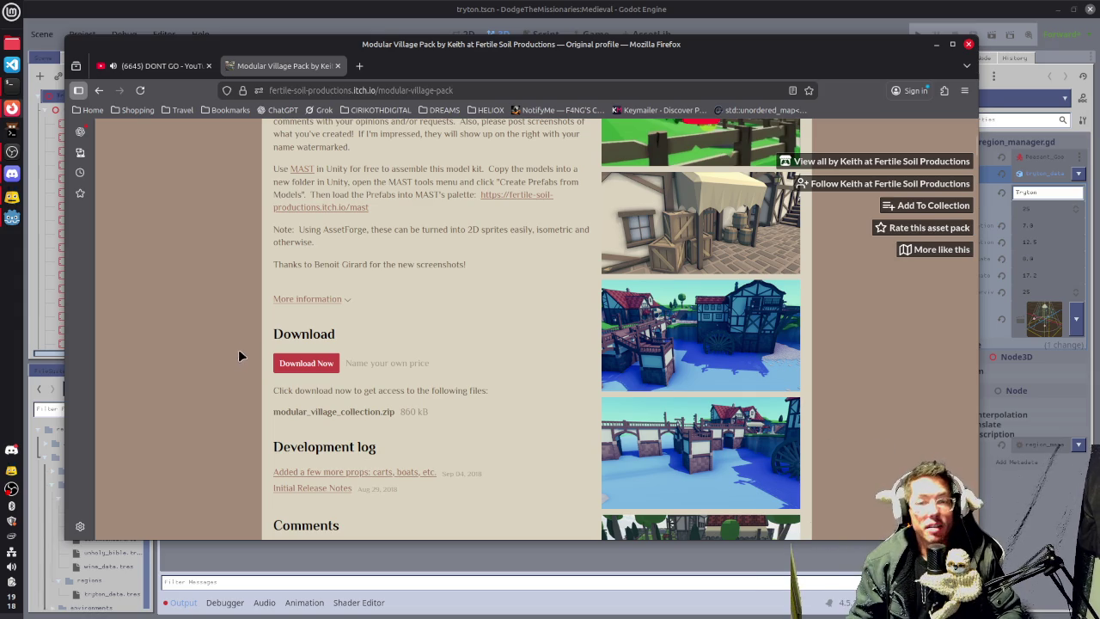
scroll(213, 354, "up", 4)
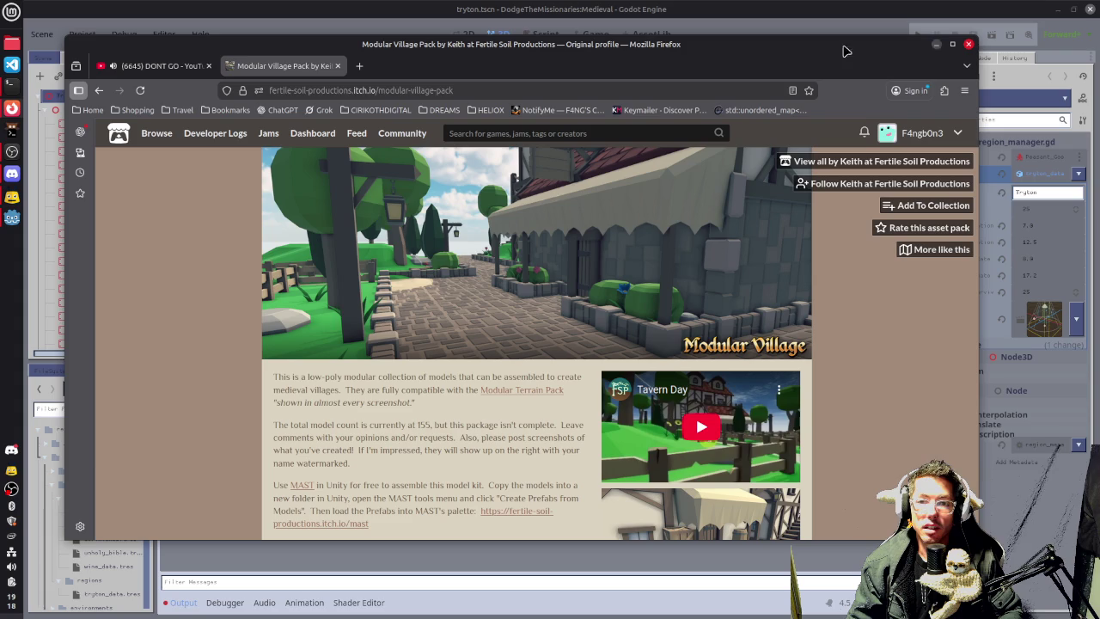
left_click(338, 68)
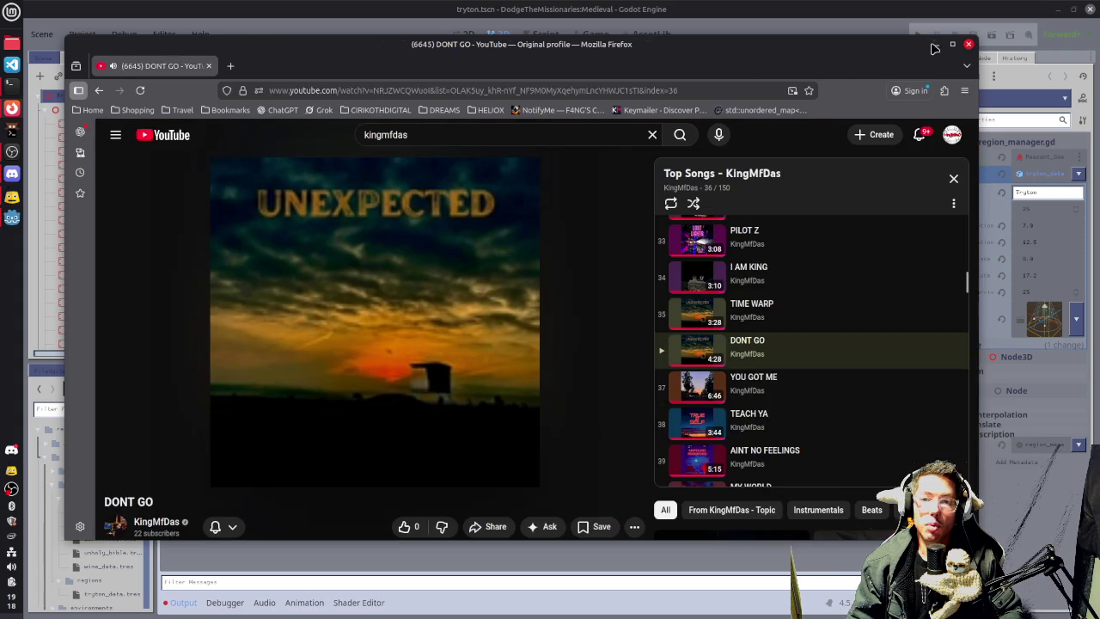
Return to Godot and zoom the 3D viewport in on the village ground.
left_click(935, 45)
scroll(670, 272, "up", 5)
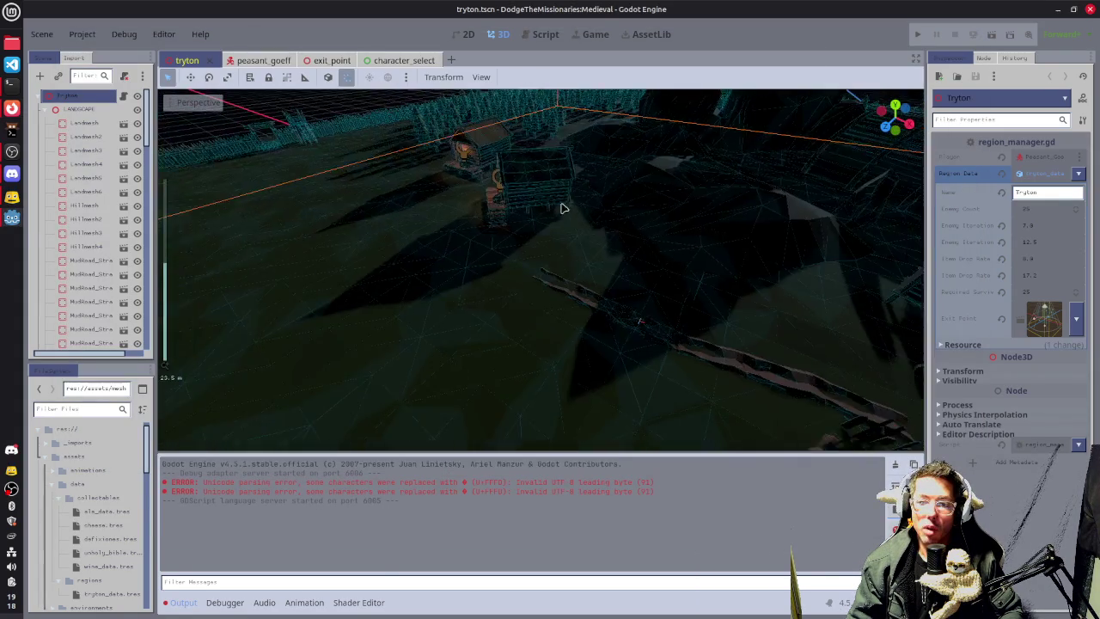
scroll(662, 277, "down", 10)
scroll(618, 301, "up", 5)
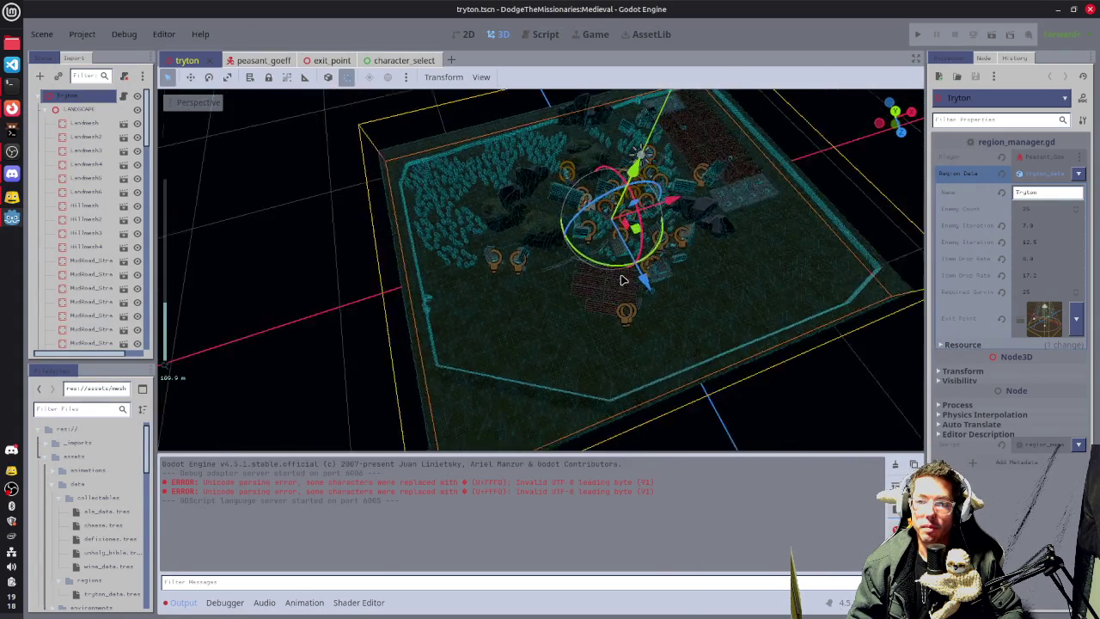
scroll(710, 299, "up", 5)
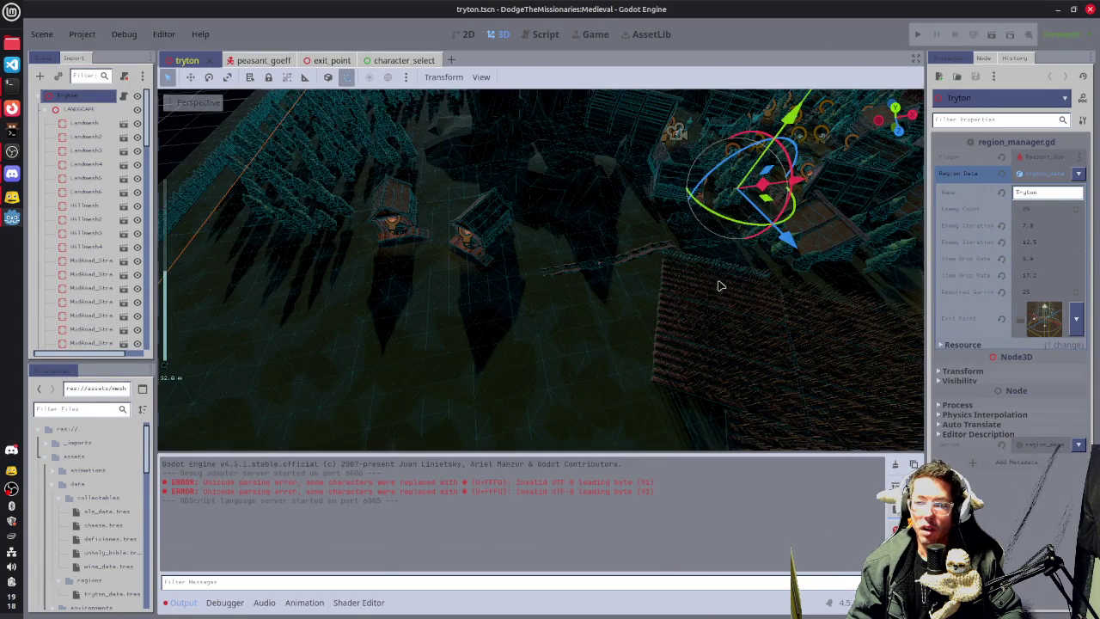
left_click(716, 285)
Select FieldMedium_Full7 and a neighbouring crop field from a top-down angle.
scroll(658, 338, "down", 3)
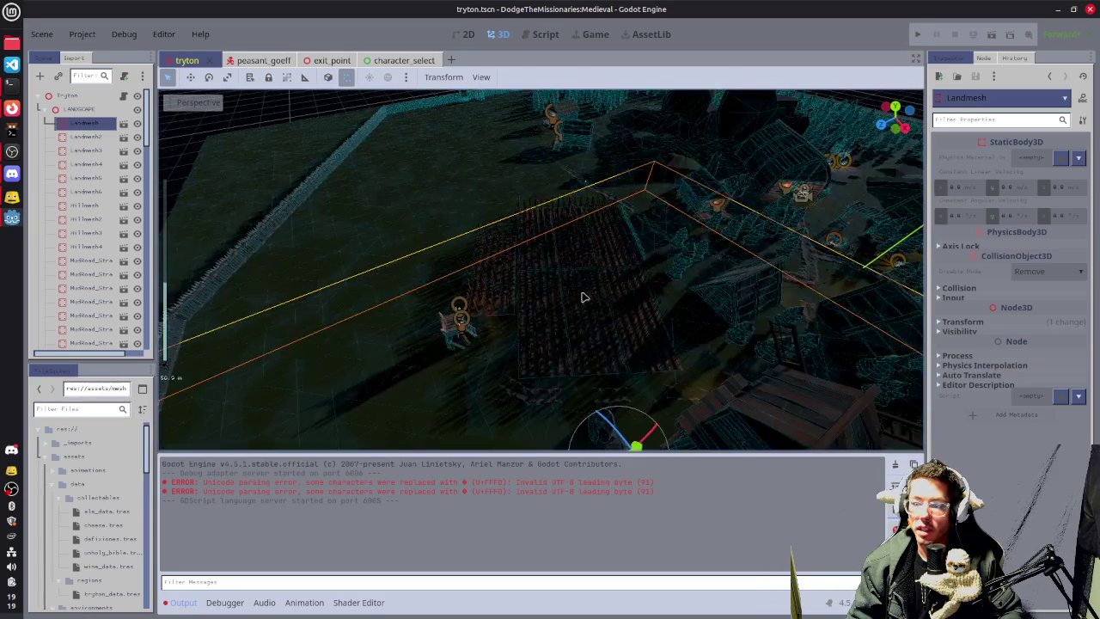
left_click_drag(515, 295, 599, 335)
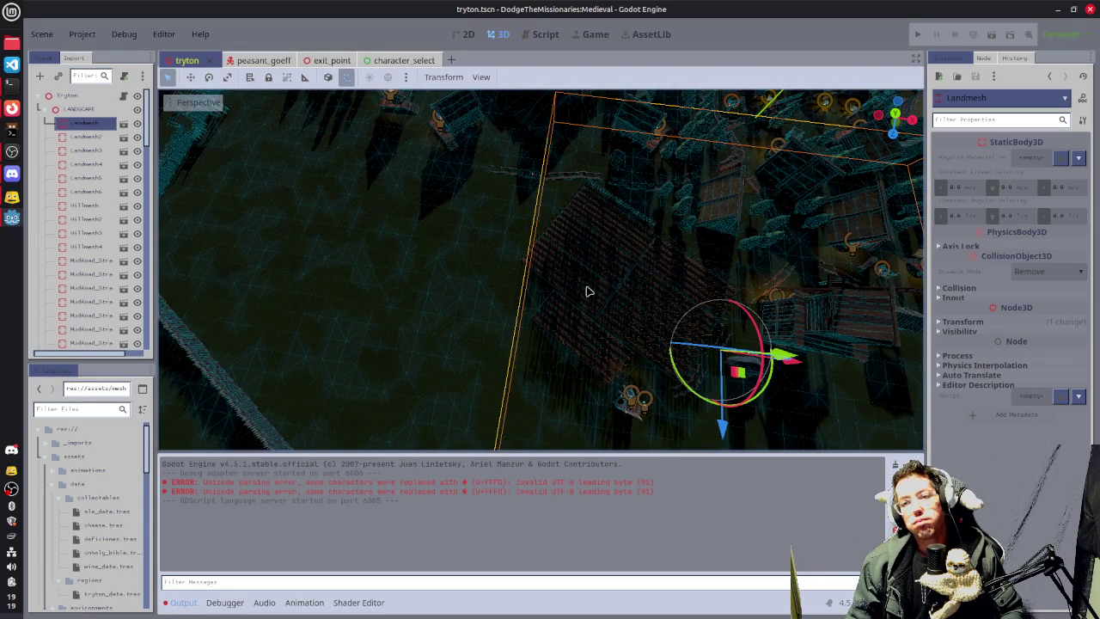
left_click(596, 208)
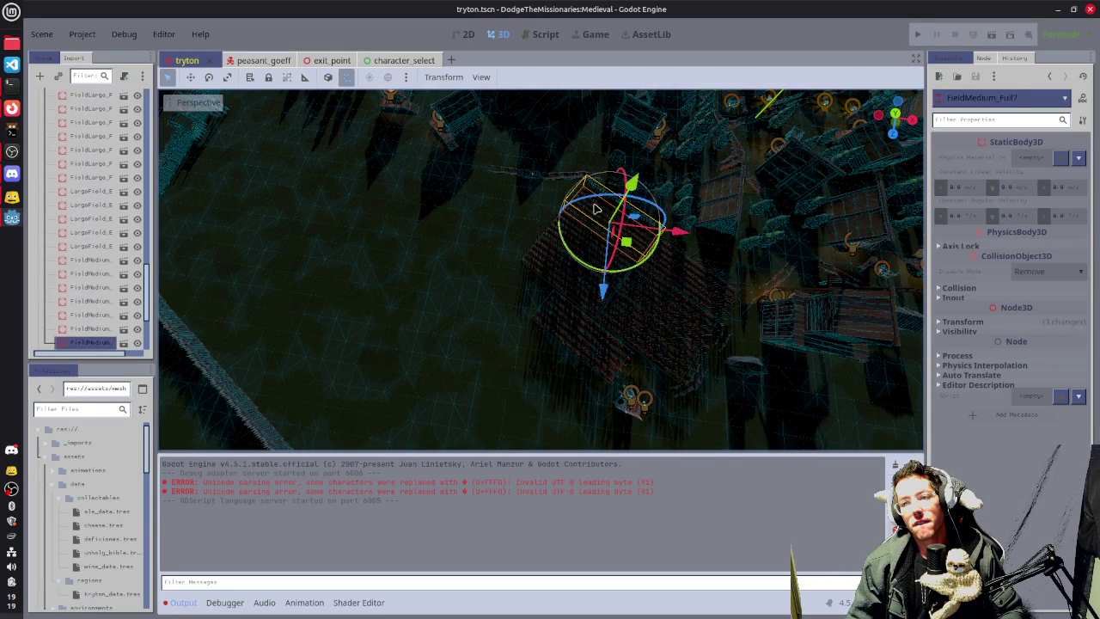
left_click(578, 251, "shift")
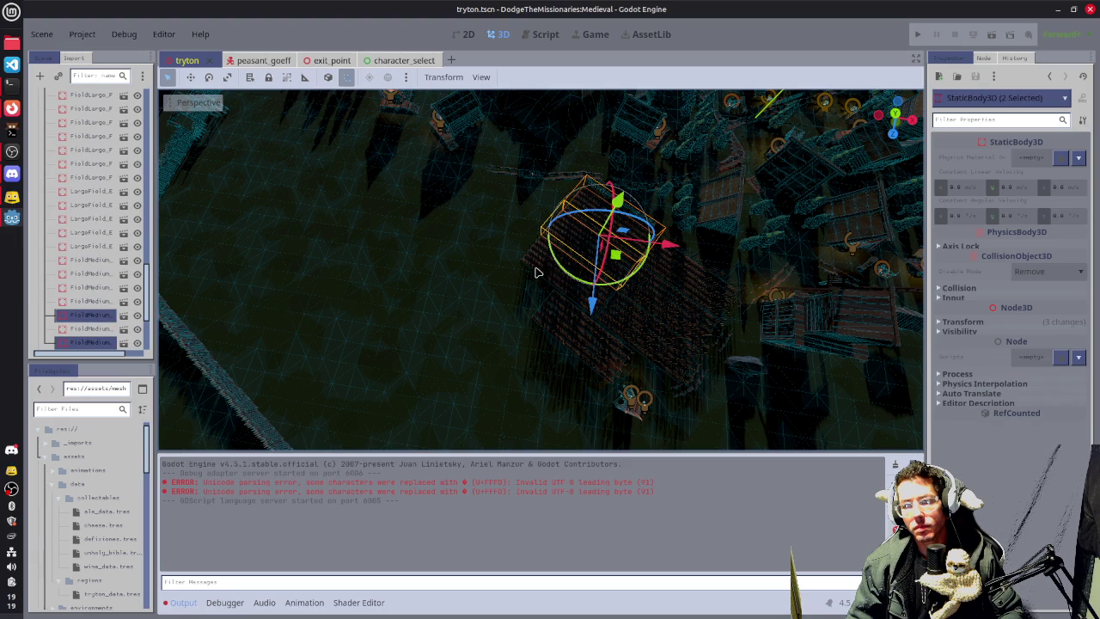
Add a third field, duplicate the three crop fields, and slide the copies left along X.
left_click(551, 290, "shift")
key("ctrl+d")
mouse_move(615, 282)
left_mouse_down()
mouse_move(474, 281)
mouse_move(496, 275)
mouse_move(502, 256)
mouse_move(490, 257)
mouse_move(536, 262)
left_mouse_up()
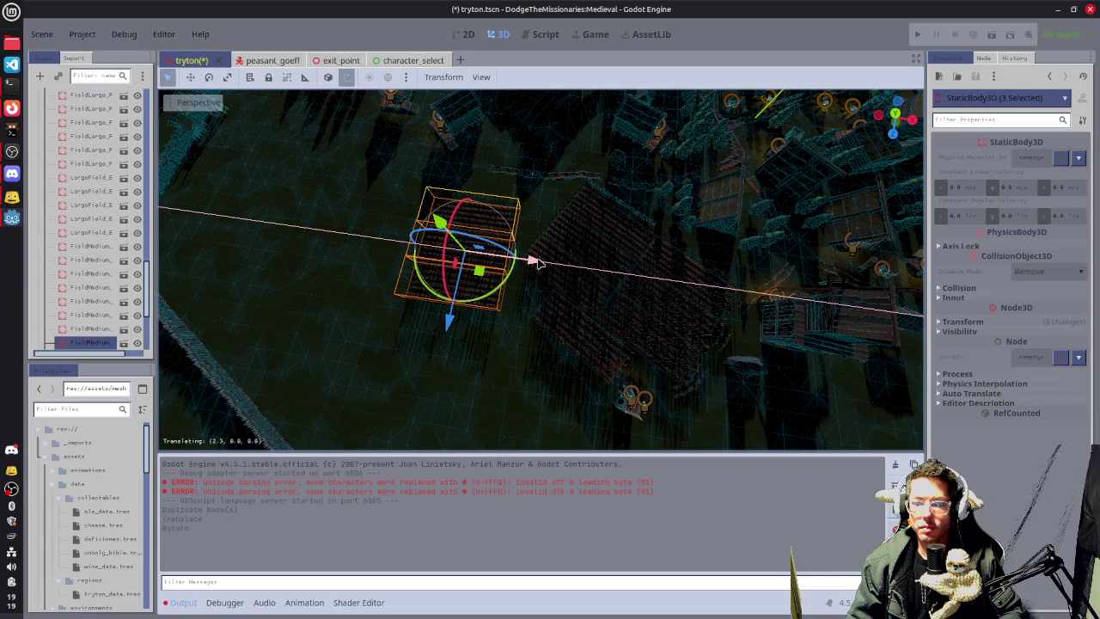
left_click_drag(536, 262, 550, 277)
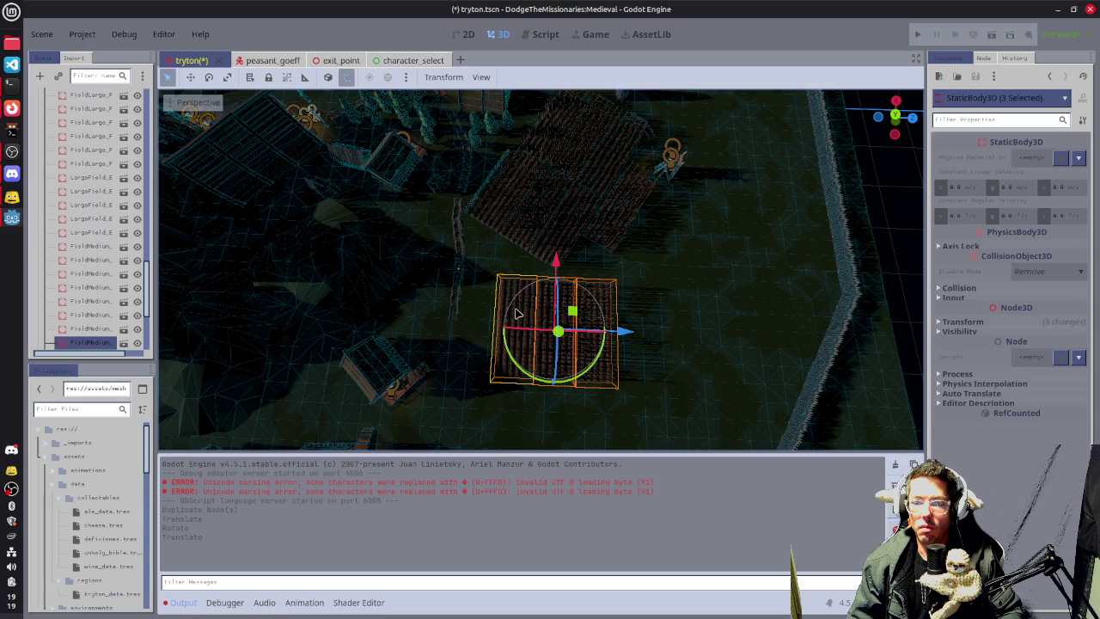
Reposition individual copied fields, including FieldMedium_Full9, along the X and Z axes.
left_click(454, 325)
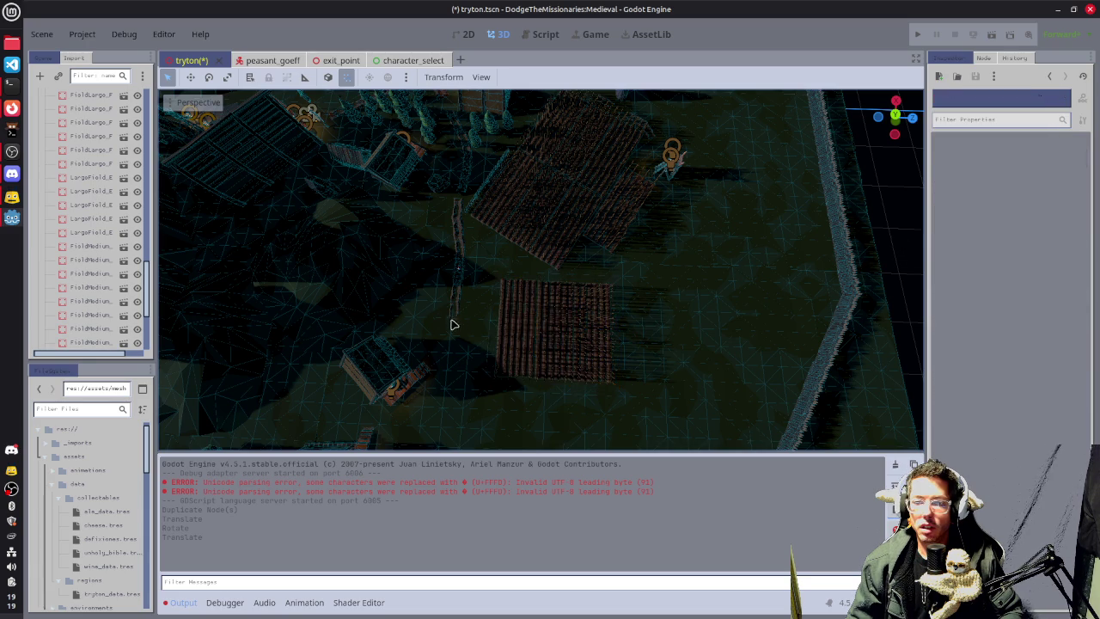
left_click(539, 315)
mouse_move(520, 258)
left_mouse_down()
mouse_move(522, 248)
mouse_move(520, 258)
left_mouse_up()
left_click_drag(585, 317, 577, 320)
left_click_drag(511, 246, 512, 240)
left_click(569, 352)
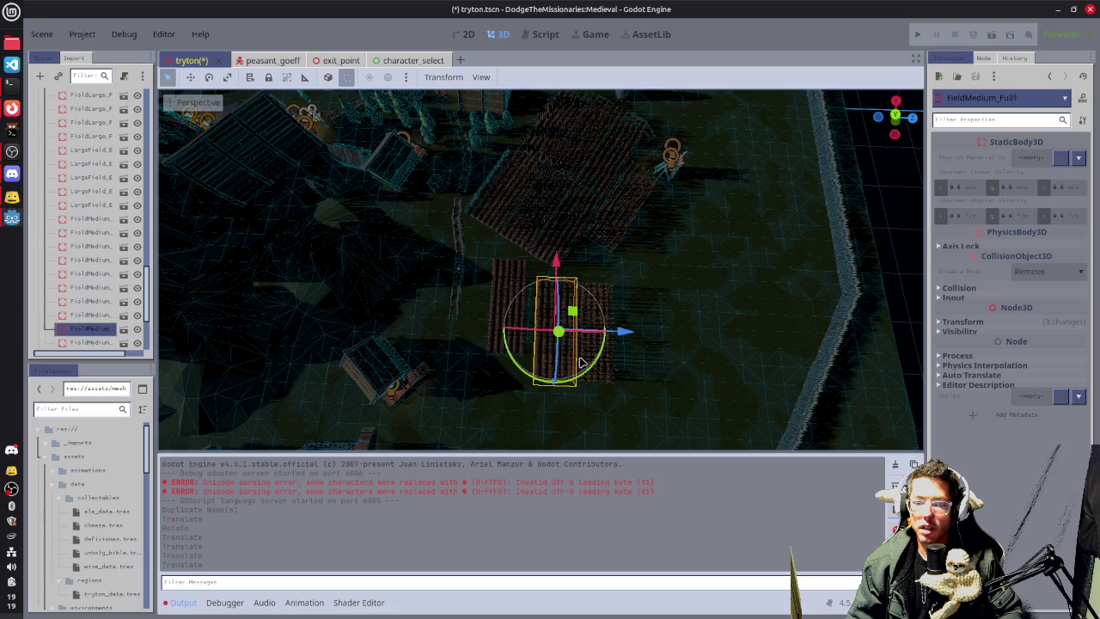
left_click_drag(621, 332, 615, 335)
left_click_drag(550, 260, 589, 245)
left_click(602, 301)
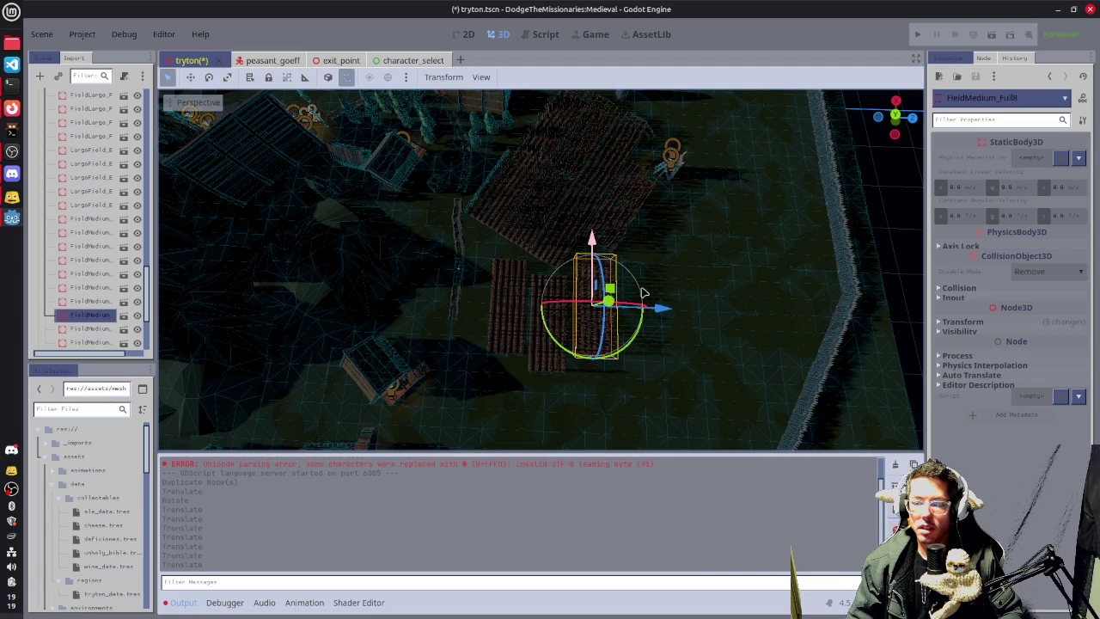
left_click_drag(660, 307, 656, 306)
mouse_move(670, 318)
left_mouse_down()
mouse_move(775, 346)
mouse_move(696, 341)
left_mouse_up()
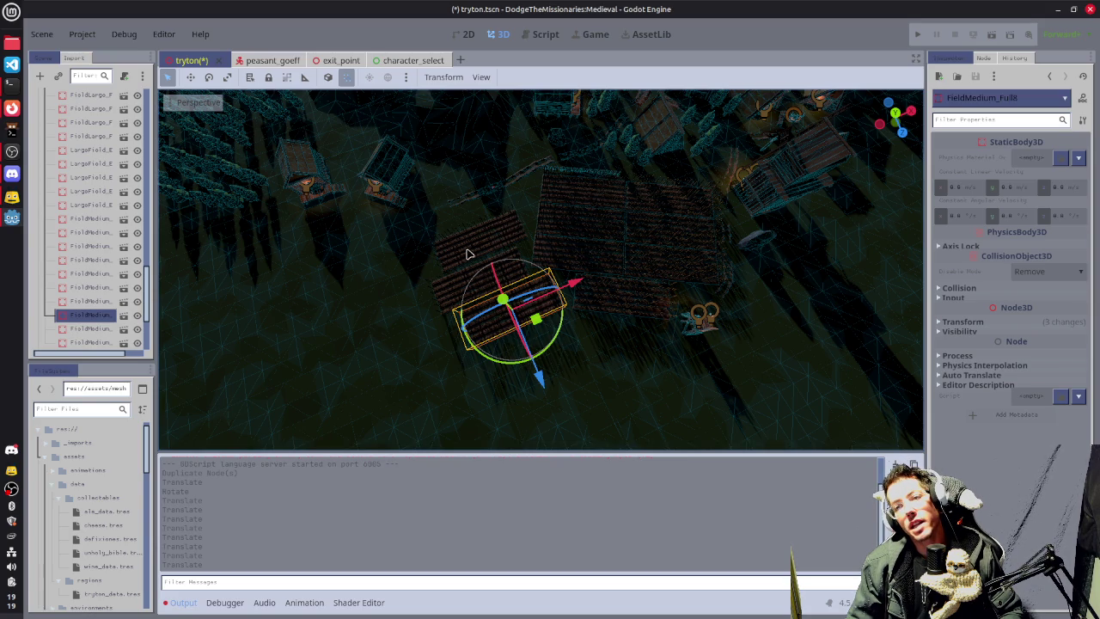
Shift FieldMedium_Full10 about 1.5 units and FieldMedium_Full8 2.5 units left along X.
left_click(470, 292)
left_click_drag(541, 216, 531, 221)
left_click(526, 293)
left_click_drag(569, 284, 556, 292)
mouse_move(368, 229)
left_mouse_down()
mouse_move(515, 221)
mouse_move(525, 274)
left_mouse_up()
Fine-tune FieldMedium_Full10's position, then select FieldMedium_Full9 in top orthographic view.
left_click(526, 289)
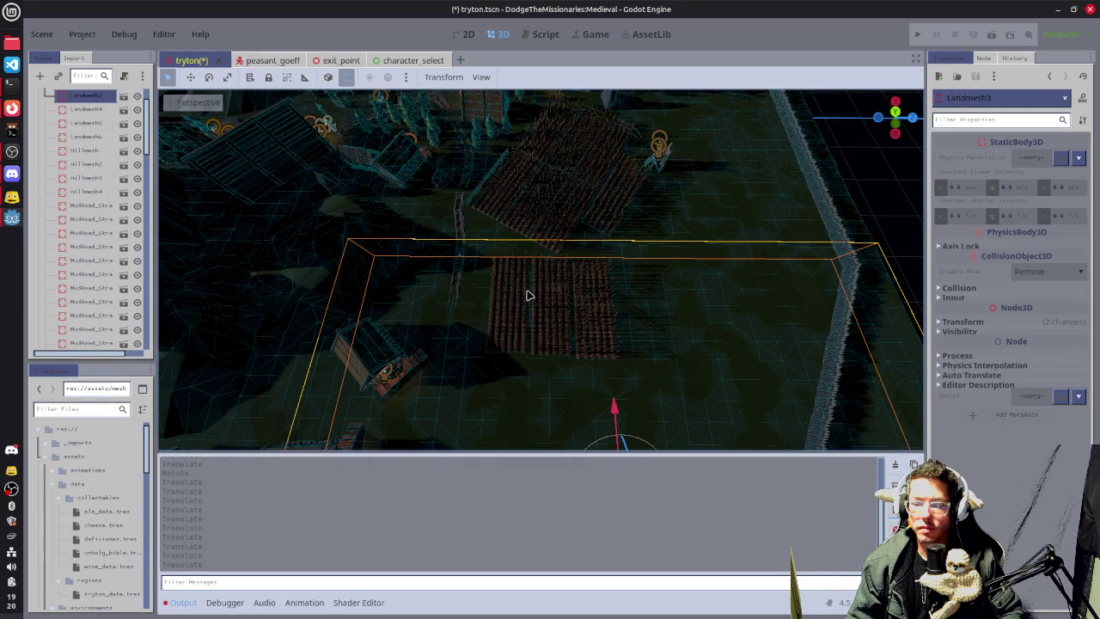
left_click(859, 183)
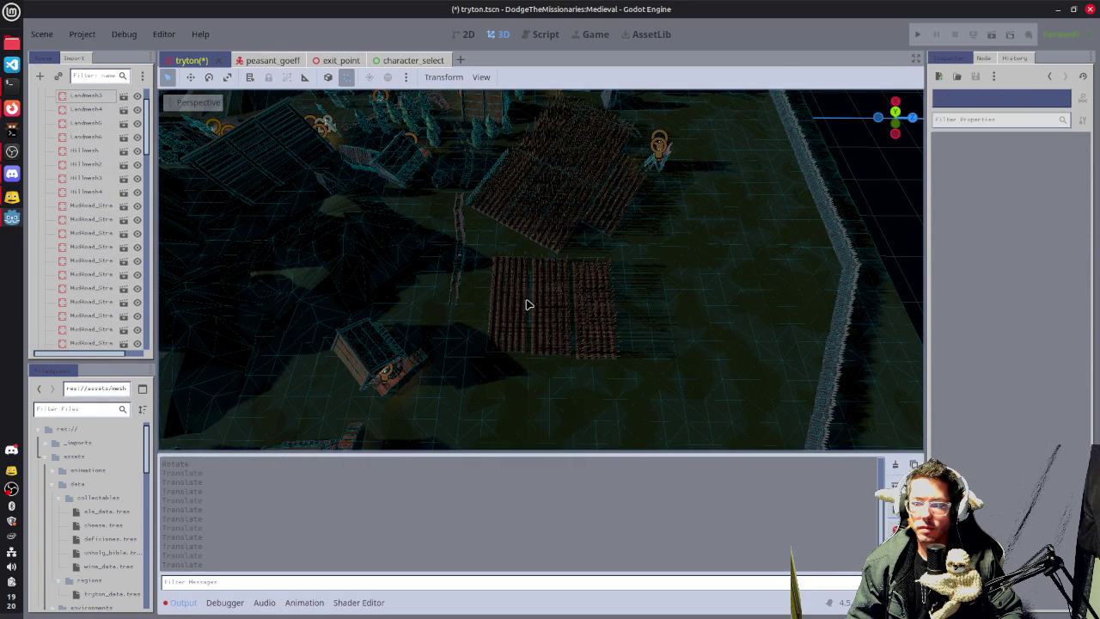
left_click(527, 304)
left_click_drag(579, 304, 575, 300)
mouse_move(513, 239)
left_mouse_down()
mouse_move(513, 256)
mouse_move(513, 244)
left_mouse_up()
left_click(873, 232)
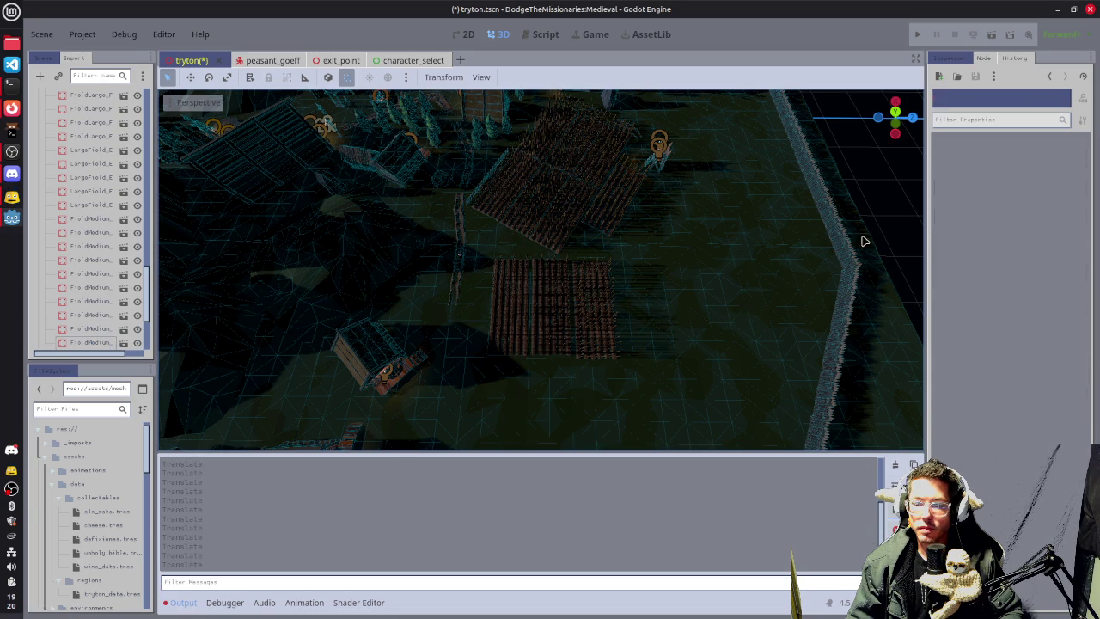
left_click(579, 306)
left_click(565, 322)
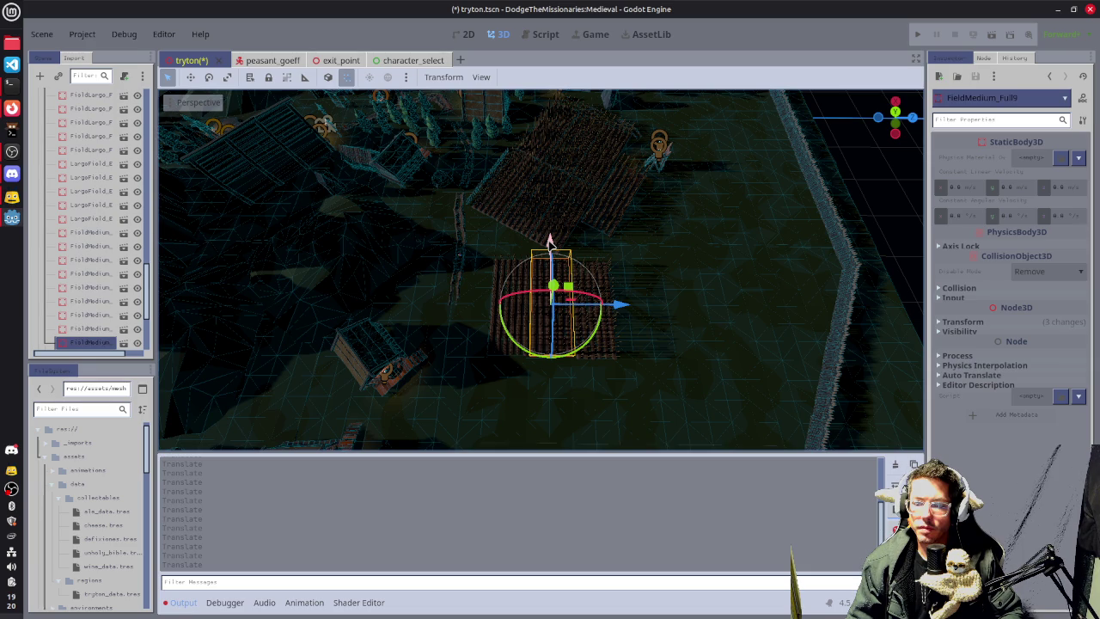
key("KP_7")
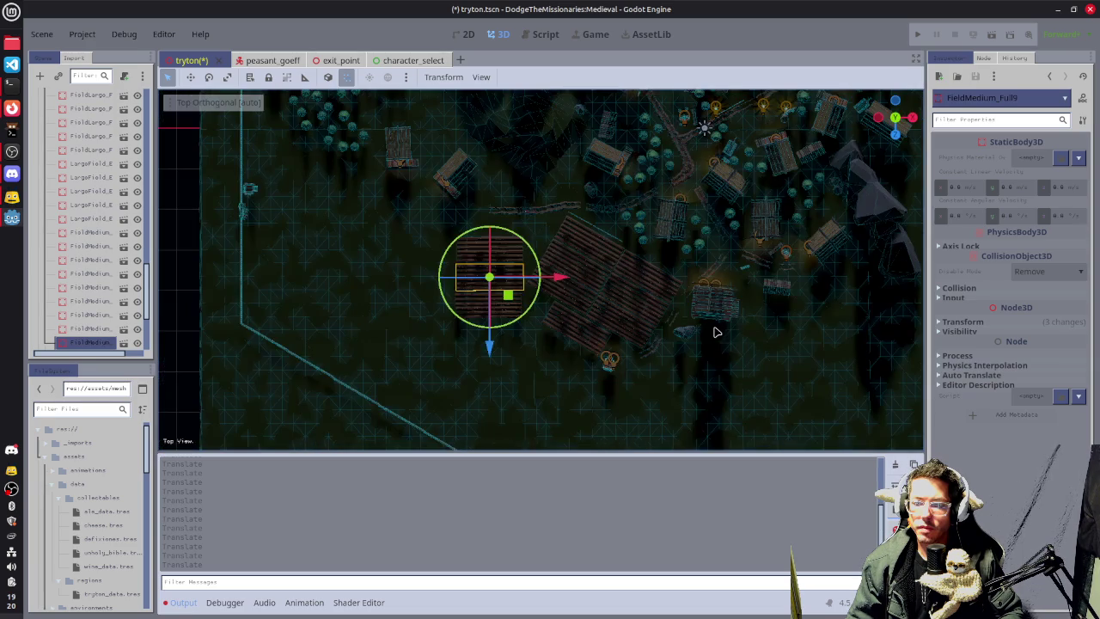
Nudge the lower and upper field pieces slightly along X and Z to line them up.
scroll(596, 309, "up", 5)
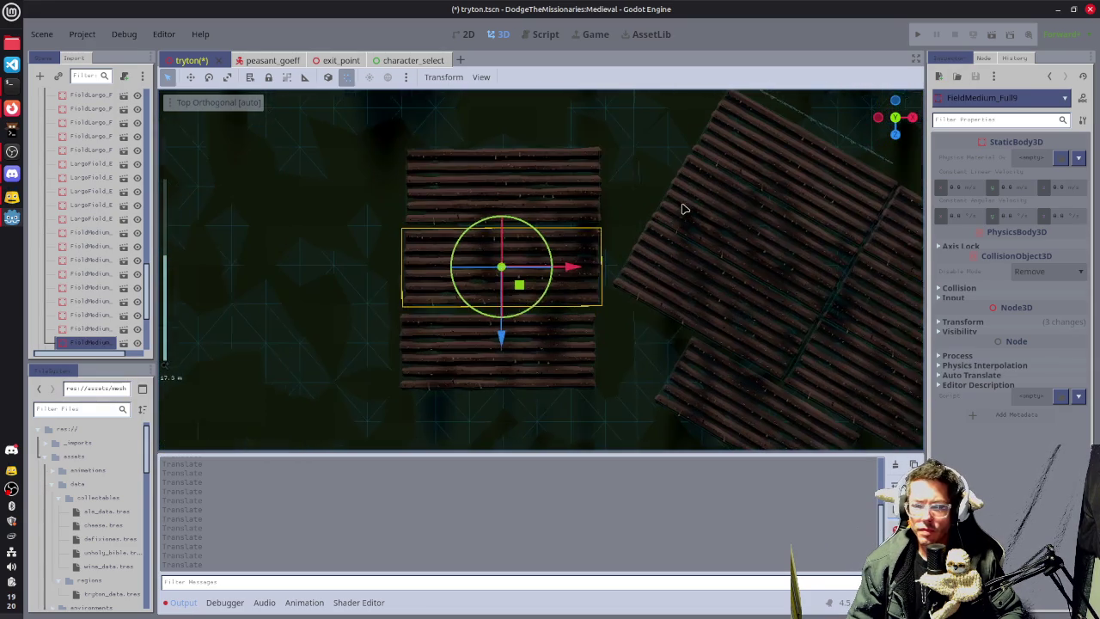
left_click(598, 312)
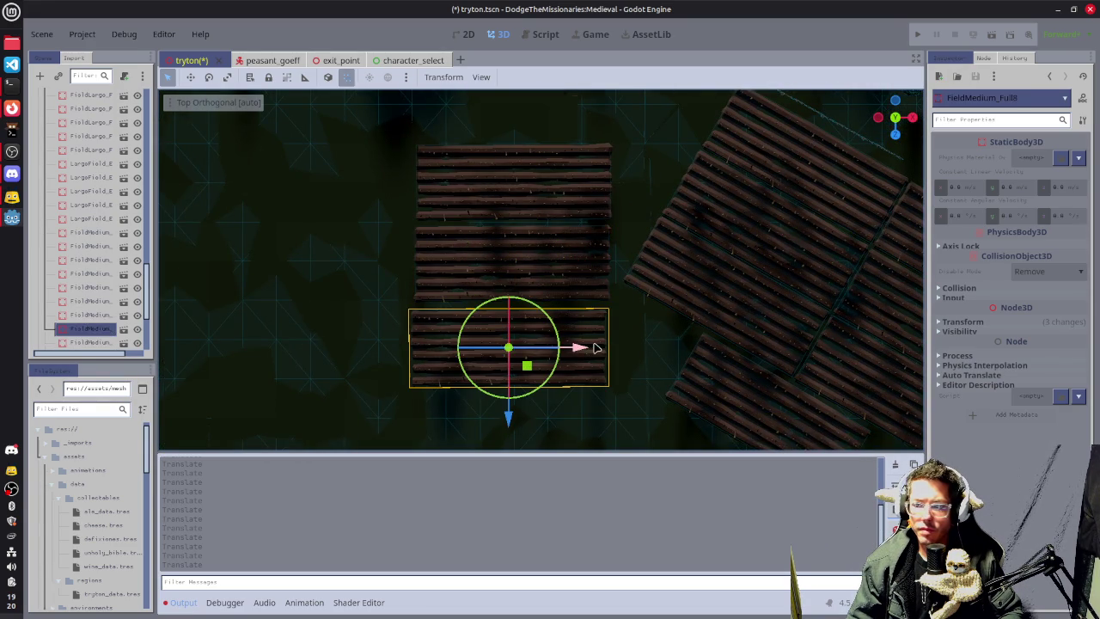
left_click_drag(580, 350, 583, 349)
left_click_drag(512, 418, 511, 413)
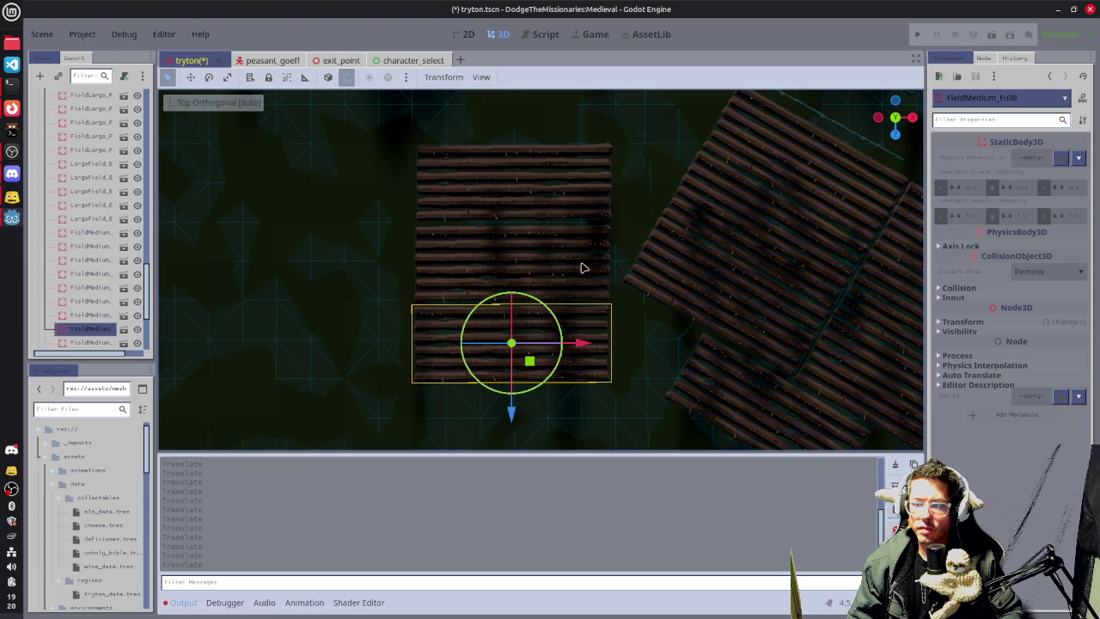
left_click(579, 200)
left_click_drag(510, 245, 510, 252)
Move three fields left along X and duplicate them into a new column further left.
scroll(698, 217, "down", 3)
scroll(679, 225, "down", 2)
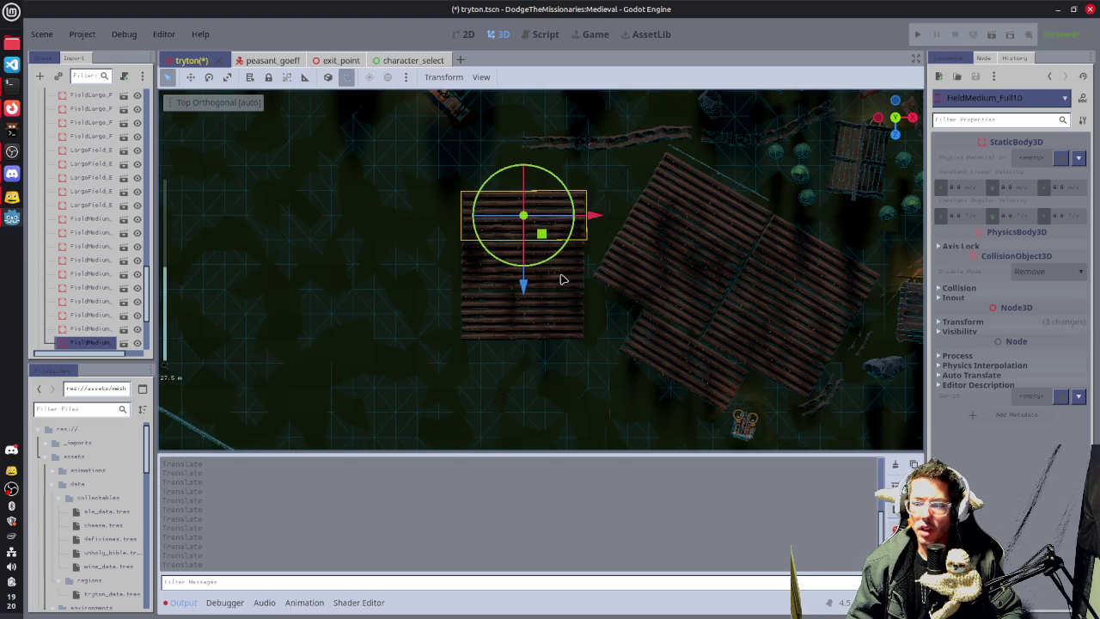
left_click(560, 279, "shift")
left_click(567, 321, "shift")
left_click_drag(590, 266, 569, 266)
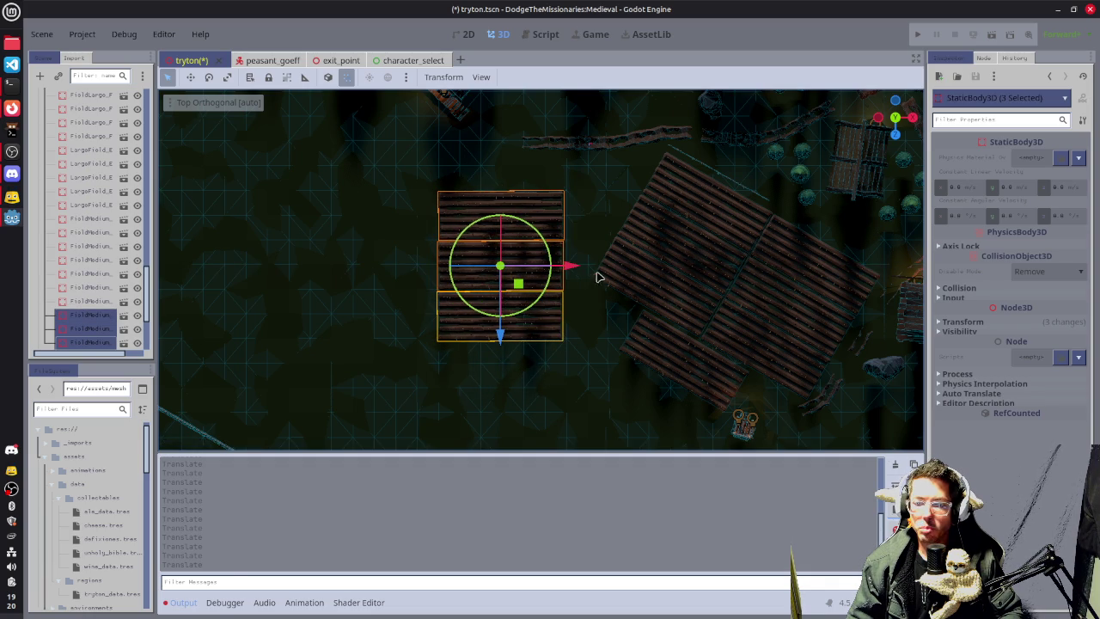
key("ctrl+d")
mouse_move(570, 266)
left_mouse_down()
mouse_move(447, 278)
mouse_move(457, 275)
left_mouse_up()
Duplicate four fields including FieldMedium_Full8, then undo moving the copies below the block.
scroll(471, 306, "down", 2)
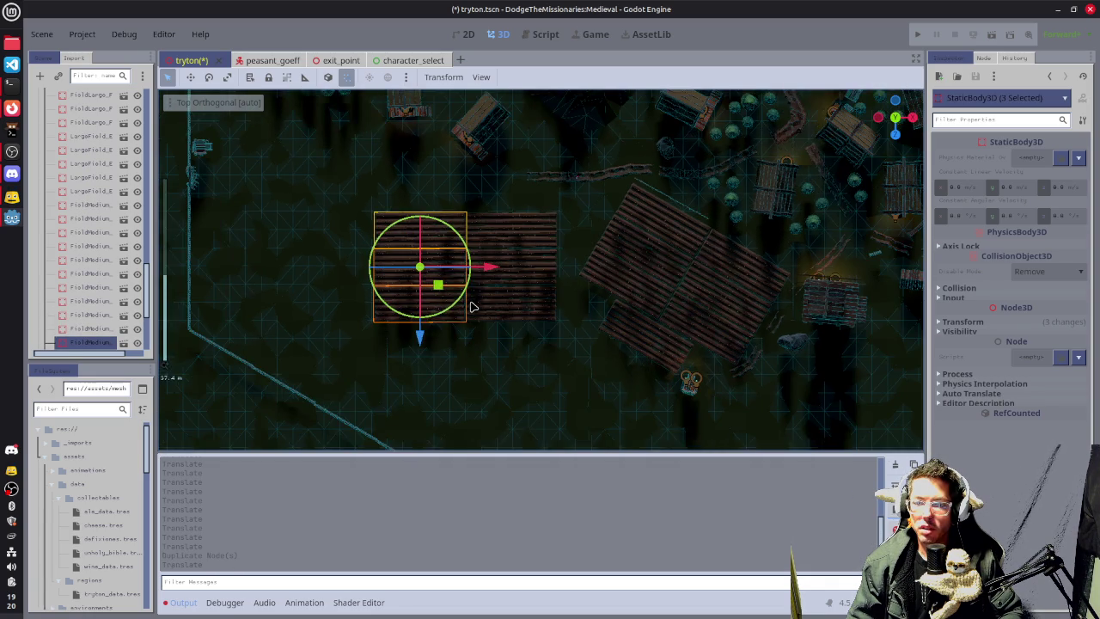
left_click(509, 305)
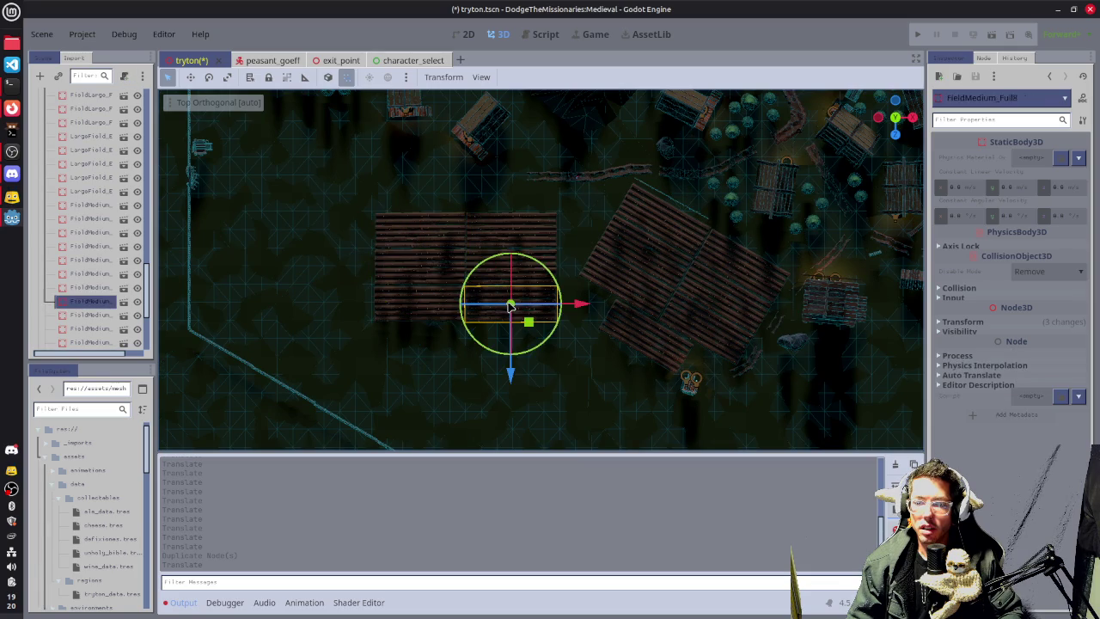
left_click(412, 269, "shift")
left_click(485, 277, "shift")
left_click(417, 315, "shift")
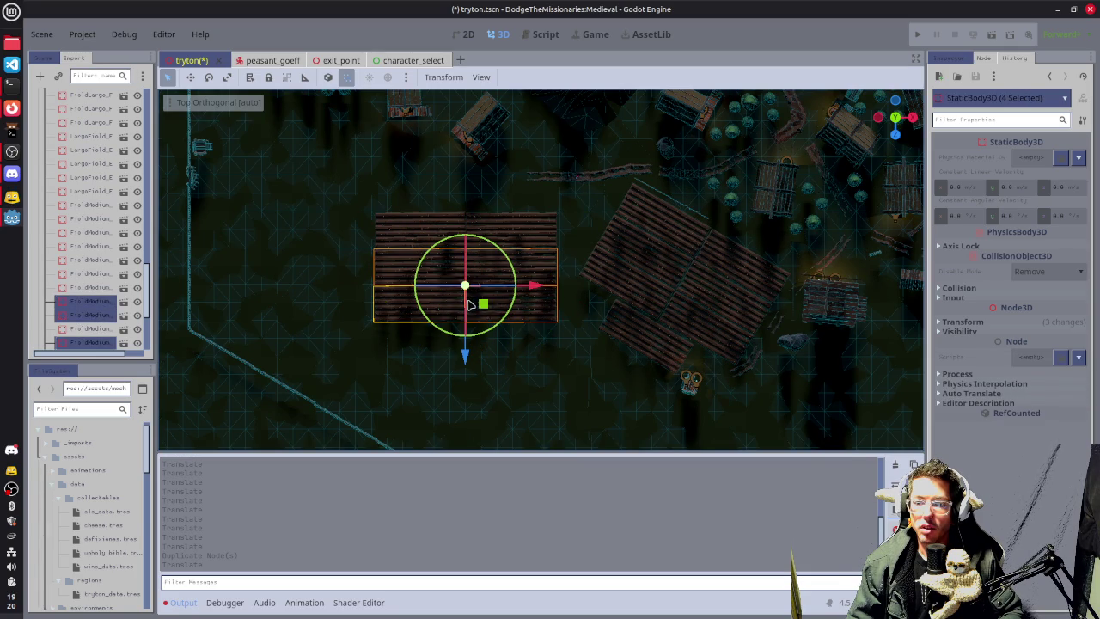
key("ctrl+d")
mouse_move(484, 305)
left_mouse_down()
mouse_move(491, 386)
mouse_move(466, 400)
mouse_move(466, 432)
left_mouse_up()
key("ctrl+z")
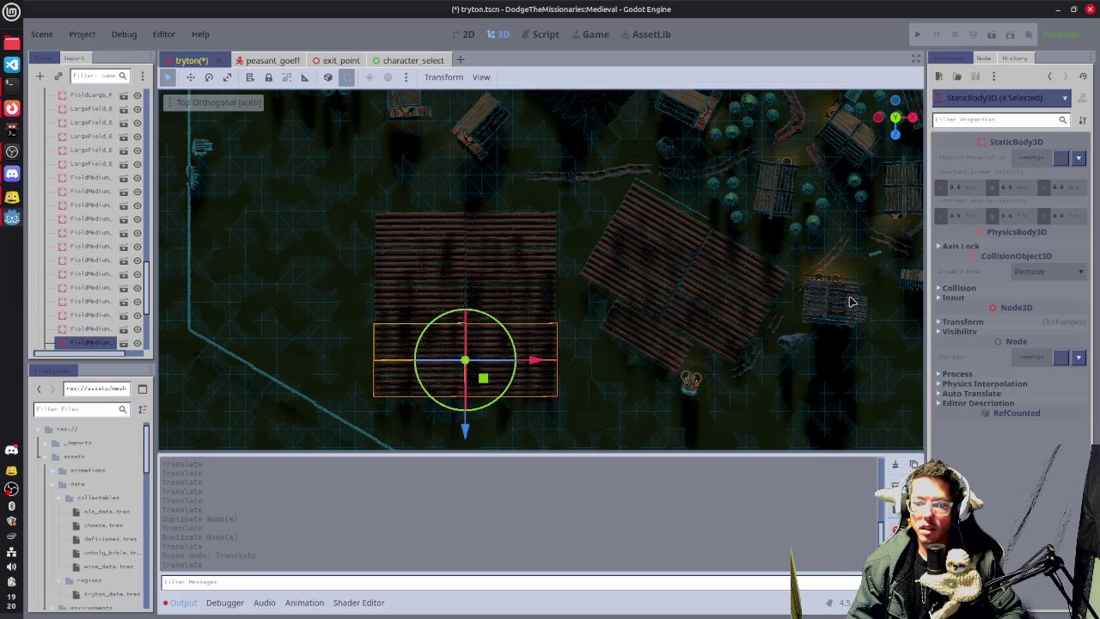
Select Windmill3, focus the view on it, and add two more windmills to the selection.
left_click(825, 306)
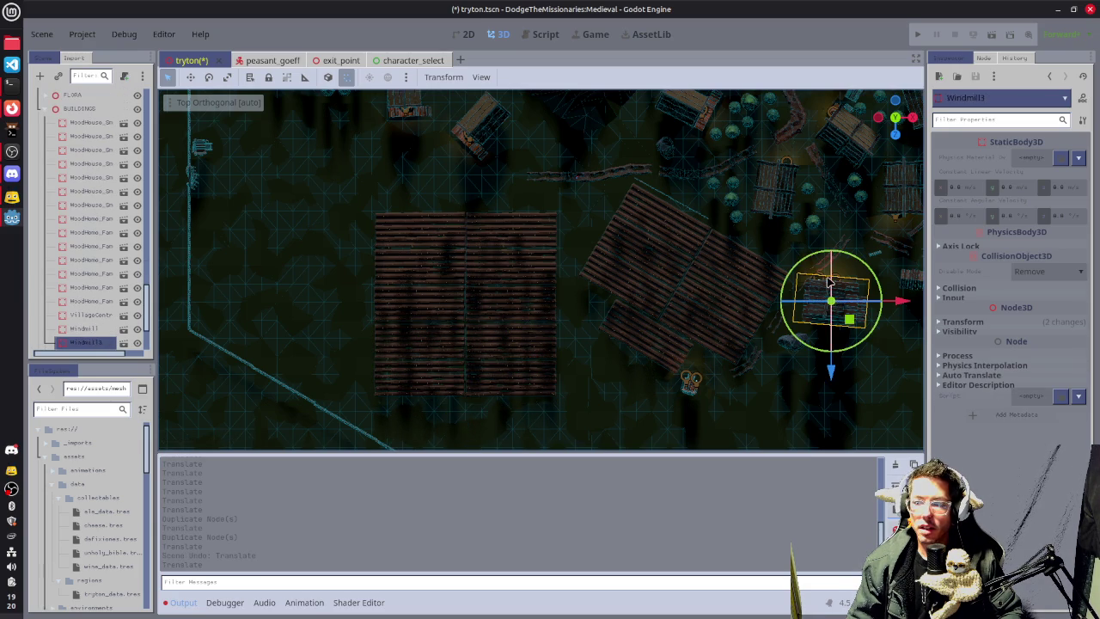
key("f")
left_click_drag(788, 266, 541, 277)
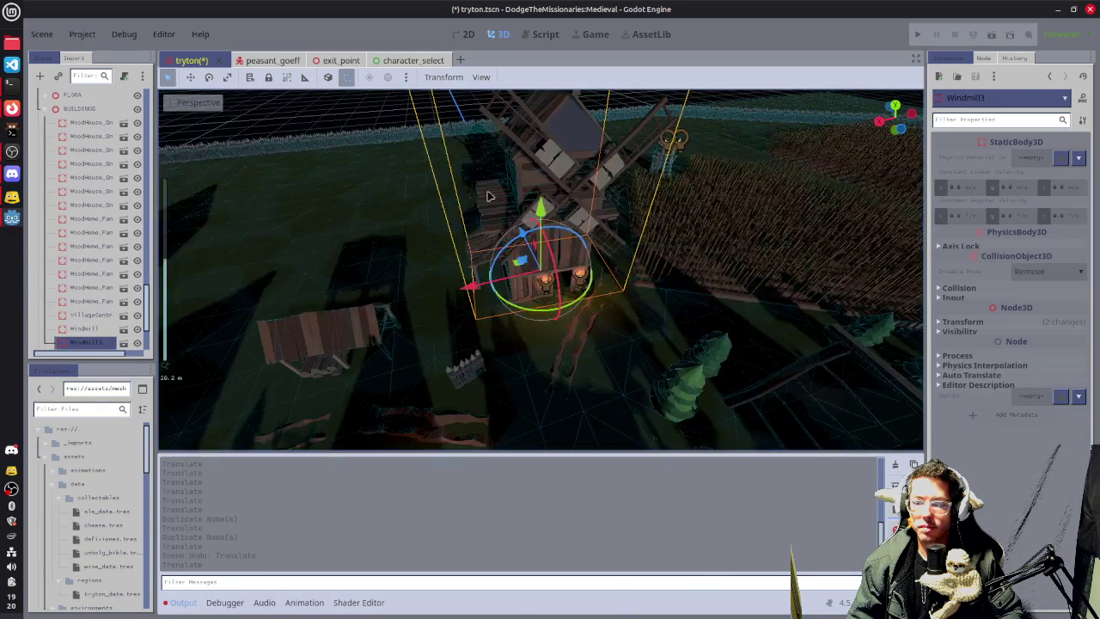
left_click(573, 286, "shift")
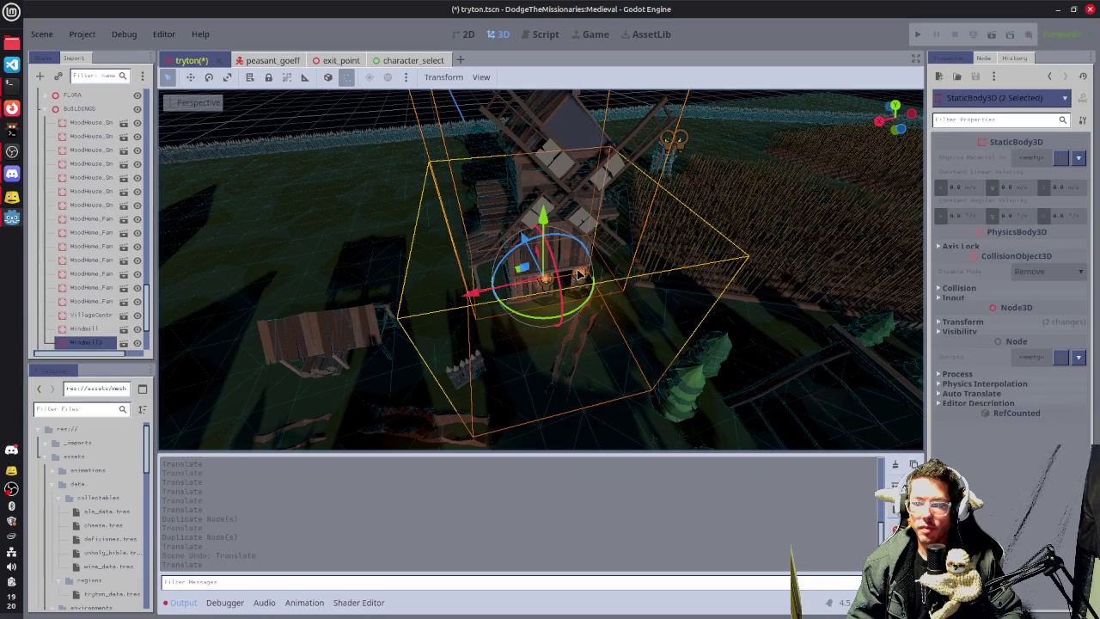
left_click(581, 280, "shift")
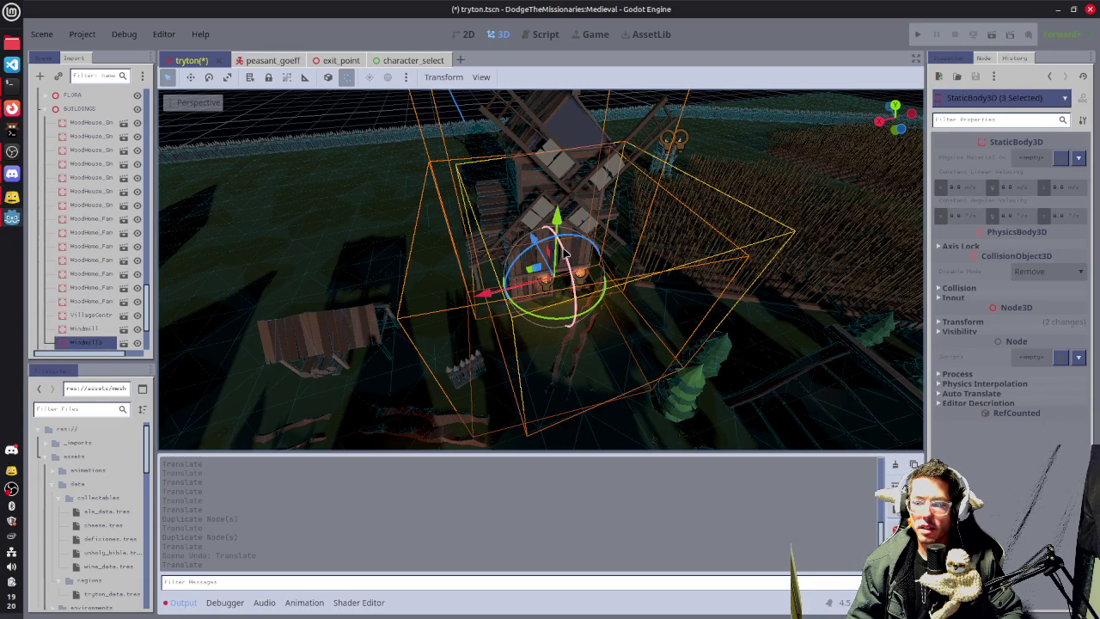
scroll(570, 225, "down", 3)
scroll(571, 225, "down", 3)
Duplicate the windmill, move and rotate the copy beside the new fields, and save tryton.tscn.
key("ctrl+d")
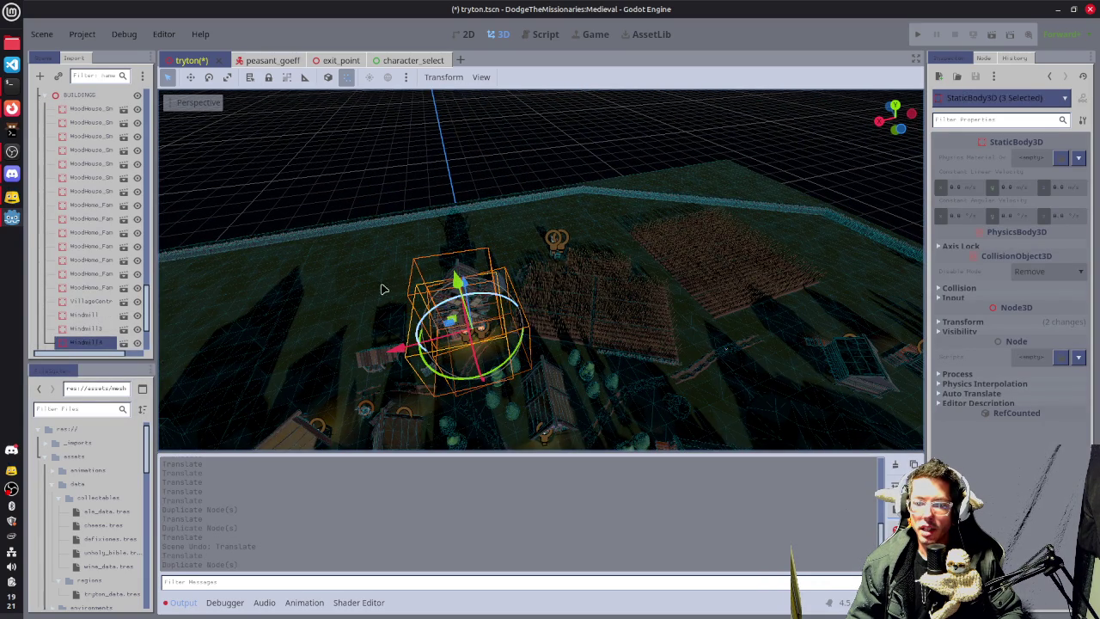
left_click_drag(376, 295, 488, 321)
mouse_move(490, 360)
left_mouse_down()
mouse_move(524, 244)
mouse_move(631, 219)
mouse_move(620, 188)
mouse_move(511, 216)
mouse_move(564, 239)
mouse_move(594, 283)
left_mouse_up()
scroll(594, 283, "up", 3)
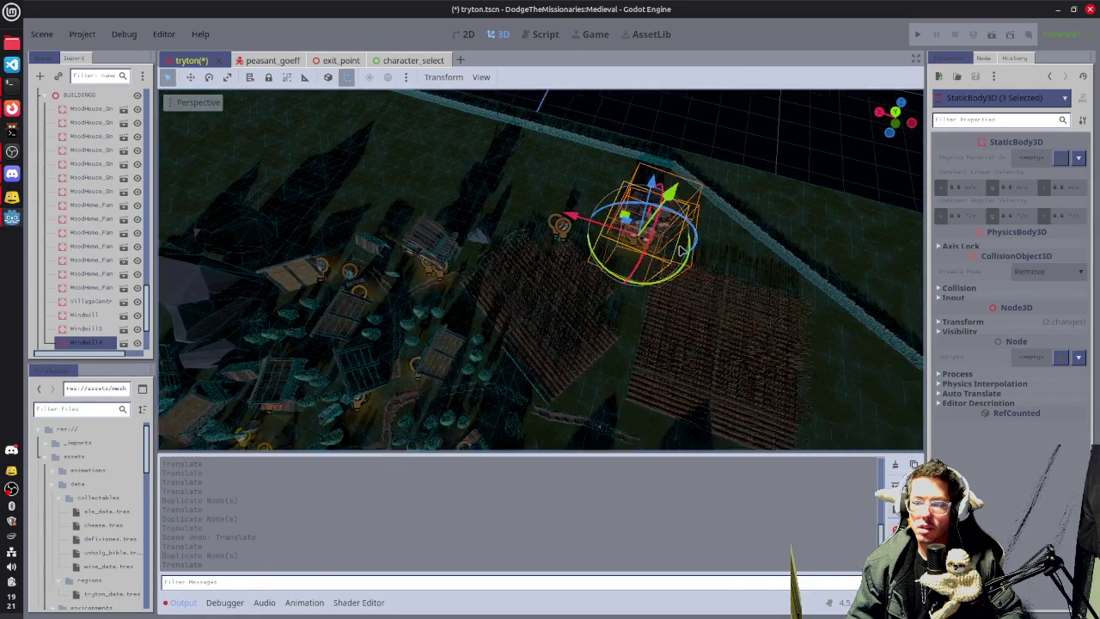
mouse_move(576, 241)
left_mouse_down()
mouse_move(615, 212)
mouse_move(595, 218)
mouse_move(705, 167)
mouse_move(636, 132)
mouse_move(657, 121)
left_mouse_up()
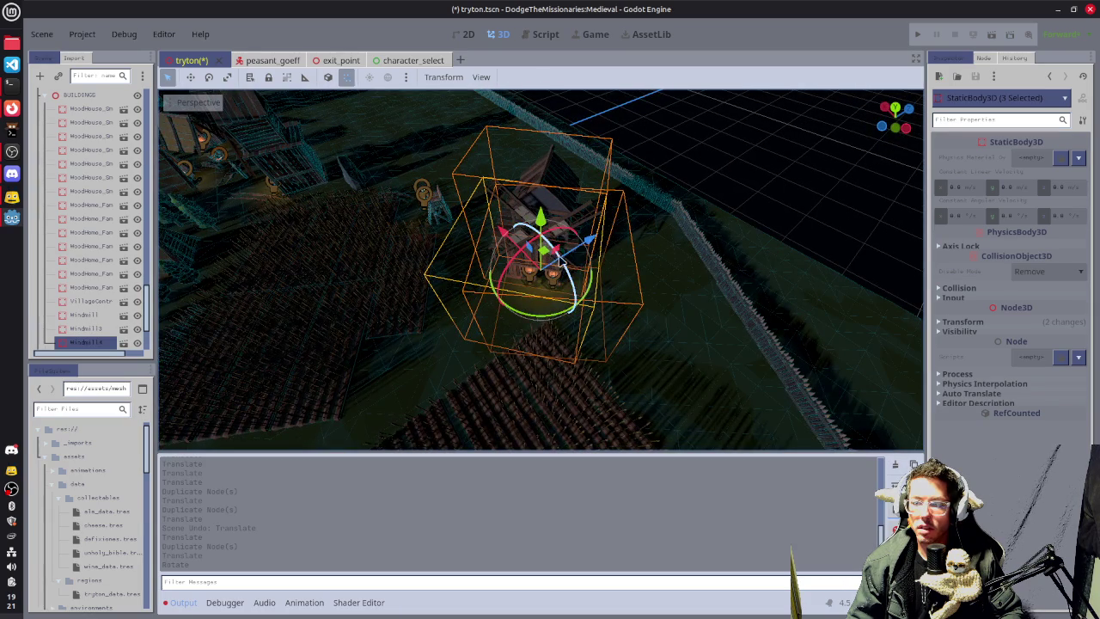
left_click_drag(549, 253, 515, 268)
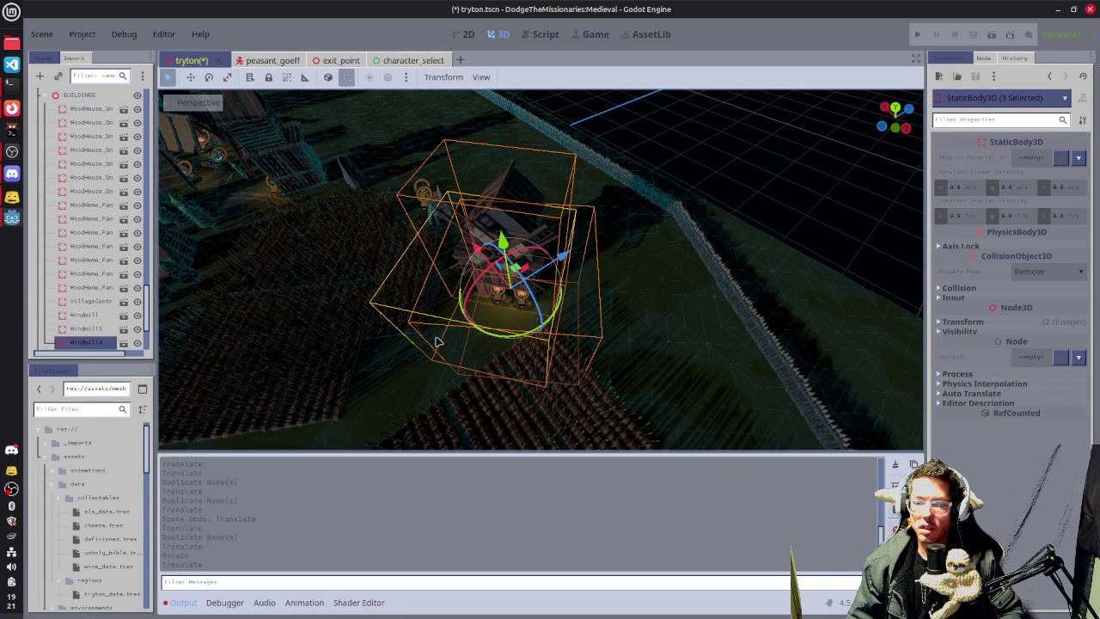
scroll(435, 342, "down", 4)
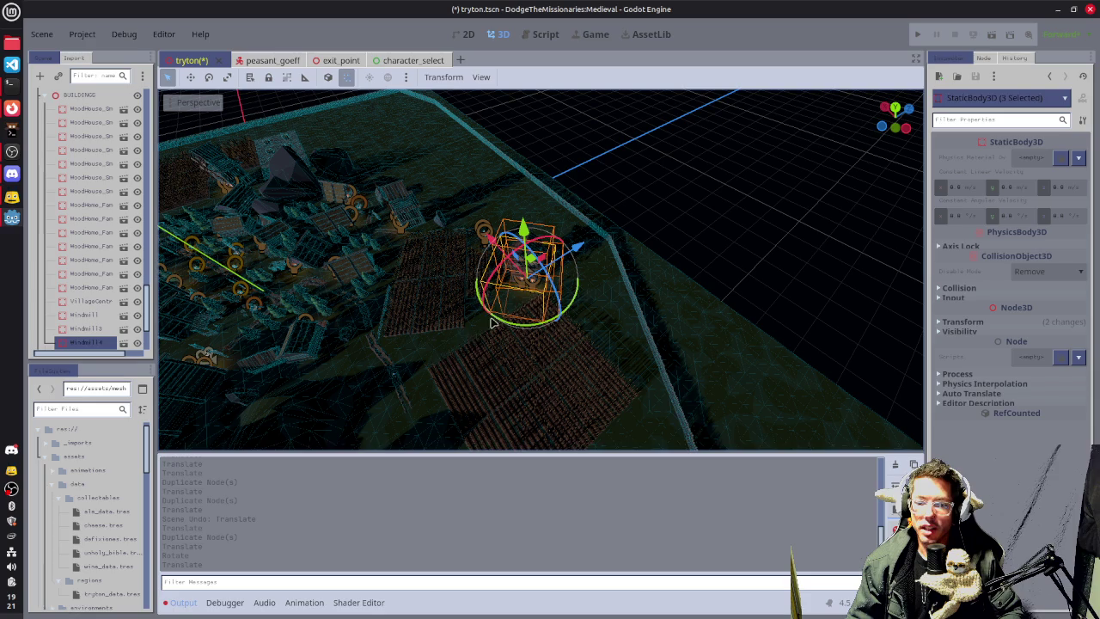
left_click(721, 299)
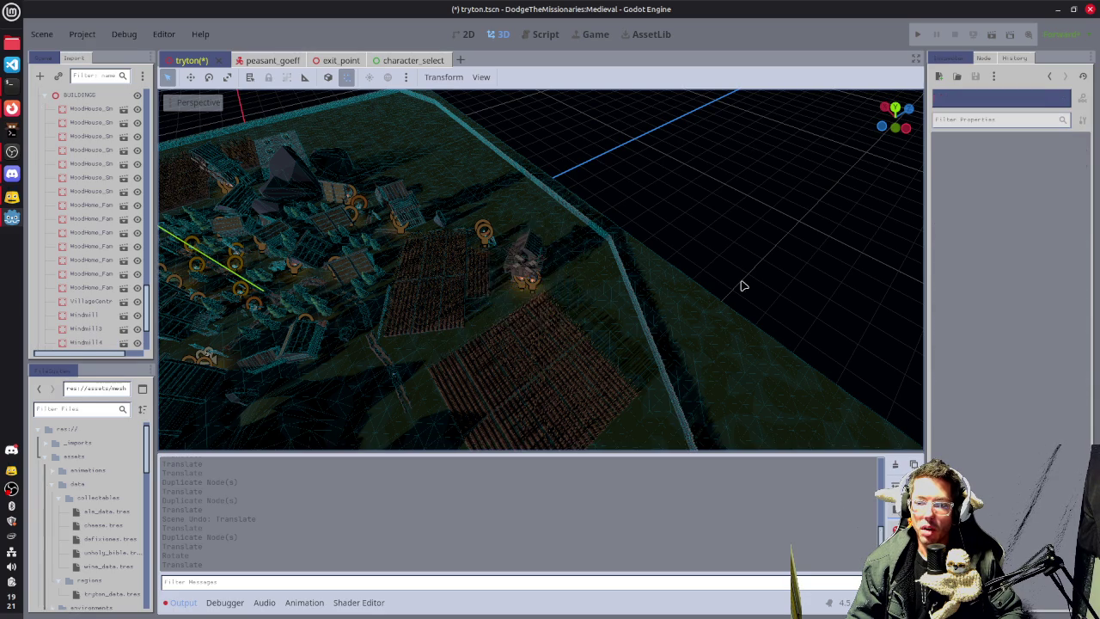
key("ctrl+s")
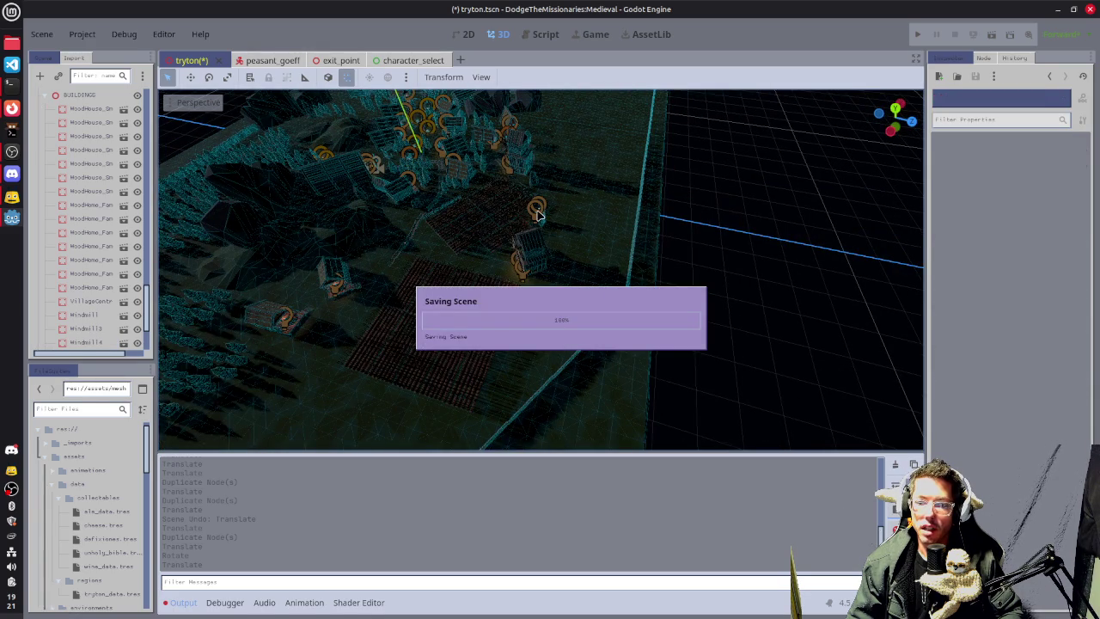
Collapse the BUILDINGS and LANDSCAPE groups and select the WorldEnvironment node.
left_click(46, 91)
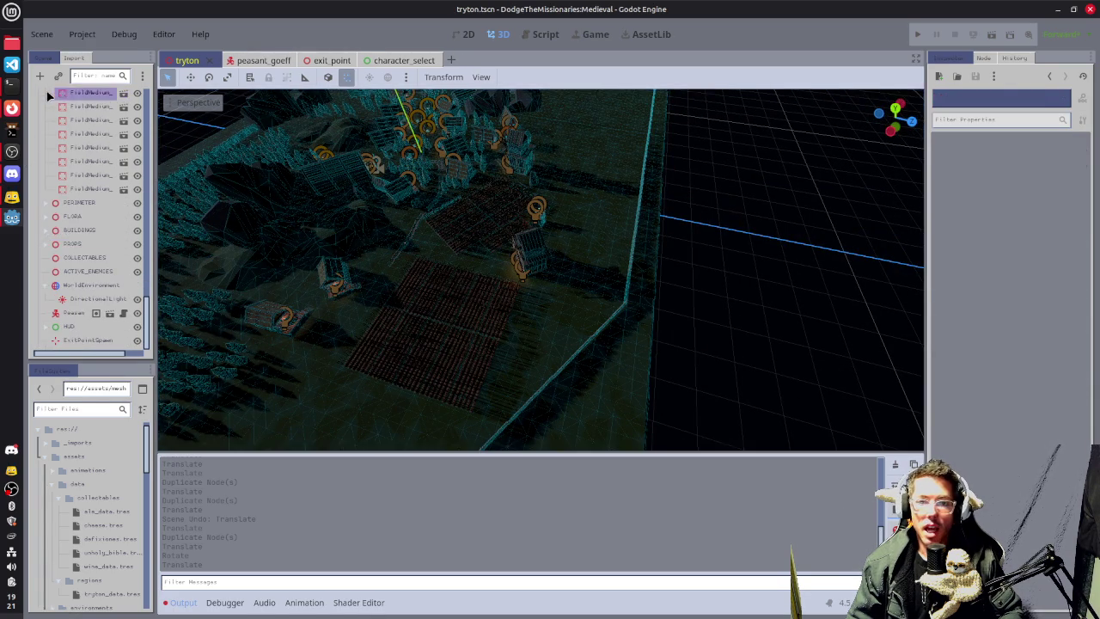
scroll(148, 298, "up", 3)
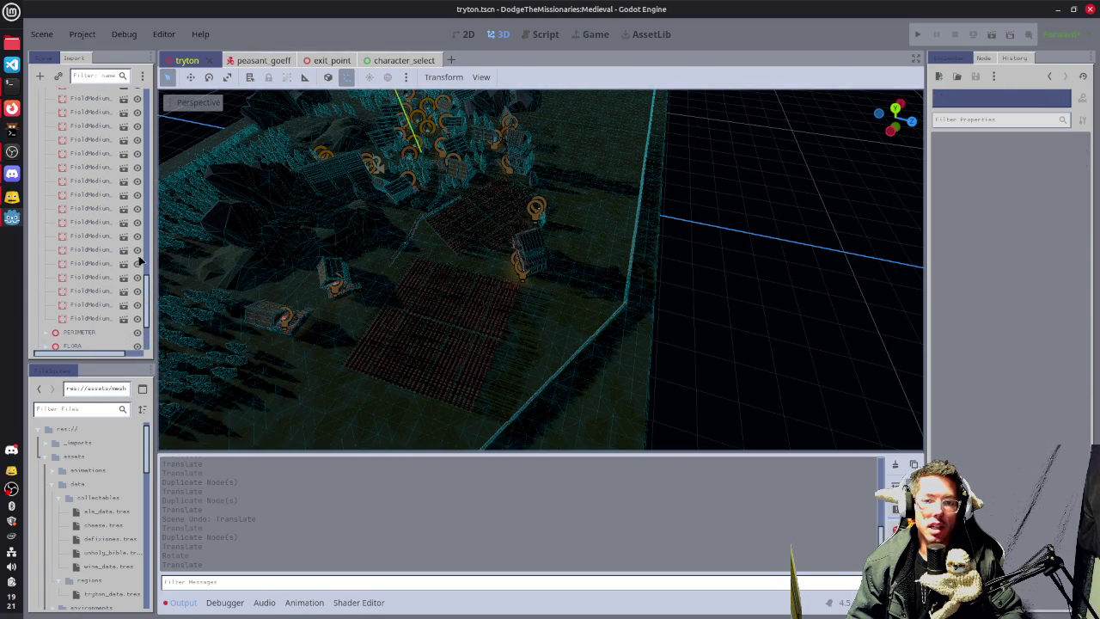
scroll(148, 292, "up", 5)
left_click(47, 110)
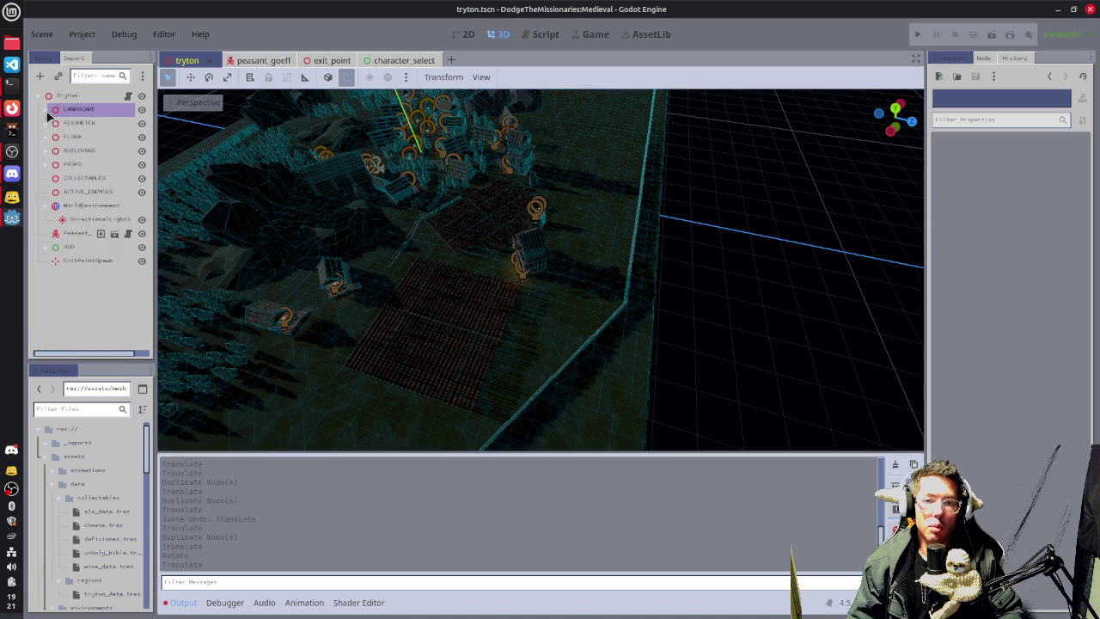
left_click(93, 205)
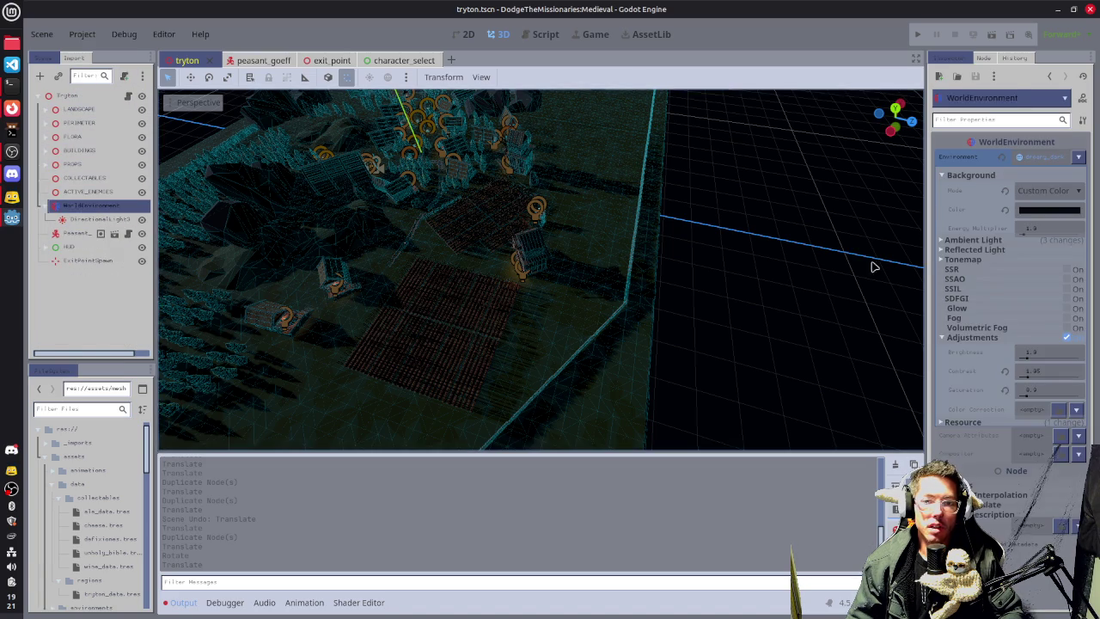
Enable Volumetric Fog and Fog in the environment and save the scene.
left_click(1066, 327)
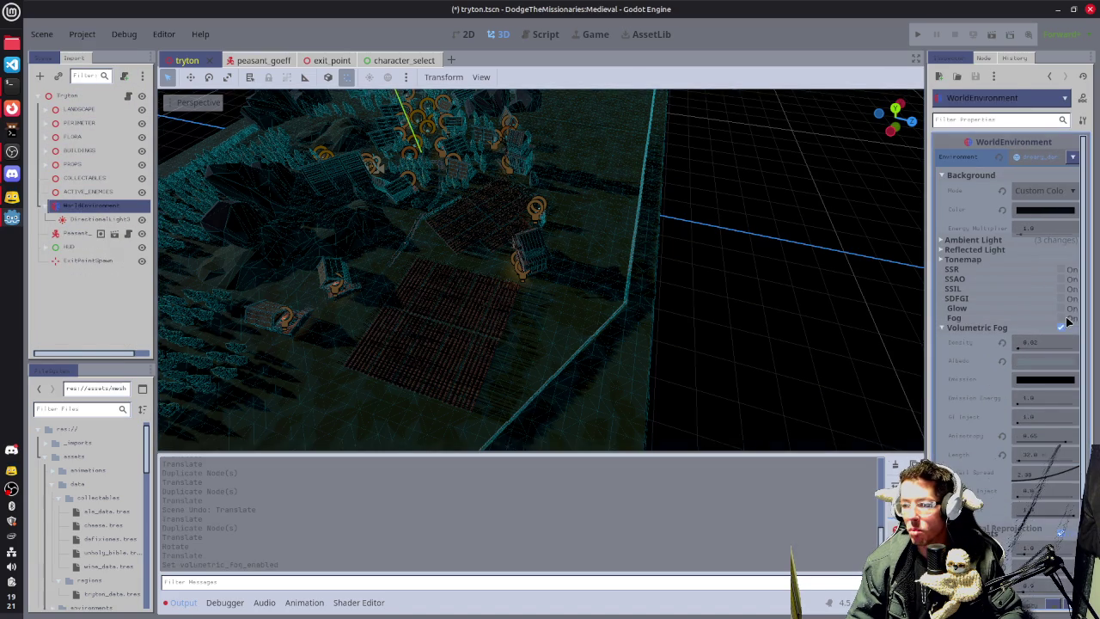
left_click(1068, 318)
key("ctrl+s")
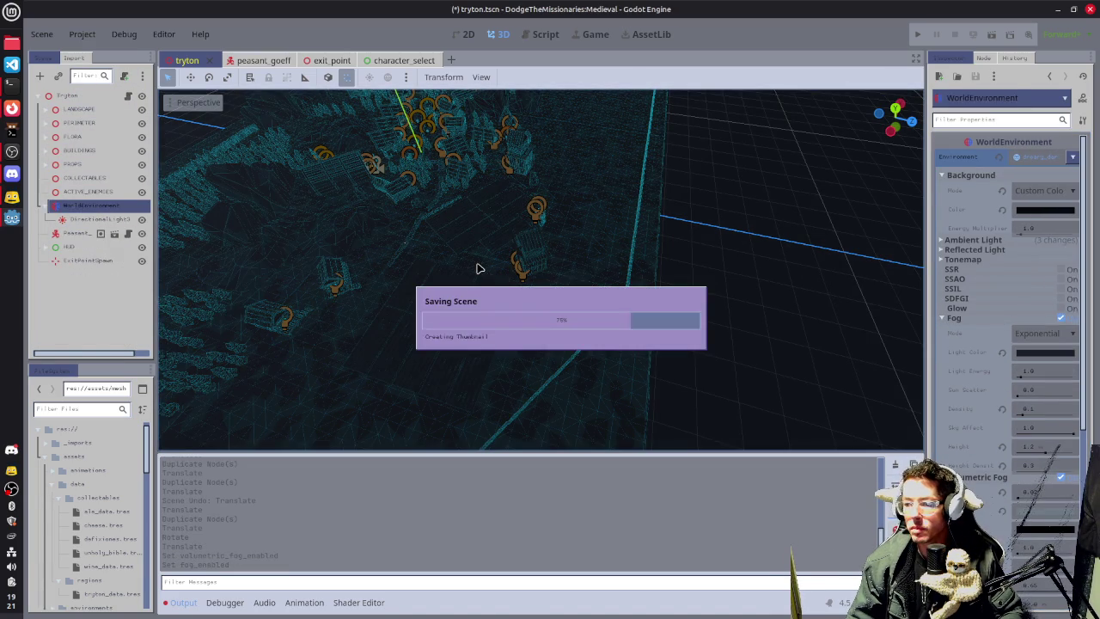
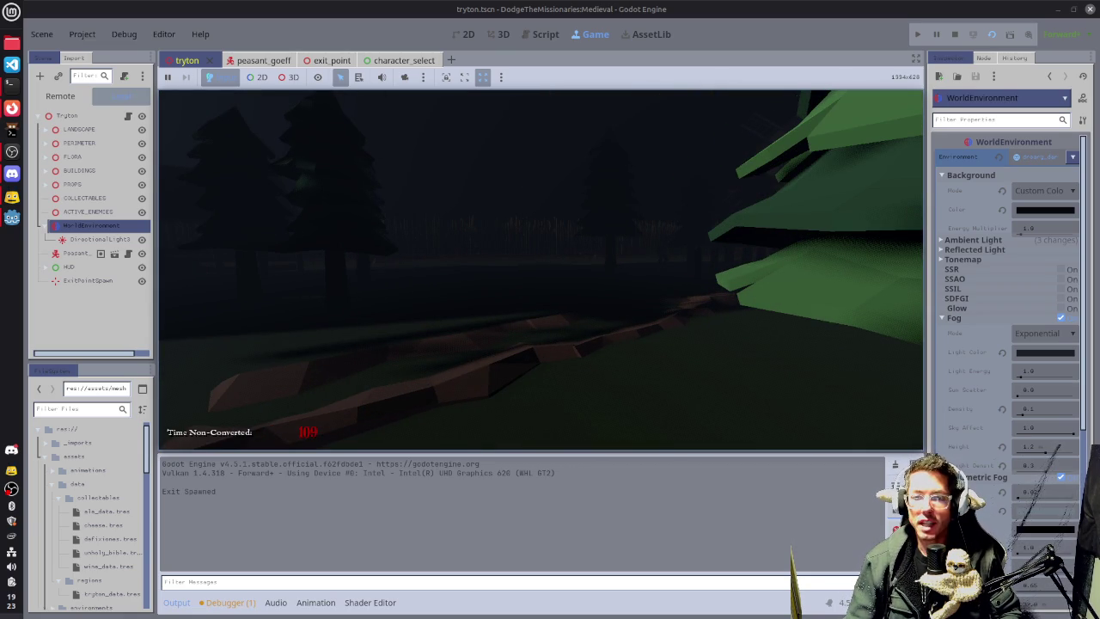
In the terminal, kill the running game process from htop, then quit htop.
key("alt+Tab")
key("alt+Tab")
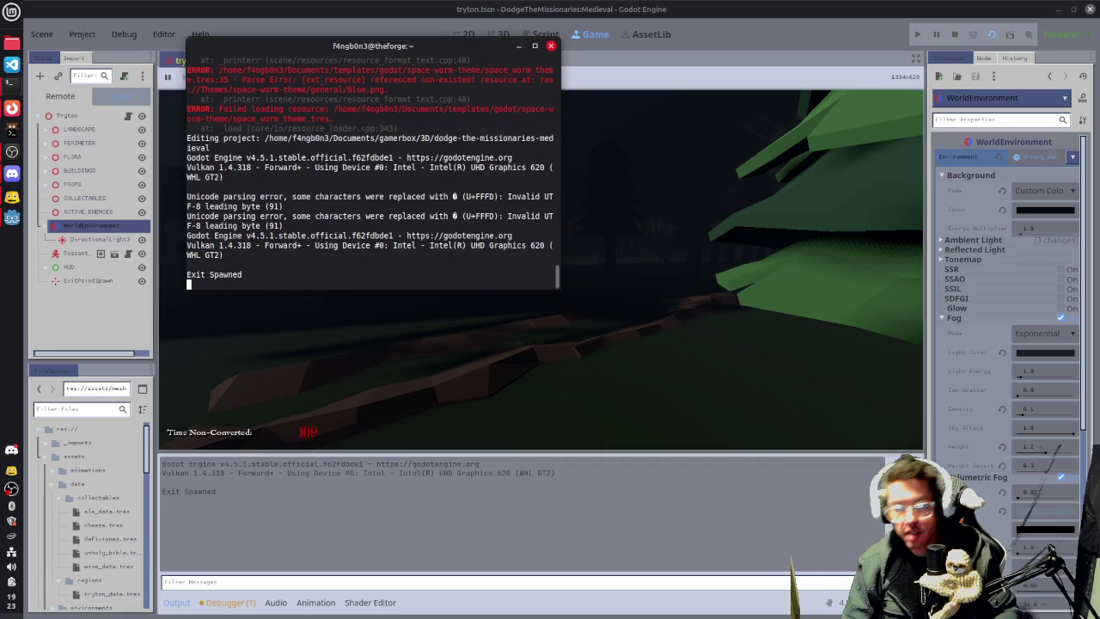
key("ctrl+c")
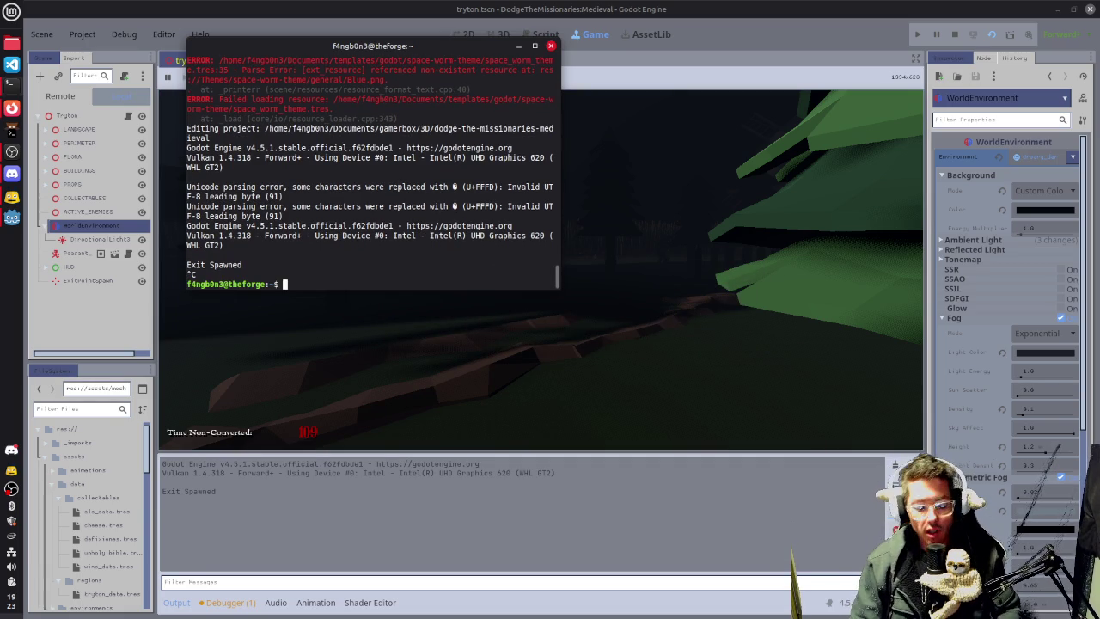
type("htop")
key("Return")
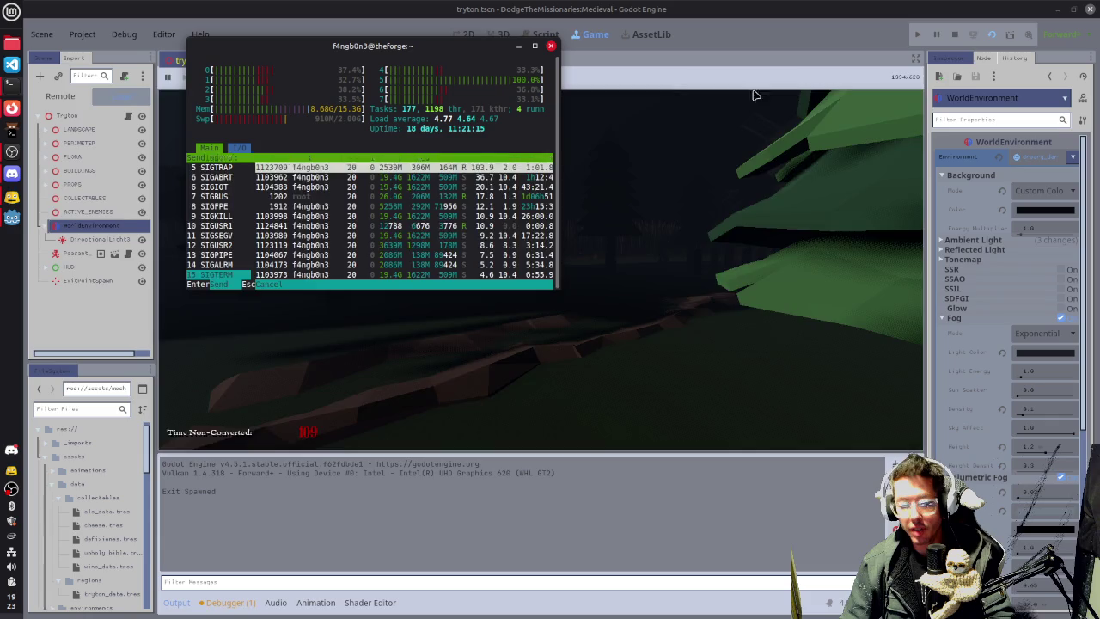
key("F8")
key("q")
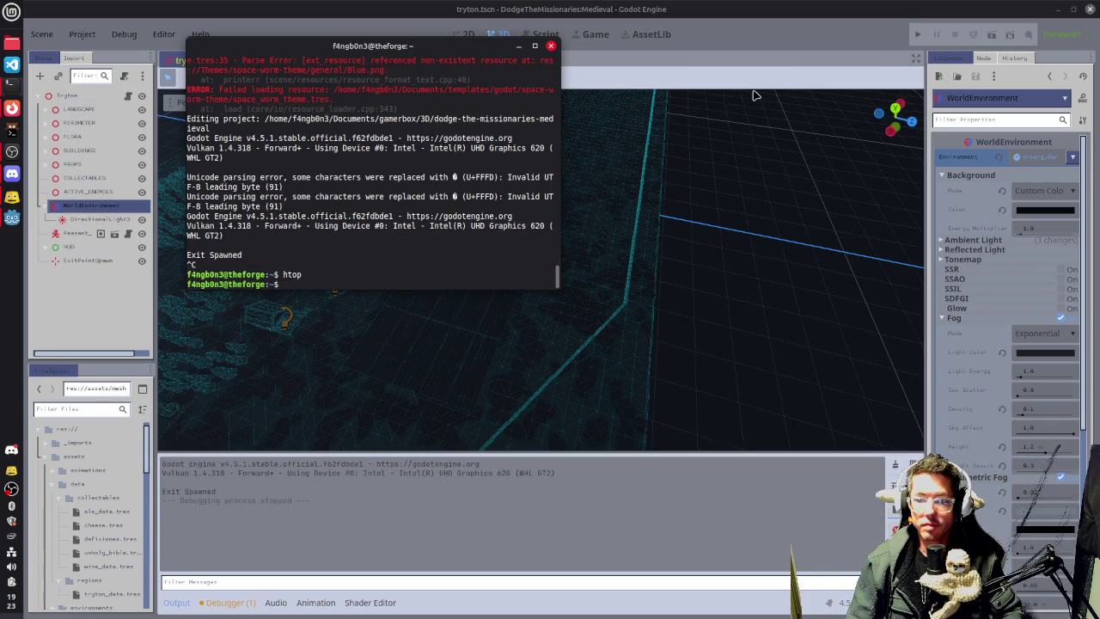
Uncheck Fog and Volumetric Fog on the WorldEnvironment in the Inspector.
left_click(753, 95)
mouse_move(484, 297)
left_mouse_down()
mouse_move(510, 315)
mouse_move(617, 286)
mouse_move(1044, 310)
left_mouse_up()
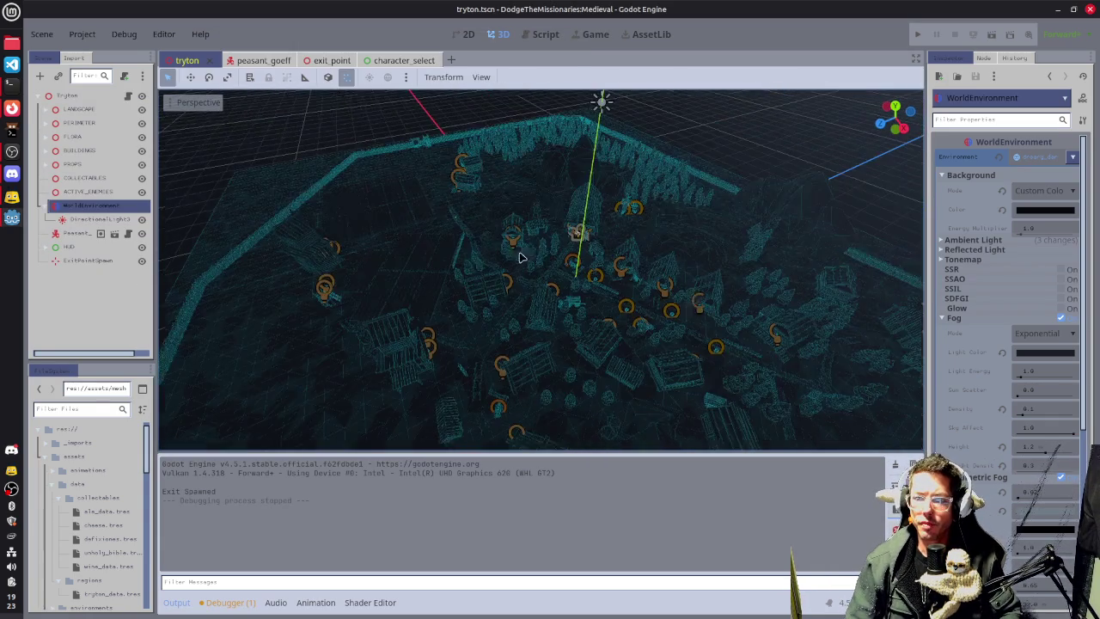
left_click(1060, 318)
left_click(1066, 327)
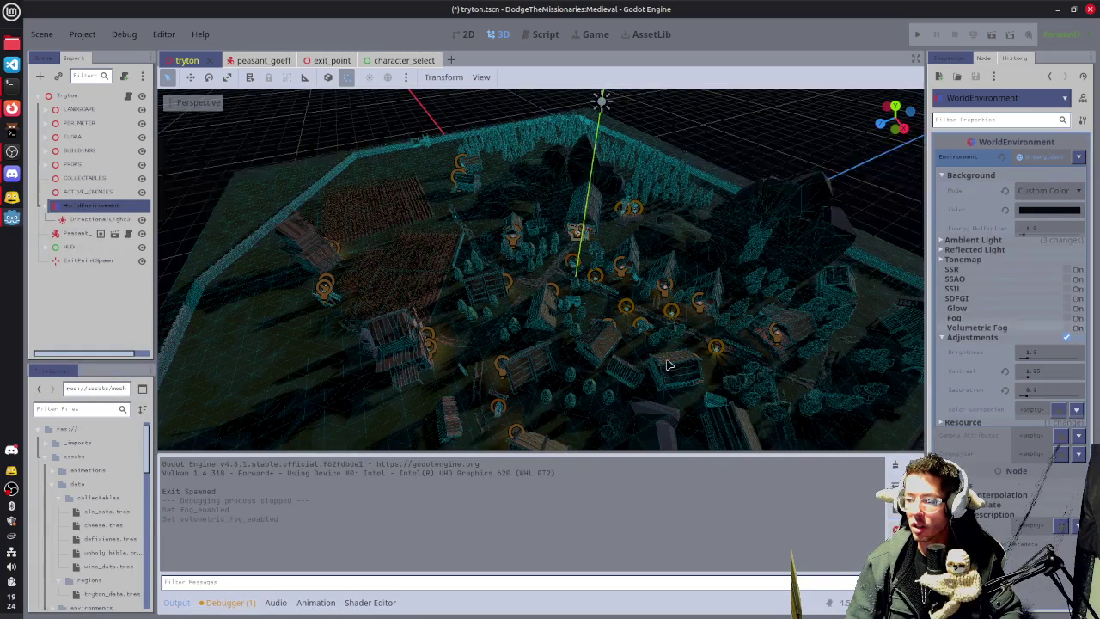
Save the tryton scene and switch the viewport to Top view.
left_click_drag(653, 335, 619, 338)
key("ctrl+s")
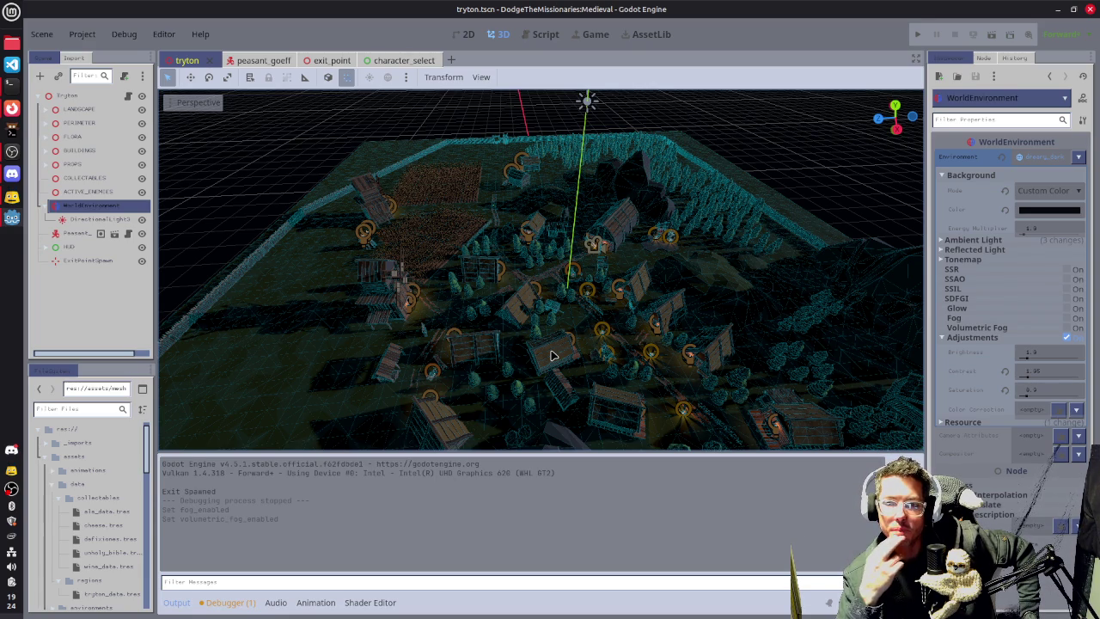
key("KP_7")
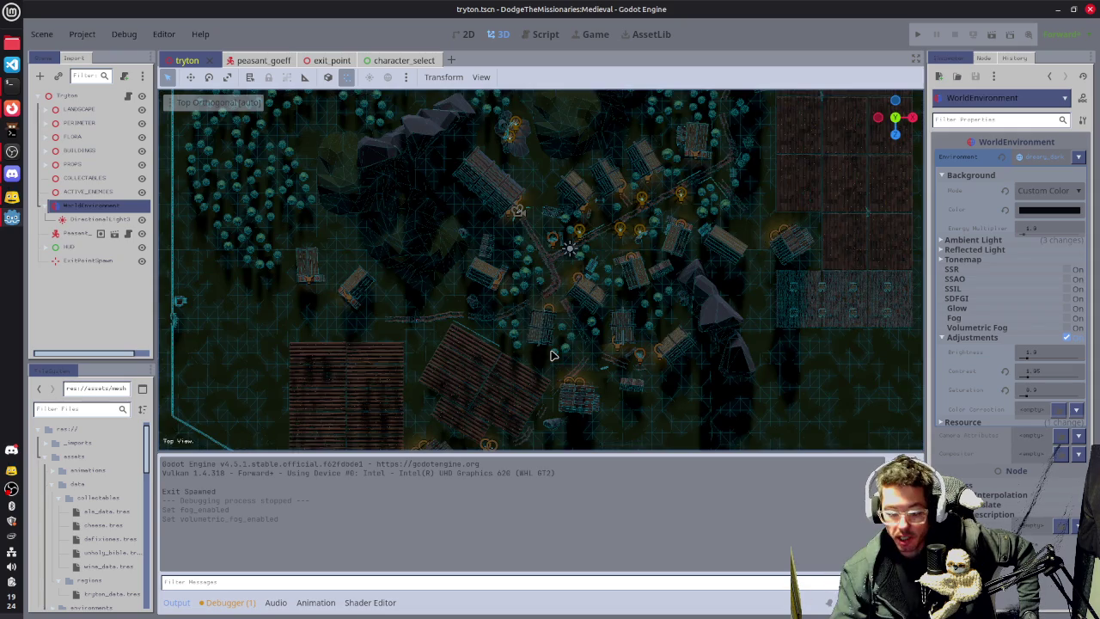
scroll(666, 307, "down", 5)
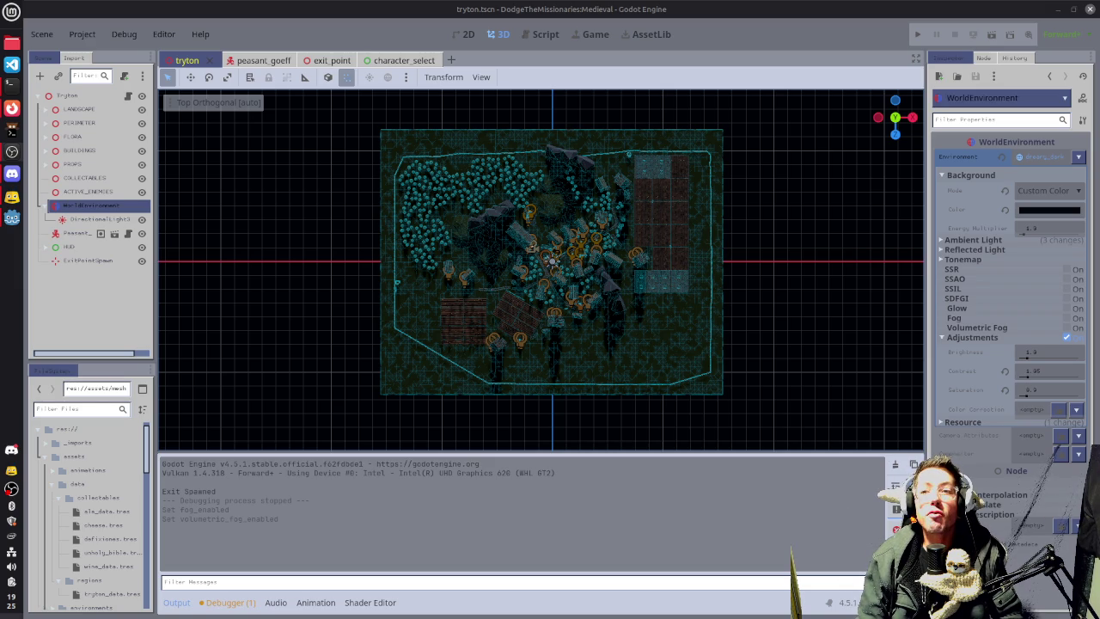
Load the Twitch channel suggested for 'twitch.tv/out' in a new Firefox tab.
left_click(11, 109)
left_click(230, 66)
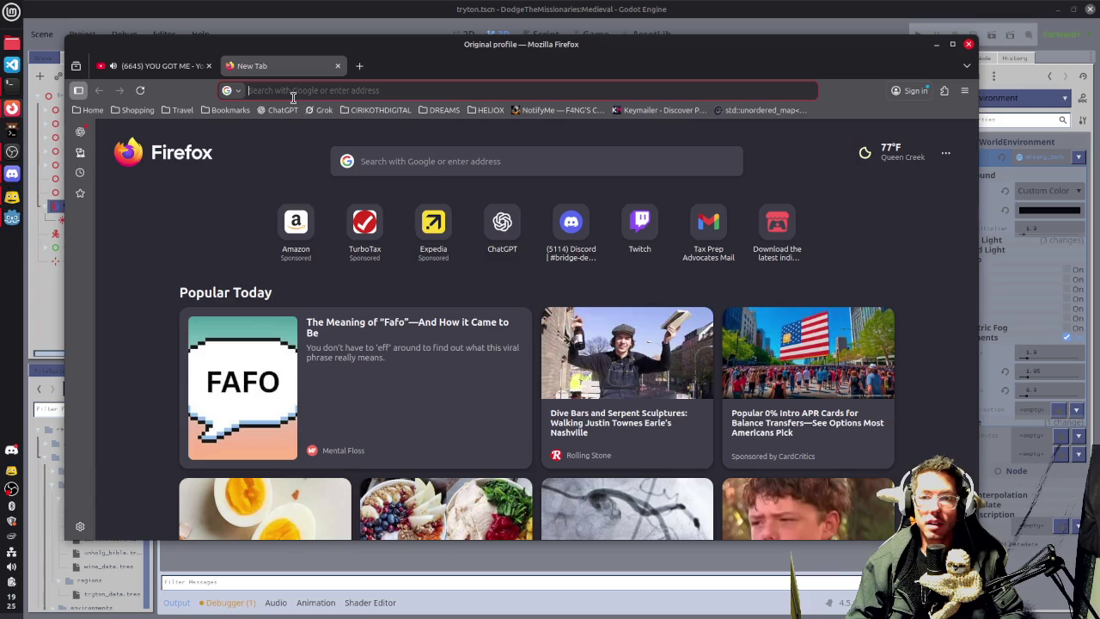
type("twitch.tv/")
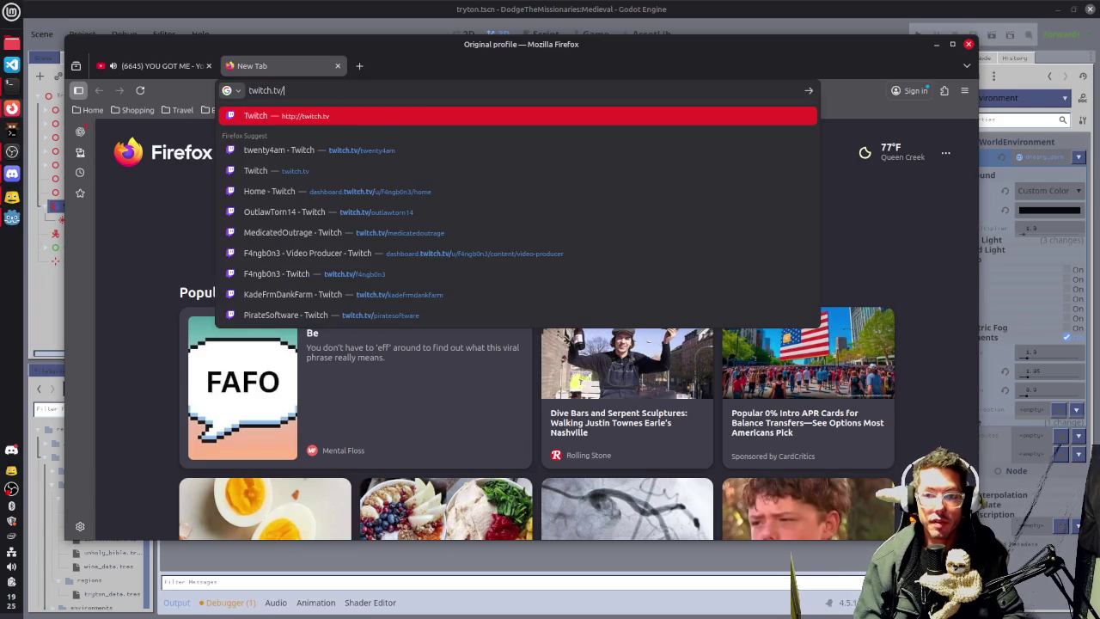
type("out")
key("Return")
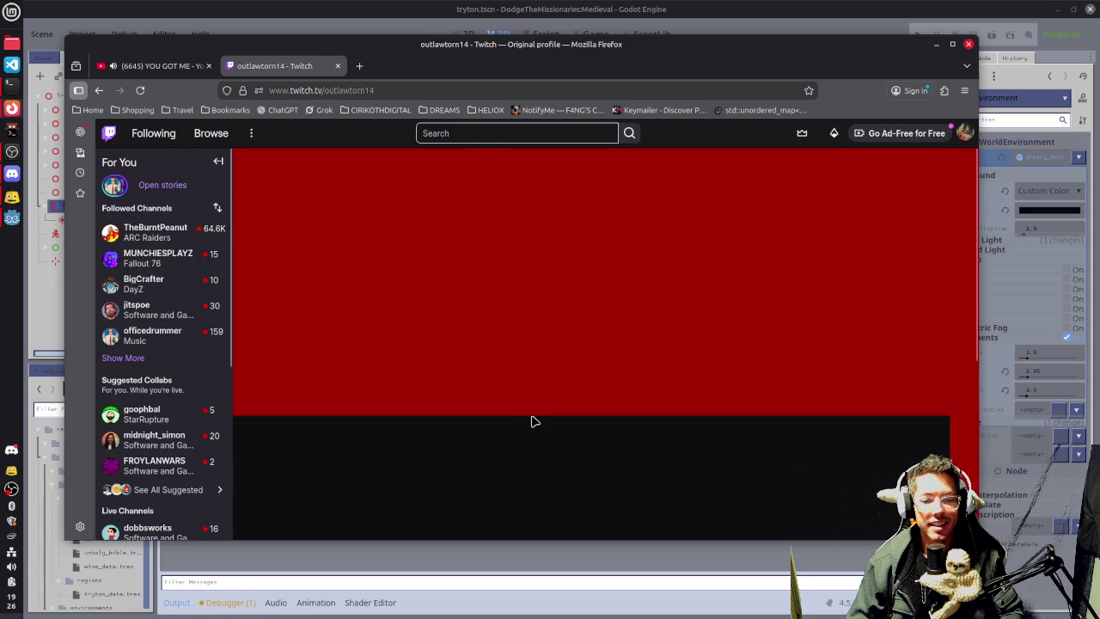
Go to the channel's Videos page.
scroll(533, 419, "down", 3)
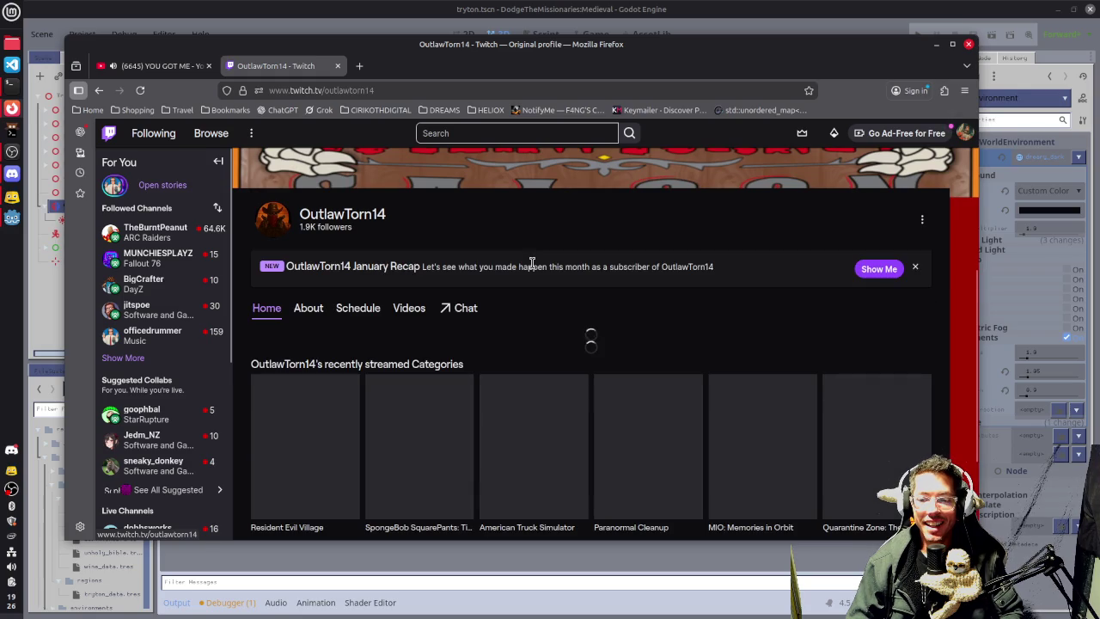
left_click(409, 307)
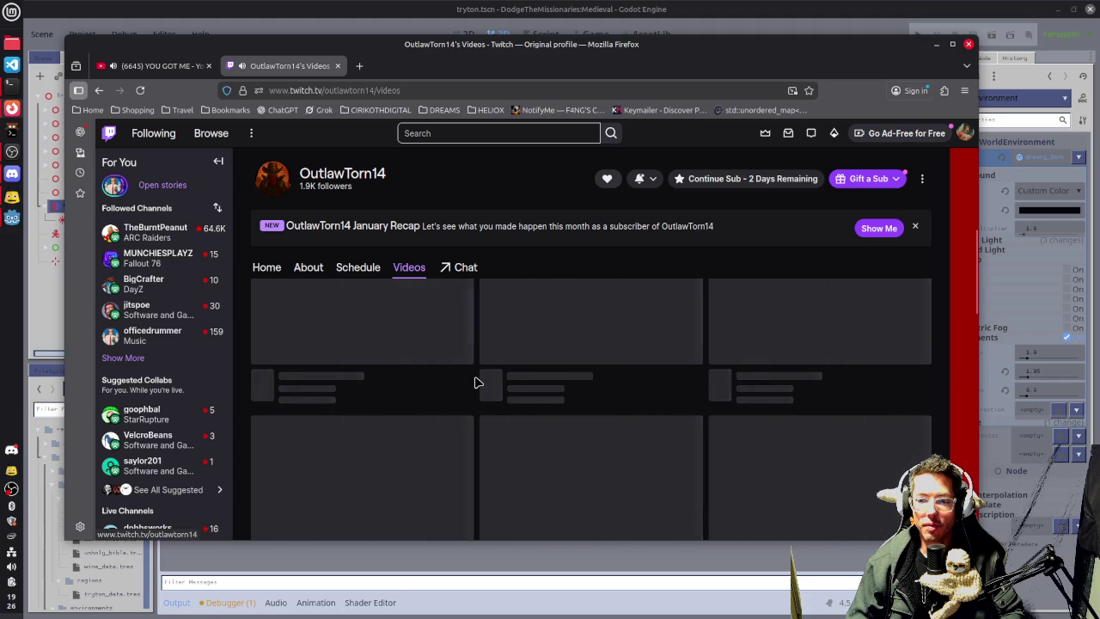
scroll(481, 384, "up", 1)
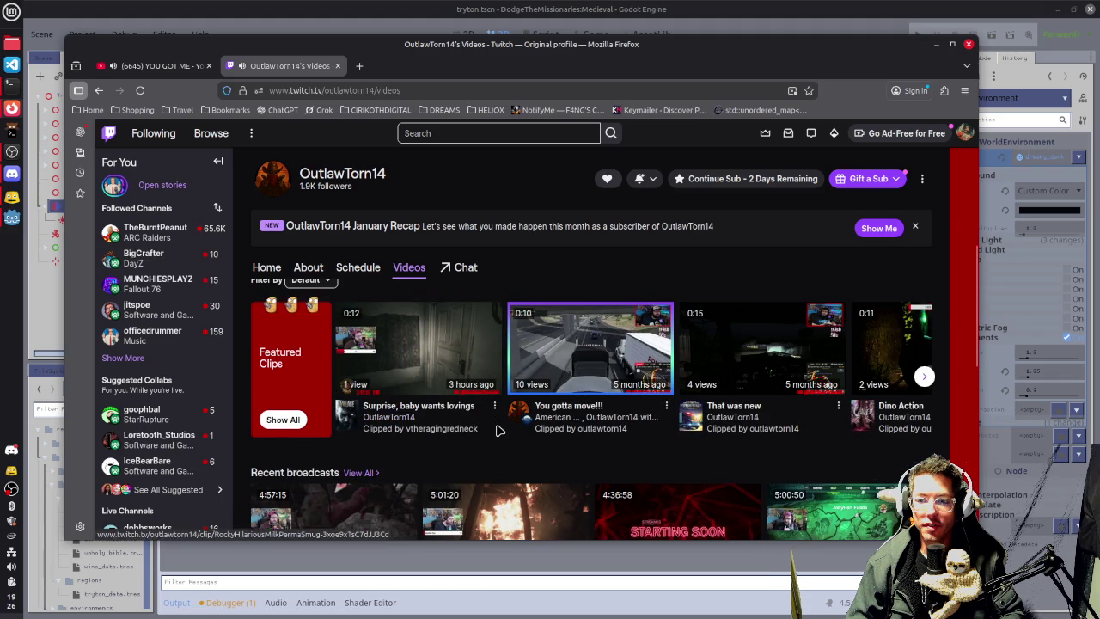
scroll(458, 242, "up", 2)
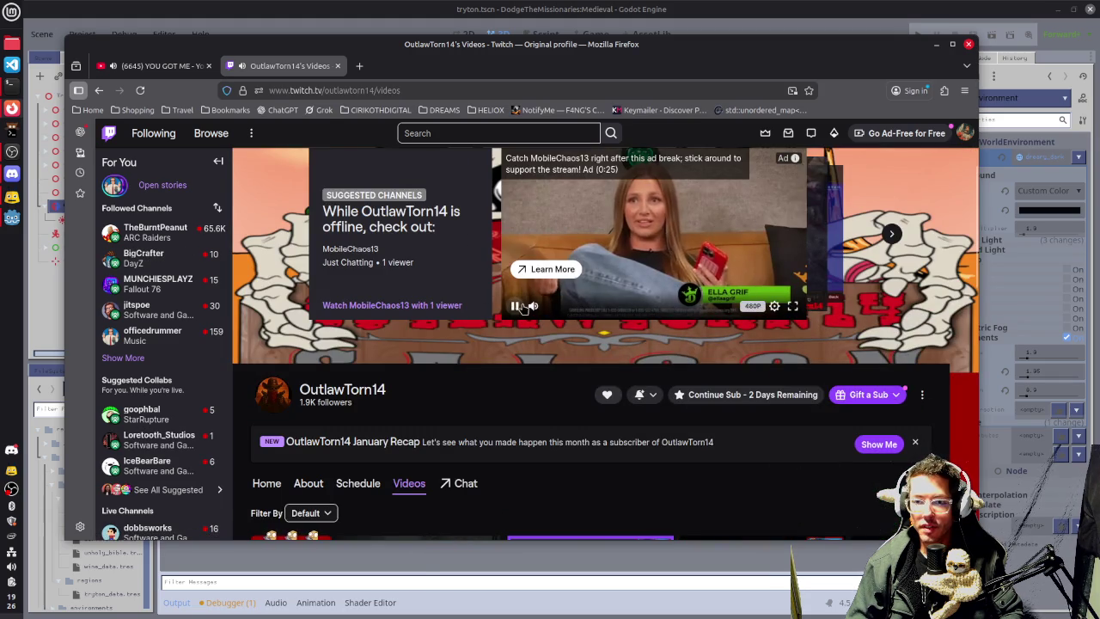
scroll(495, 400, "down", 2)
scroll(498, 391, "down", 1)
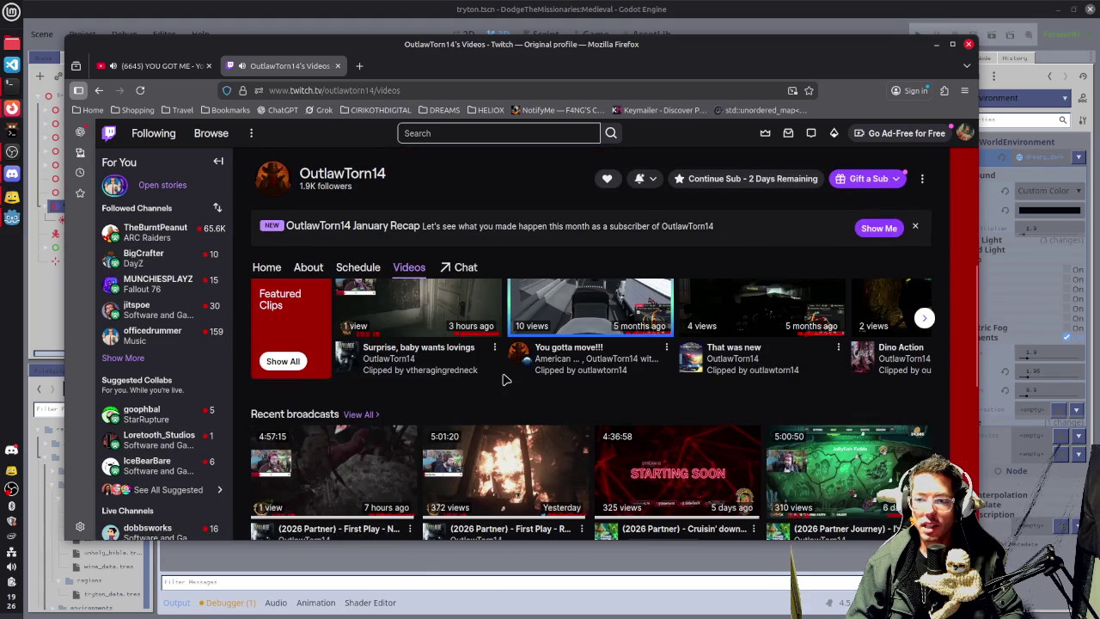
scroll(507, 403, "up", 1)
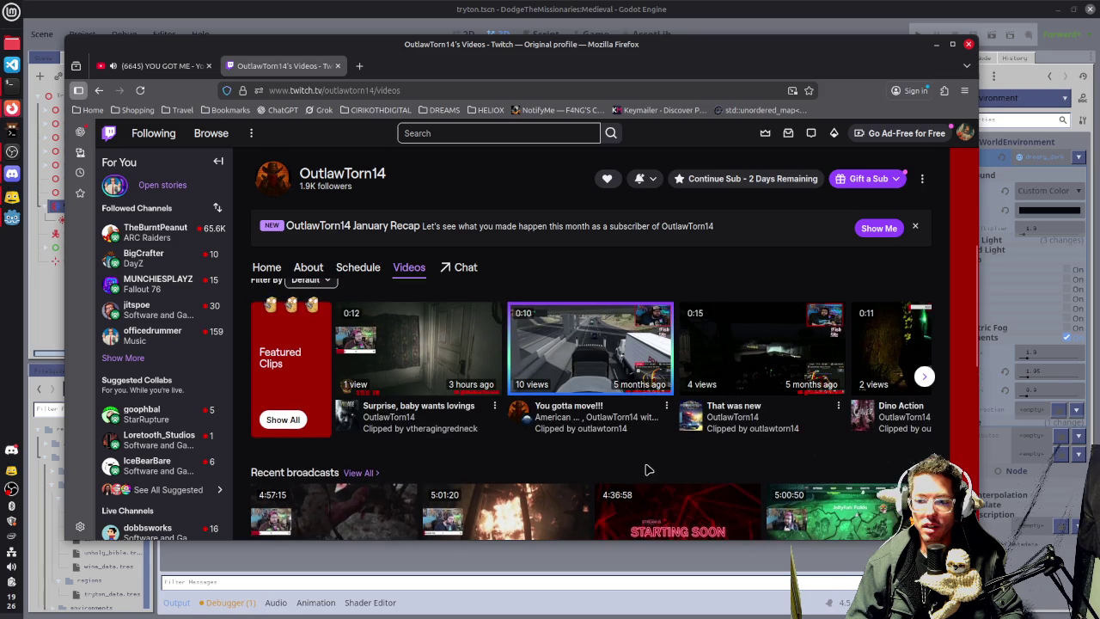
Show all featured clips and filter them to Top 24H.
left_click(283, 420)
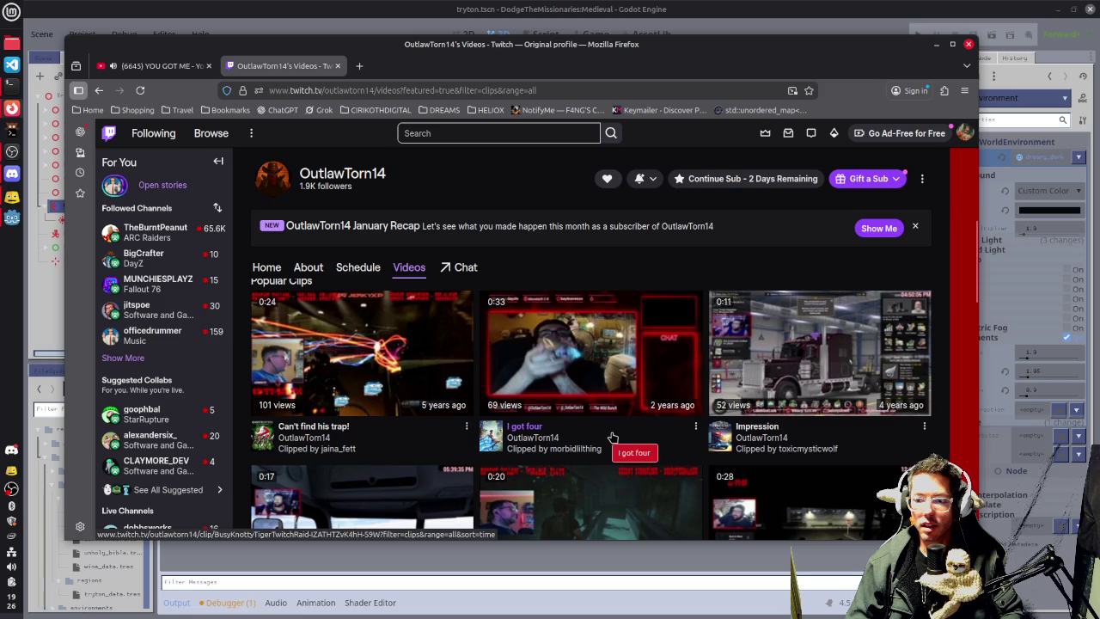
scroll(612, 438, "down", 2)
scroll(612, 438, "up", 5)
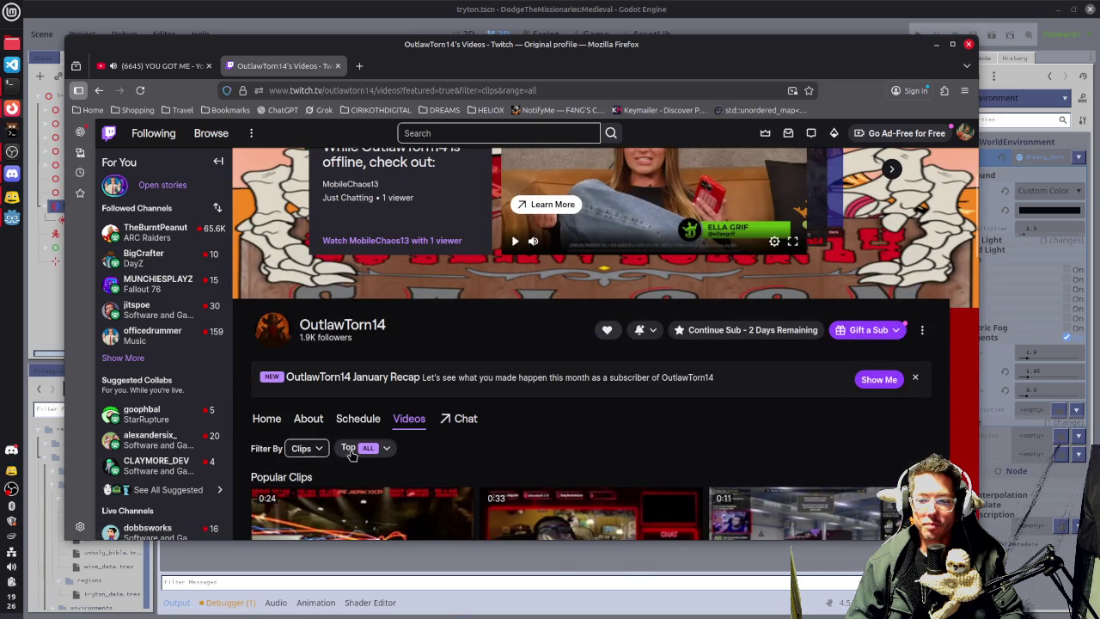
left_click(353, 455)
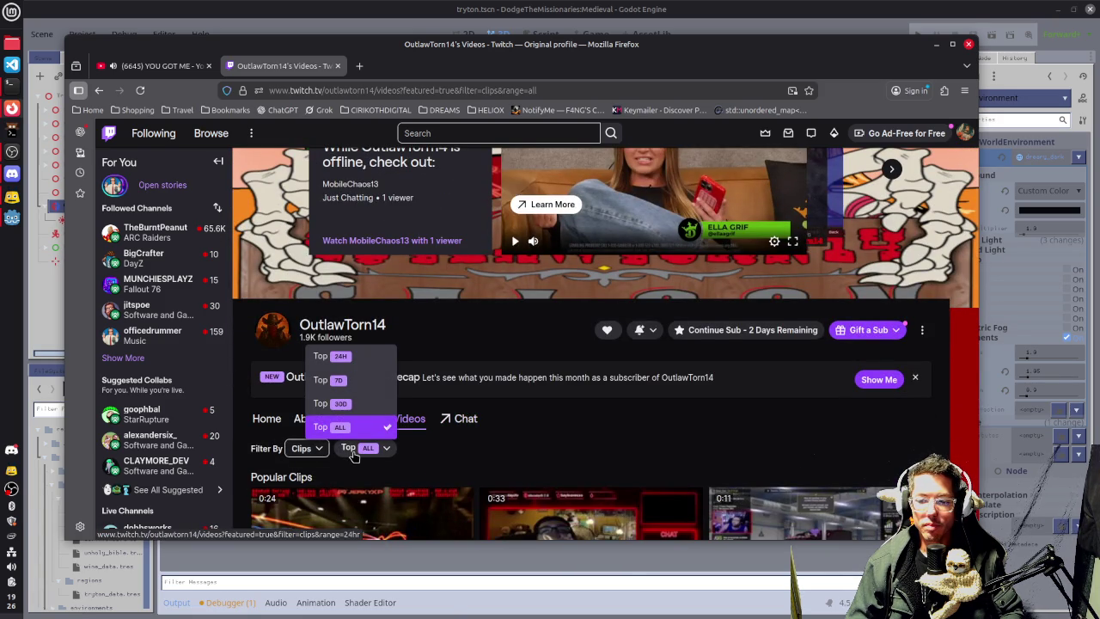
left_click(341, 356)
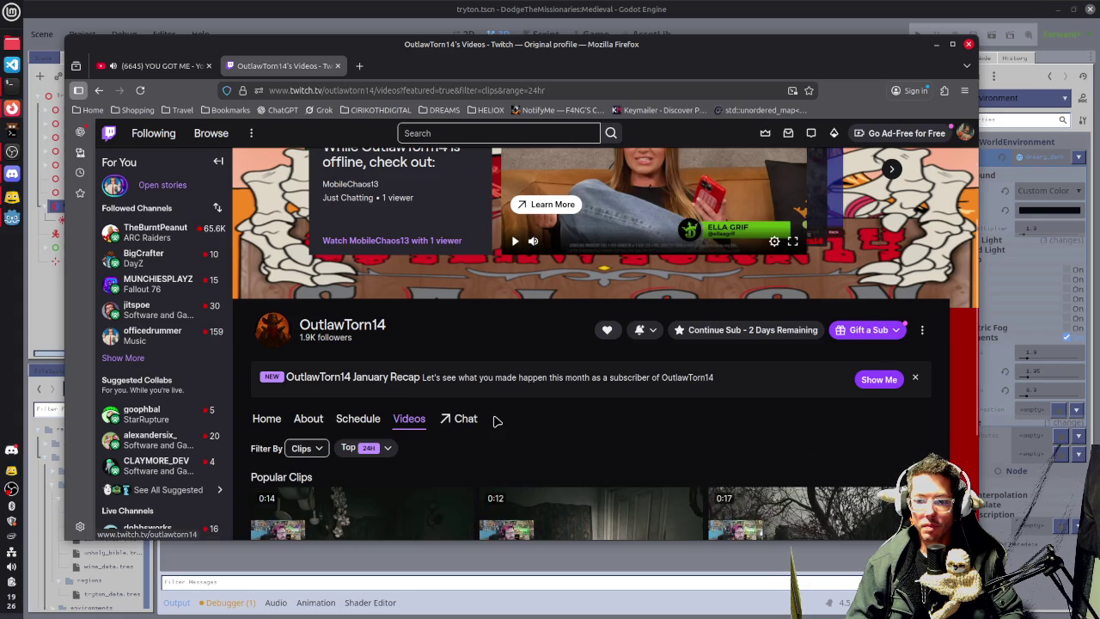
scroll(494, 420, "down", 2)
scroll(494, 420, "down", 1)
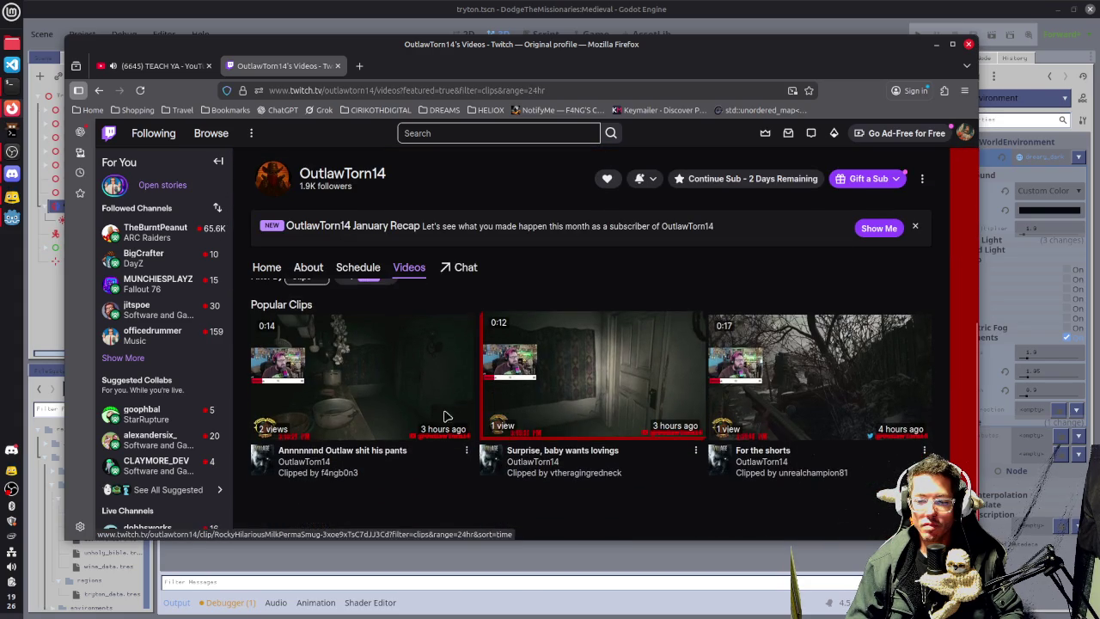
Open the most popular clip from the past 24 hours.
left_click(371, 412)
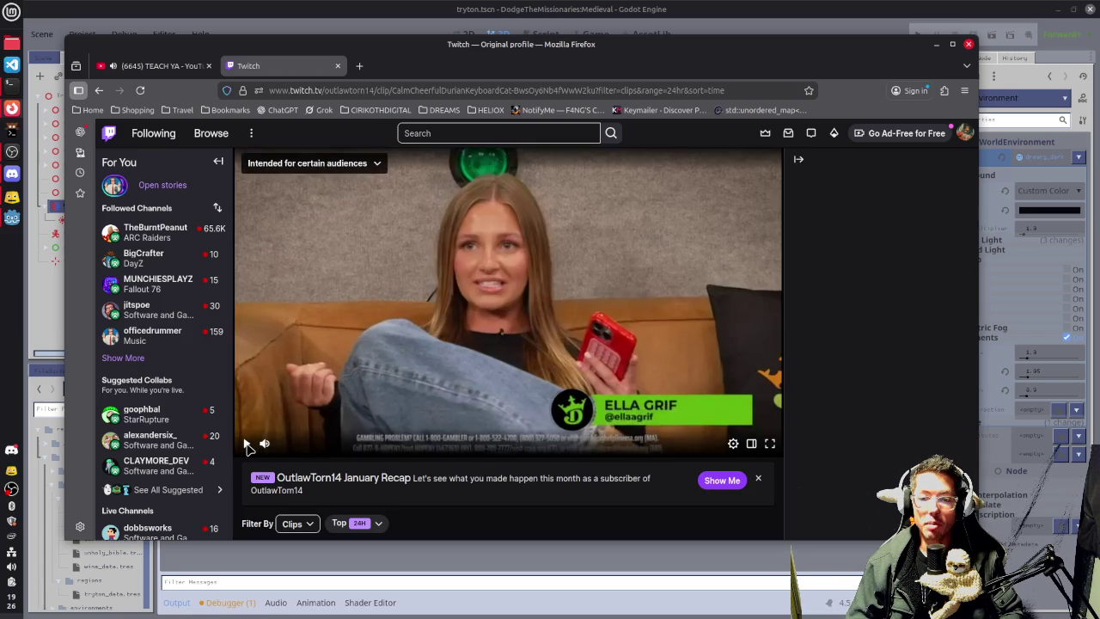
scroll(457, 479, "down", 3)
scroll(391, 305, "up", 3)
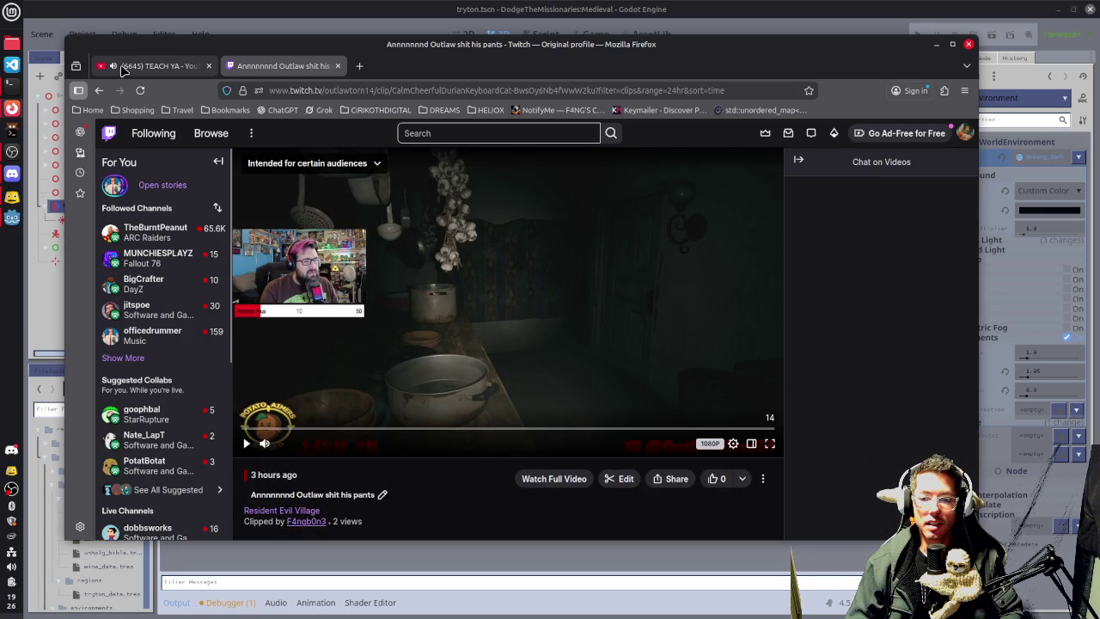
Play the clip, replay it once it ends, then close its tab.
left_click(552, 348)
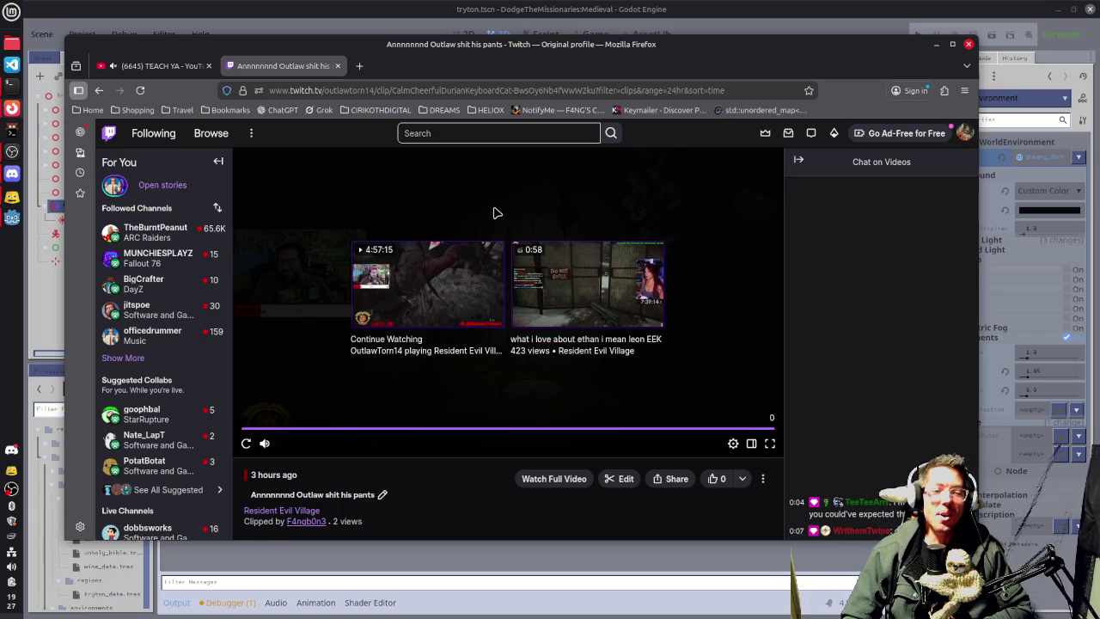
left_click(245, 443)
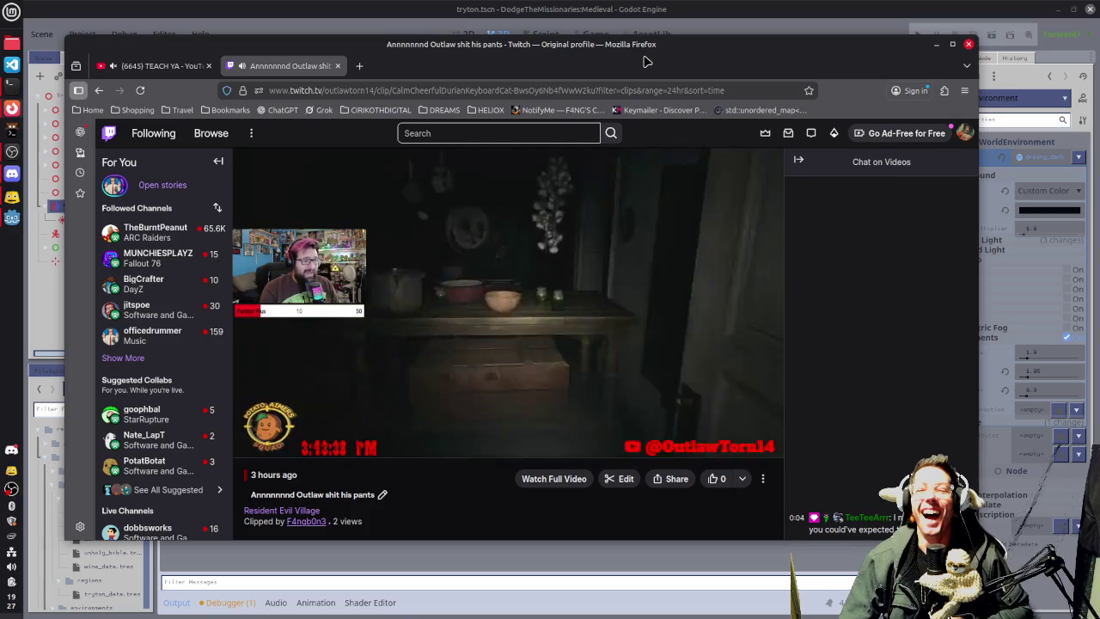
left_click(339, 67)
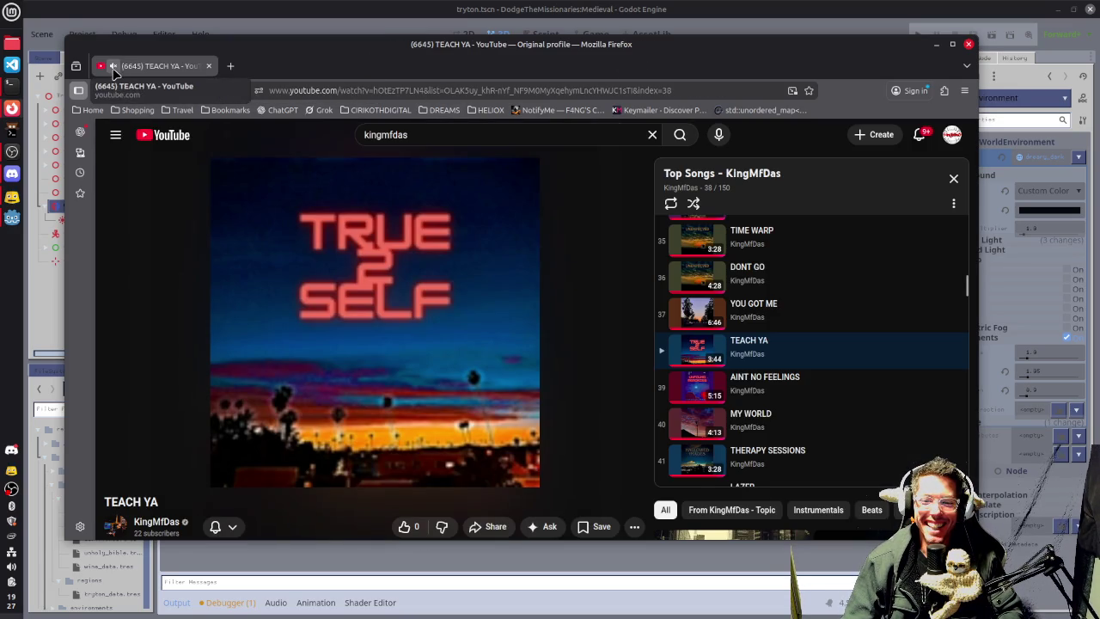
Minimize Firefox and zoom around the village in Godot's Top Orthogonal viewport.
left_click(937, 48)
scroll(536, 354, "up", 3)
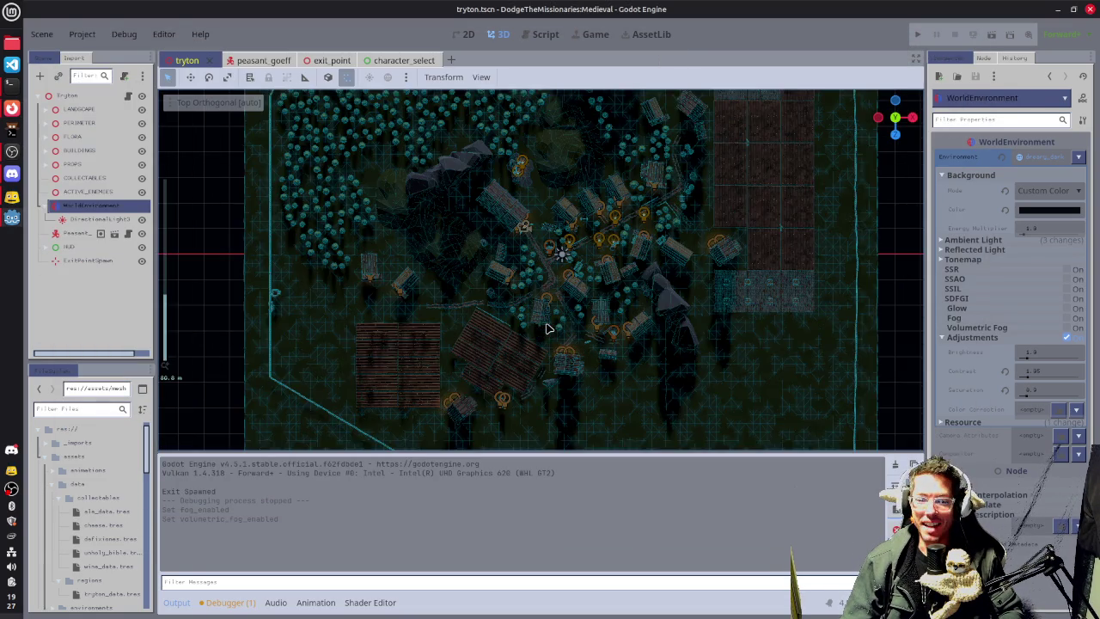
scroll(472, 295, "up", 5)
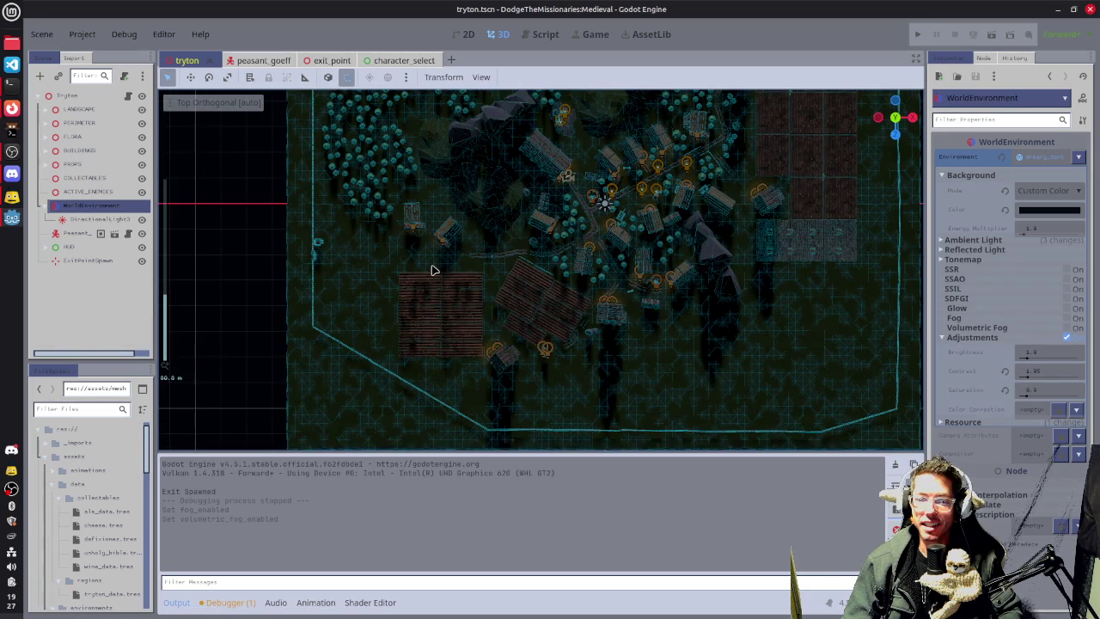
scroll(432, 270, "up", 8)
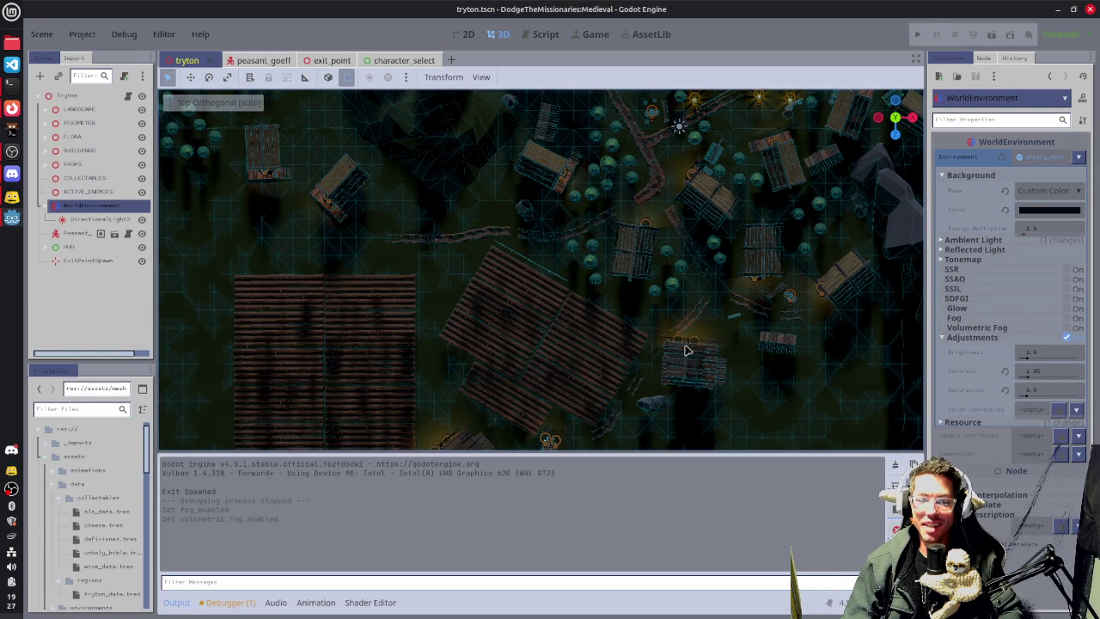
scroll(668, 349, "down", 8)
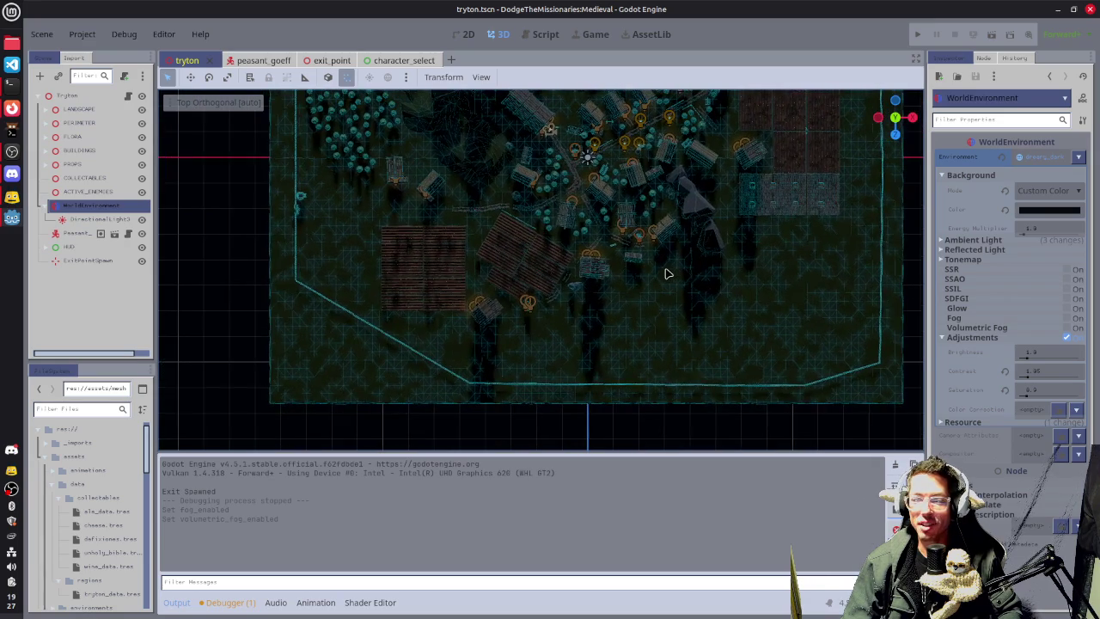